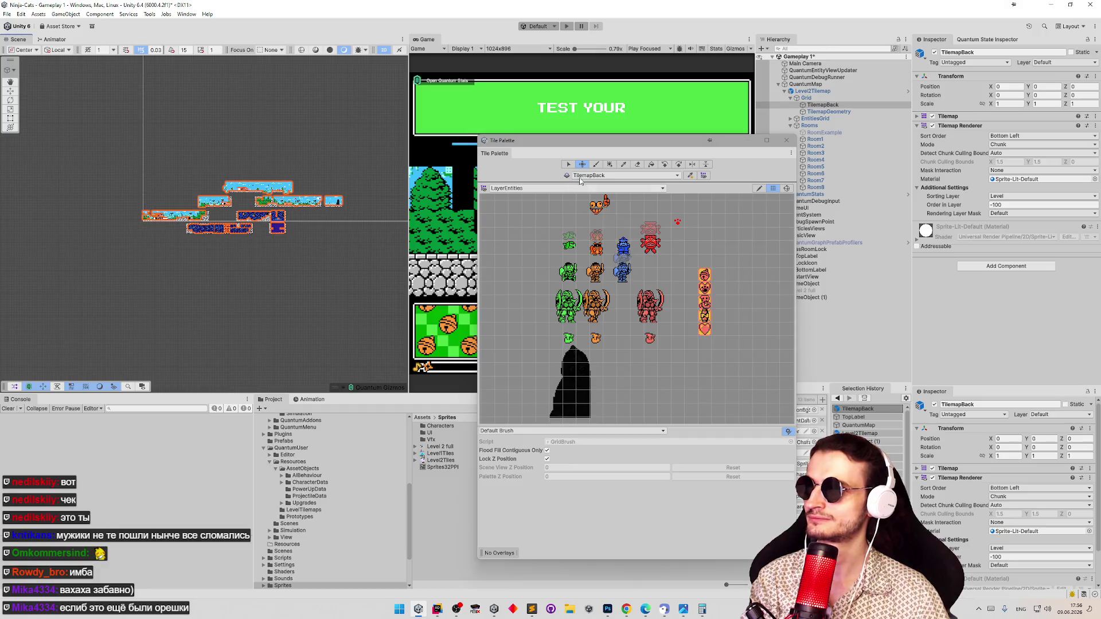
Erase all marked tiles from the TilemapBack layer, then from TilemapGeometry
drag(116, 161, 374, 273)
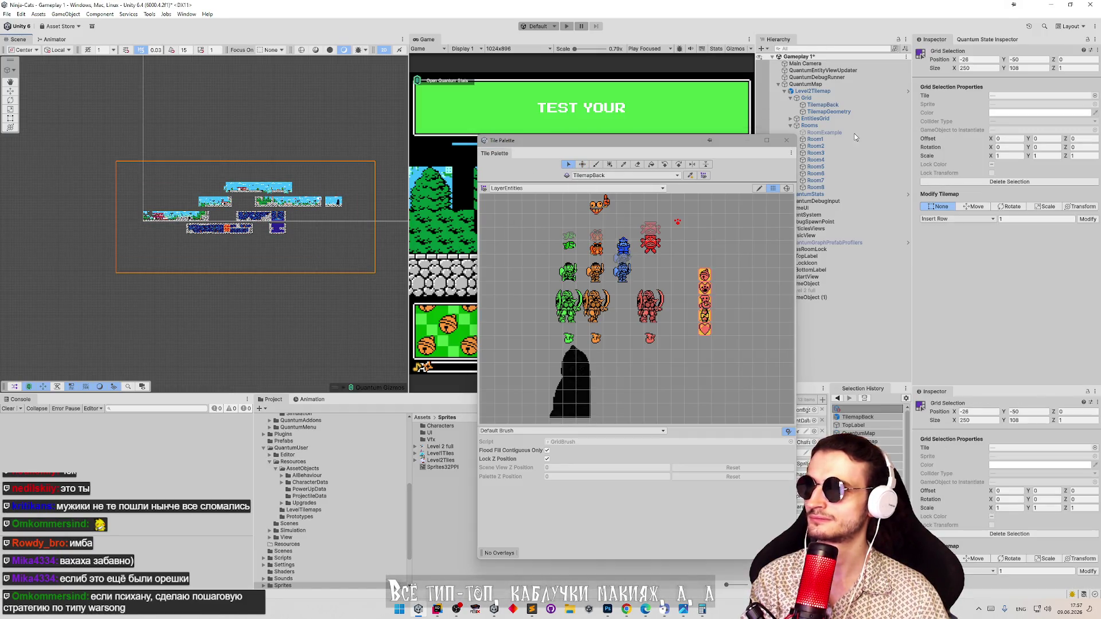
key(Delete)
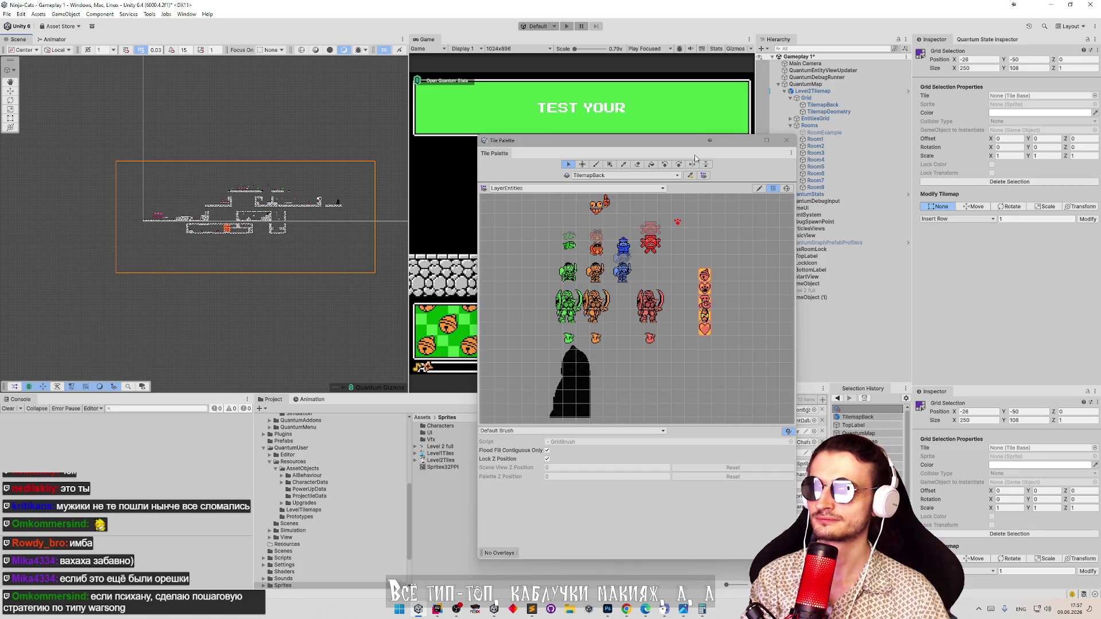
click(622, 175)
click(597, 189)
drag(119, 154, 352, 261)
key(Delete)
Make TilemapEntities the active tilemap and erase all its tiles
click(617, 177)
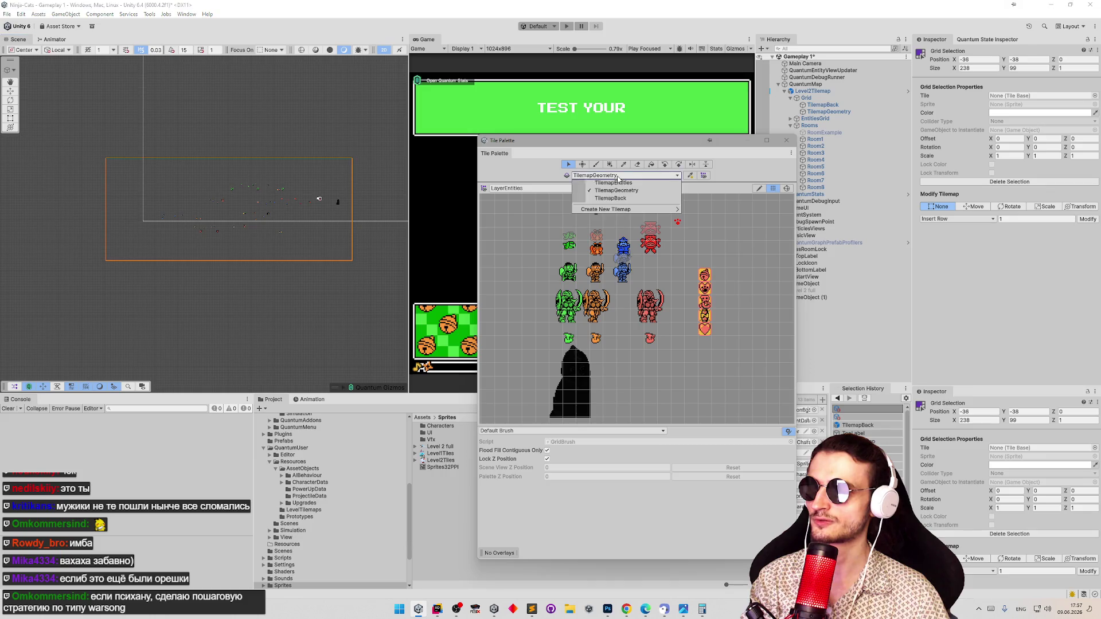
click(616, 189)
click(617, 176)
click(598, 189)
drag(112, 160, 401, 270)
key(Delete)
Check that the grid is empty and close the Tile Palette
click(314, 141)
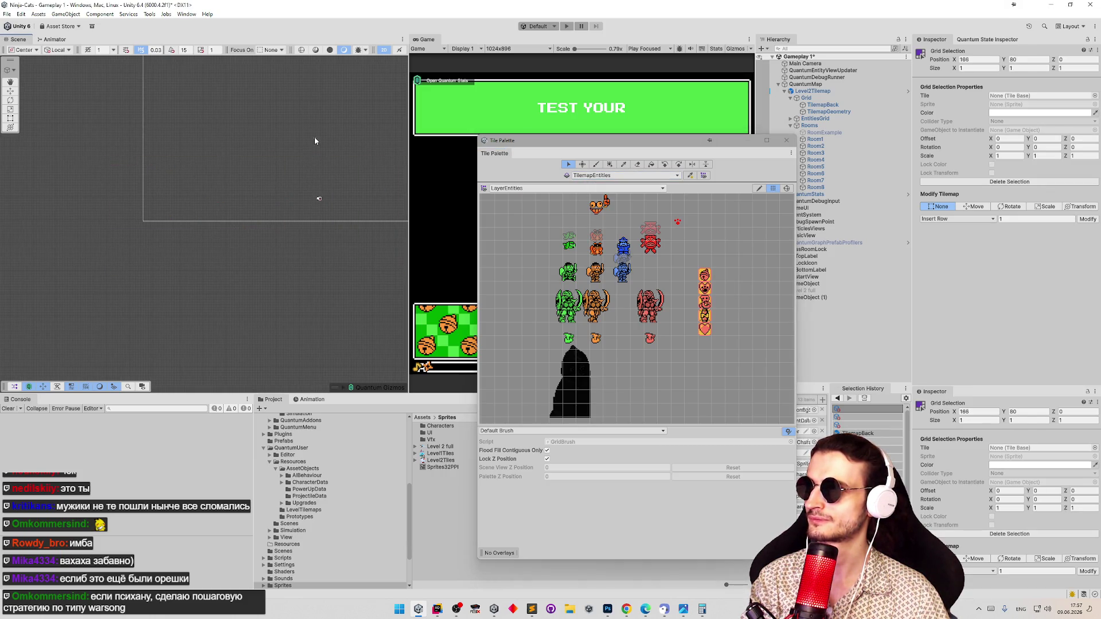
drag(268, 114, 346, 161)
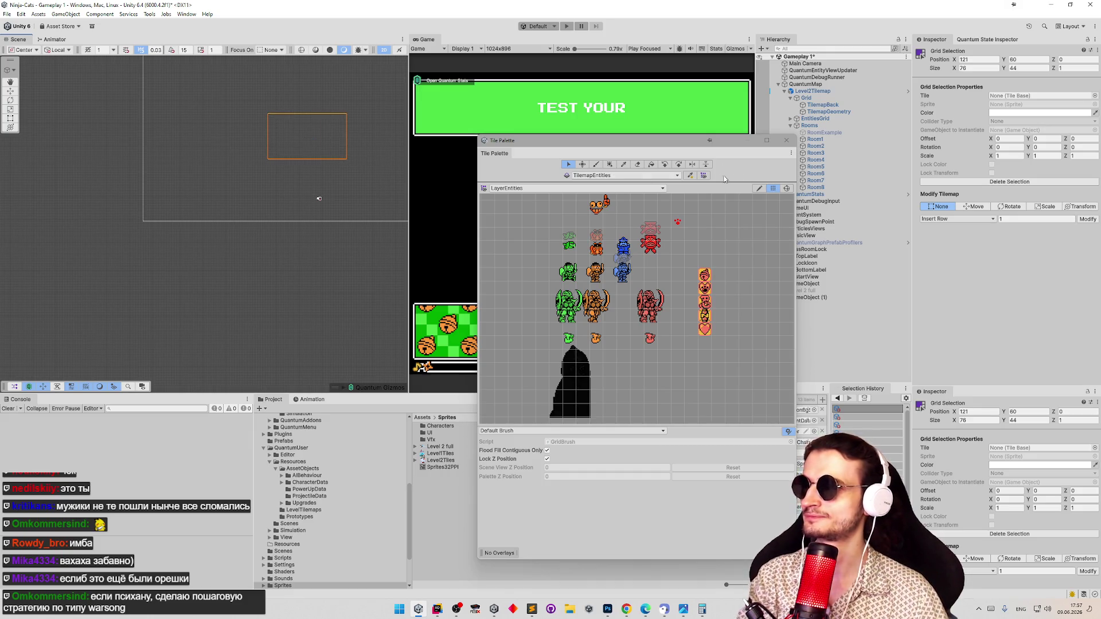
click(786, 141)
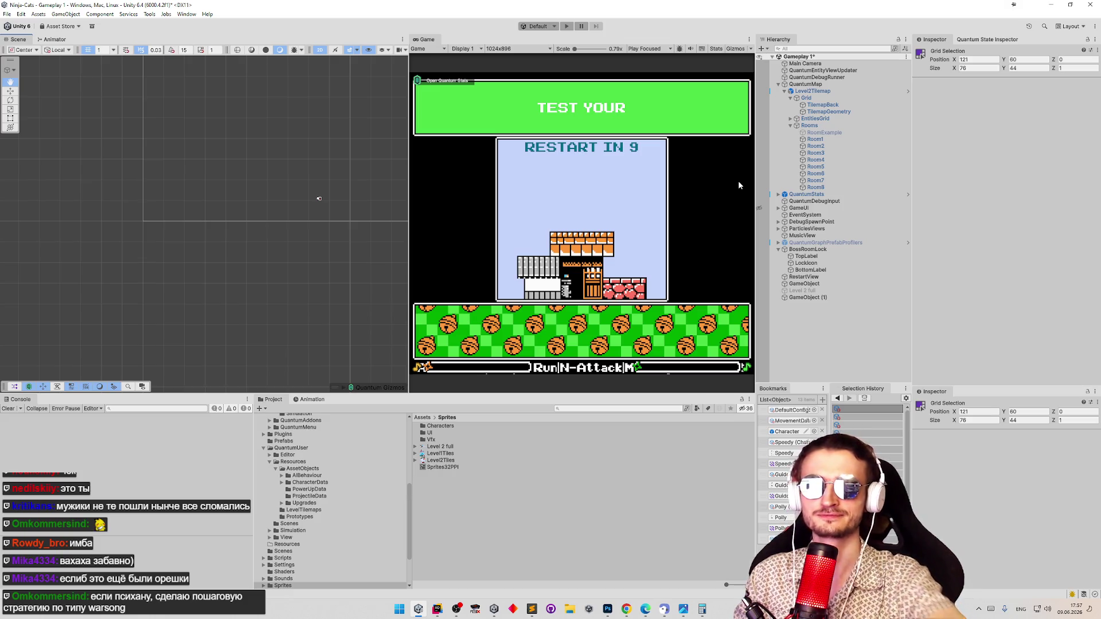
scroll(146, 185, down, 3)
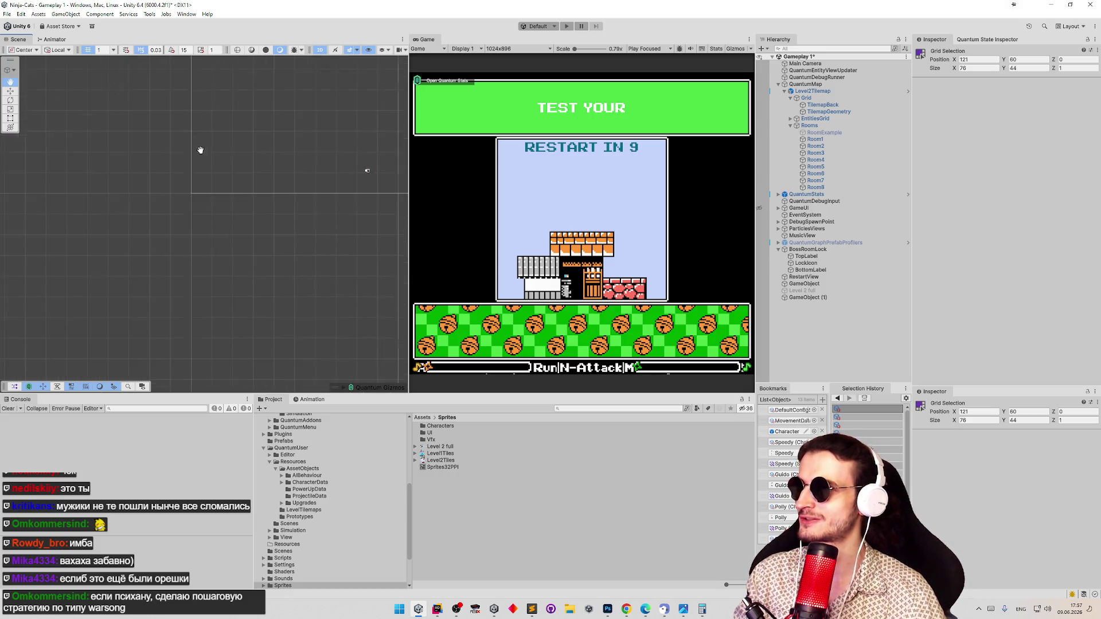
drag(323, 246, 325, 287)
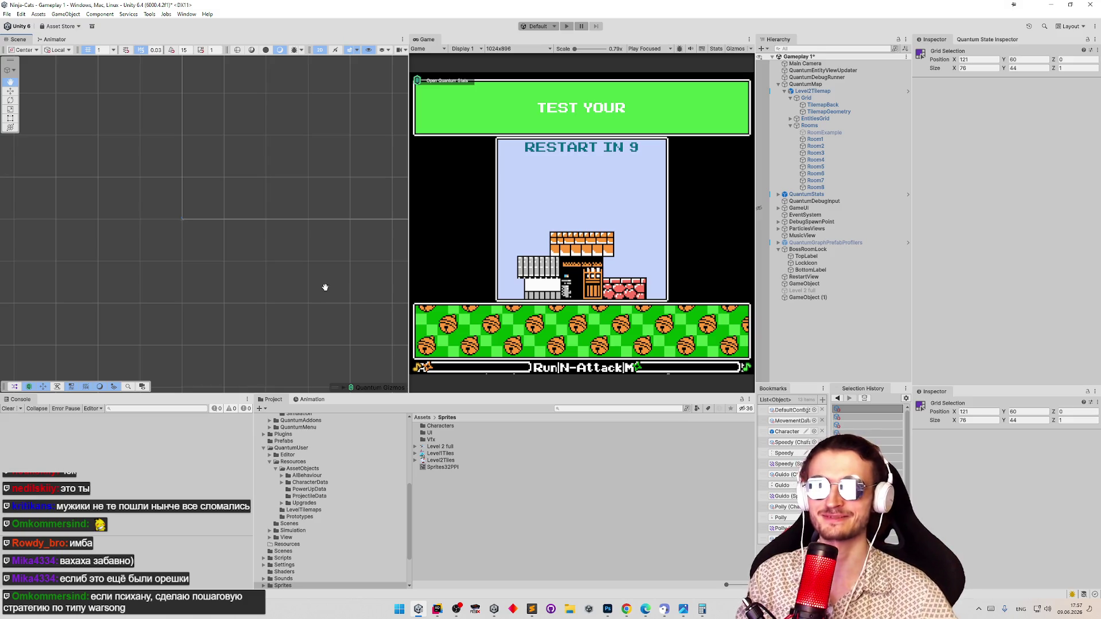
scroll(288, 136, up, 3)
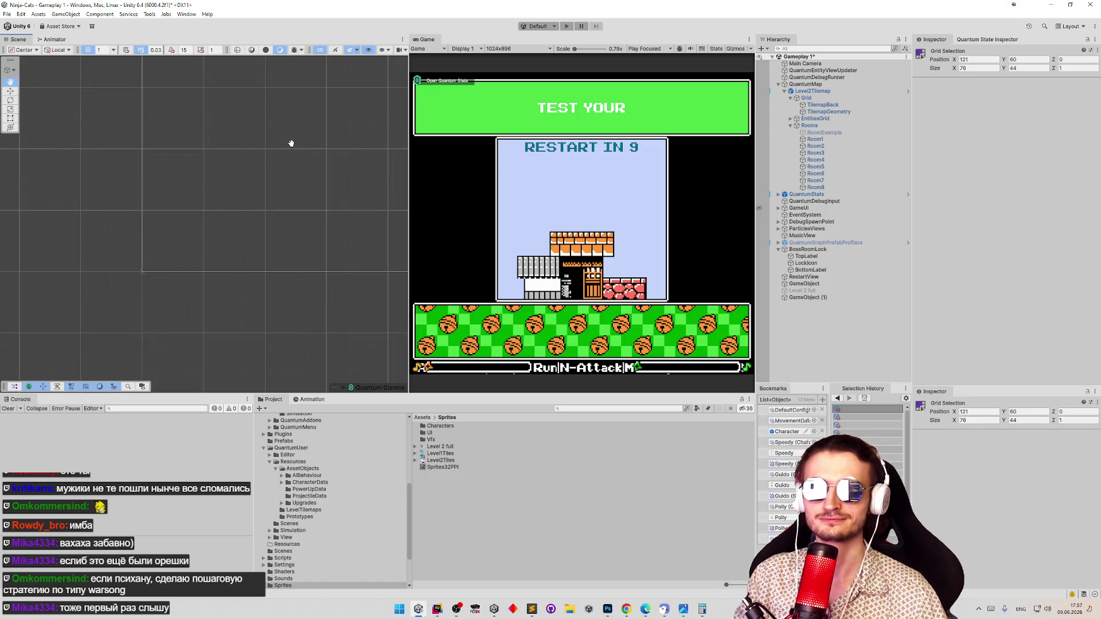
scroll(294, 134, up, 2)
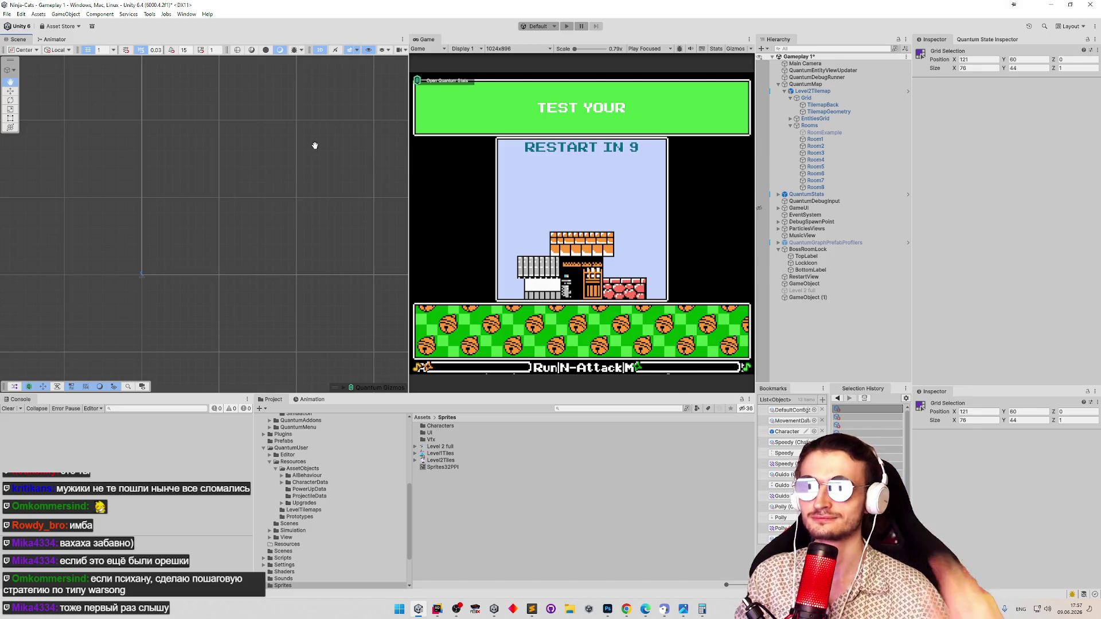
click(815, 146)
shift+click(815, 187)
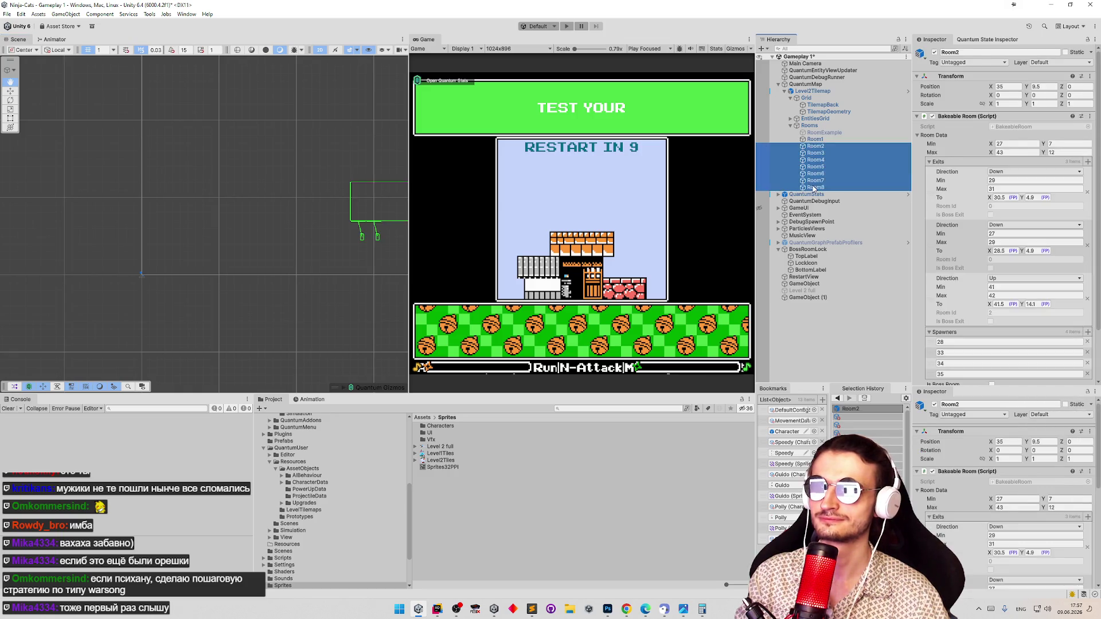
Delete Room2–Room8 and remove Room1's Up and Down exits
key(Delete)
click(816, 139)
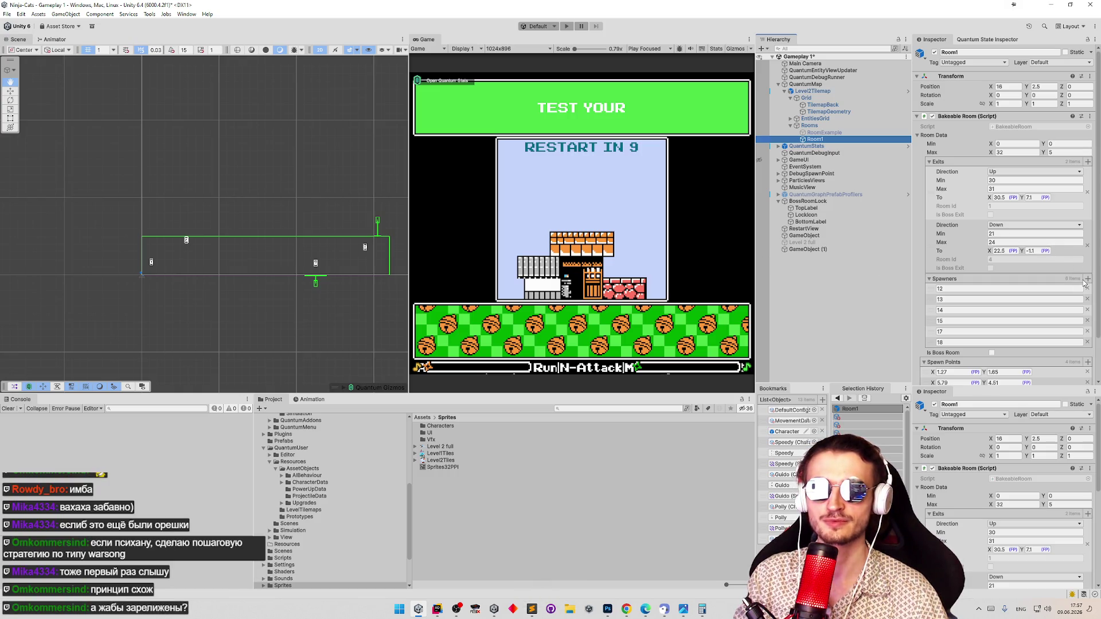
scroll(1094, 253, down, 2)
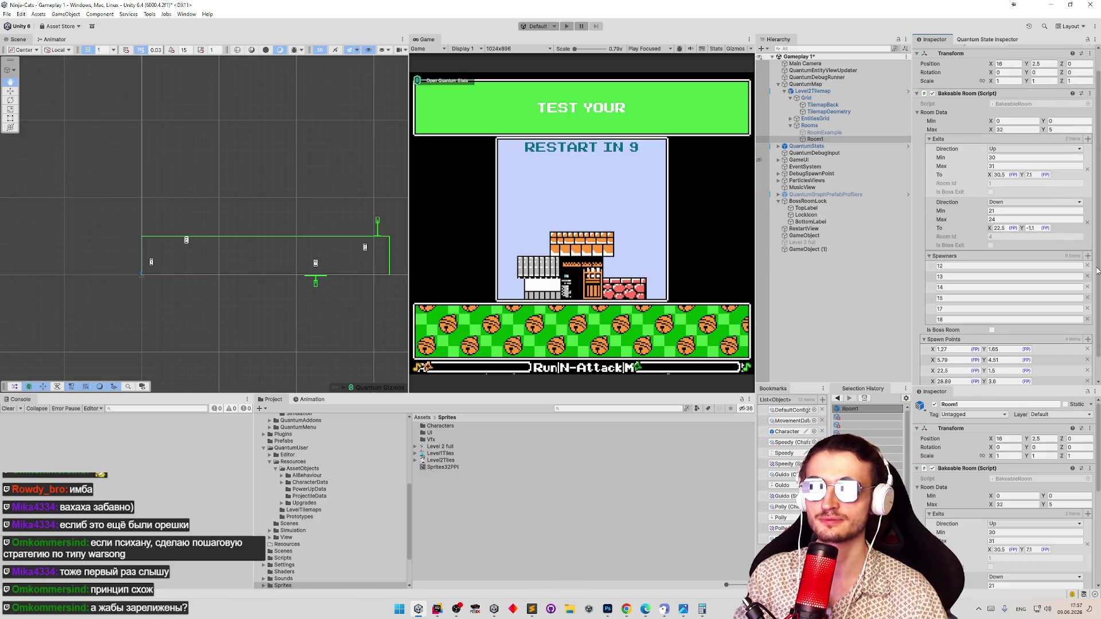
click(1087, 170)
click(1094, 193)
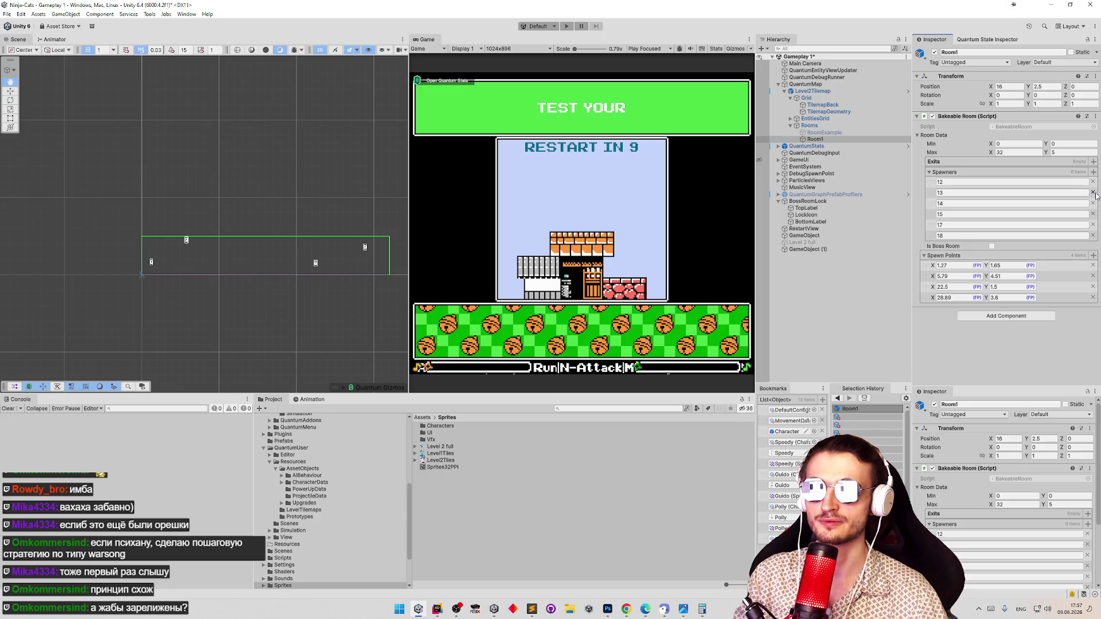
Remove every spawner and spawn point entry from Room1, then select Level2Tilemap
click(1093, 182)
click(1093, 183)
click(1093, 183)
click(1093, 183)
click(1093, 183)
click(1093, 184)
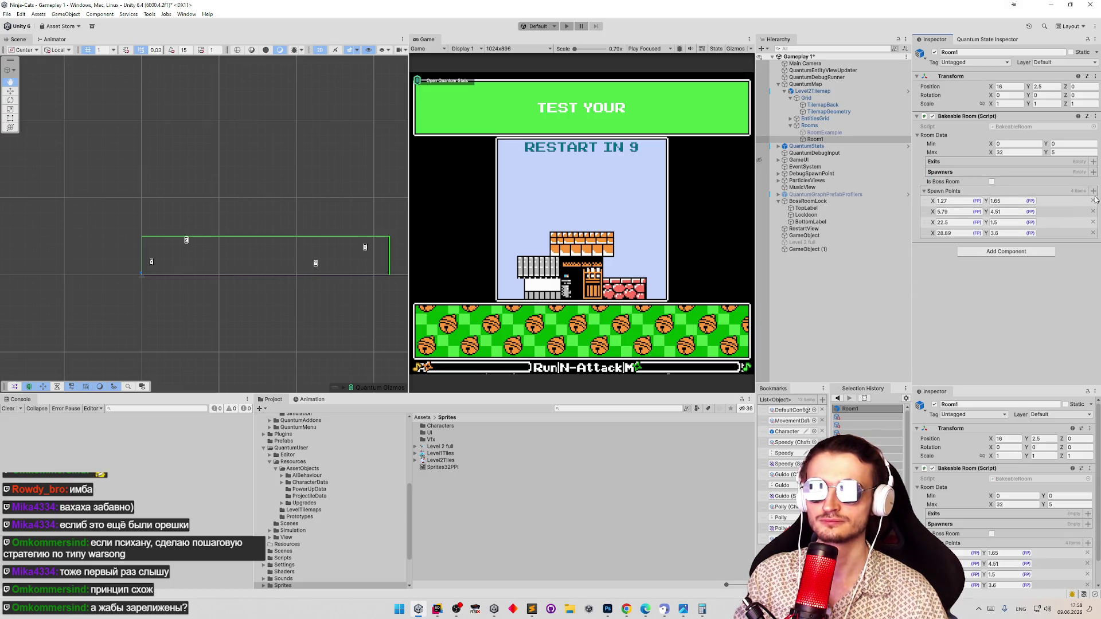
click(1094, 207)
click(1094, 208)
click(1094, 204)
click(1094, 204)
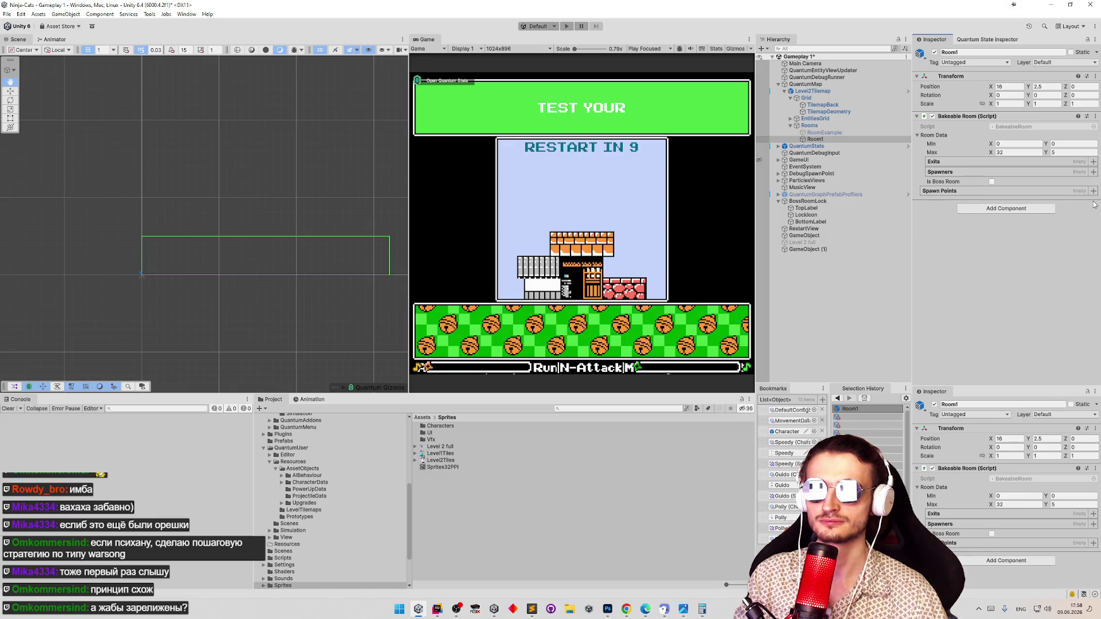
click(802, 92)
Apply all overrides to the Level2Tilemap prefab and save the Gameplay 1 scene
click(969, 85)
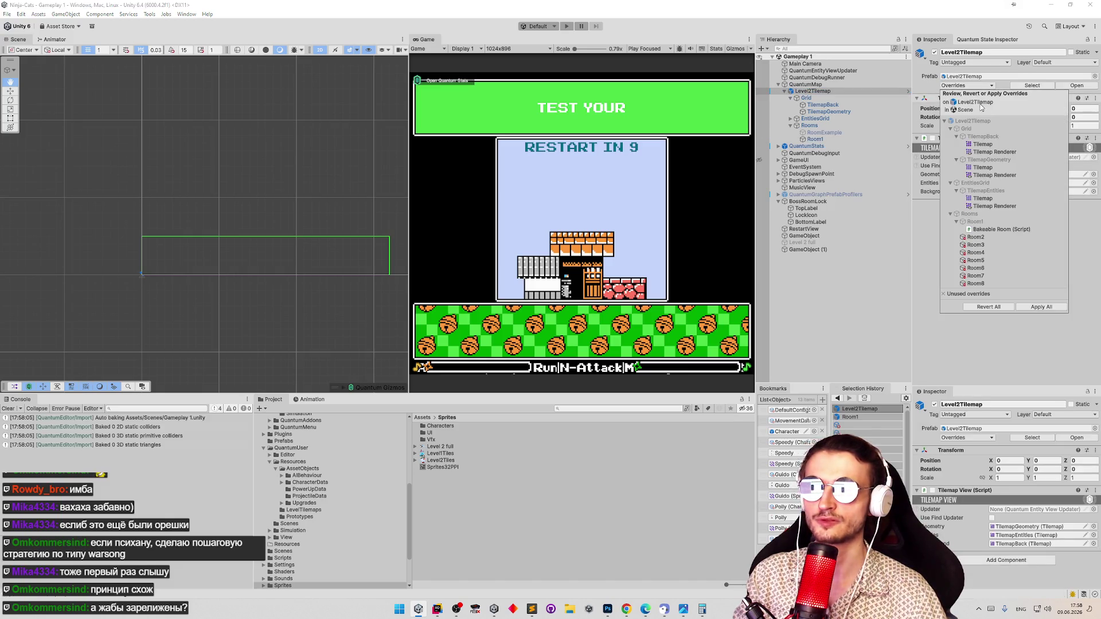
click(1042, 306)
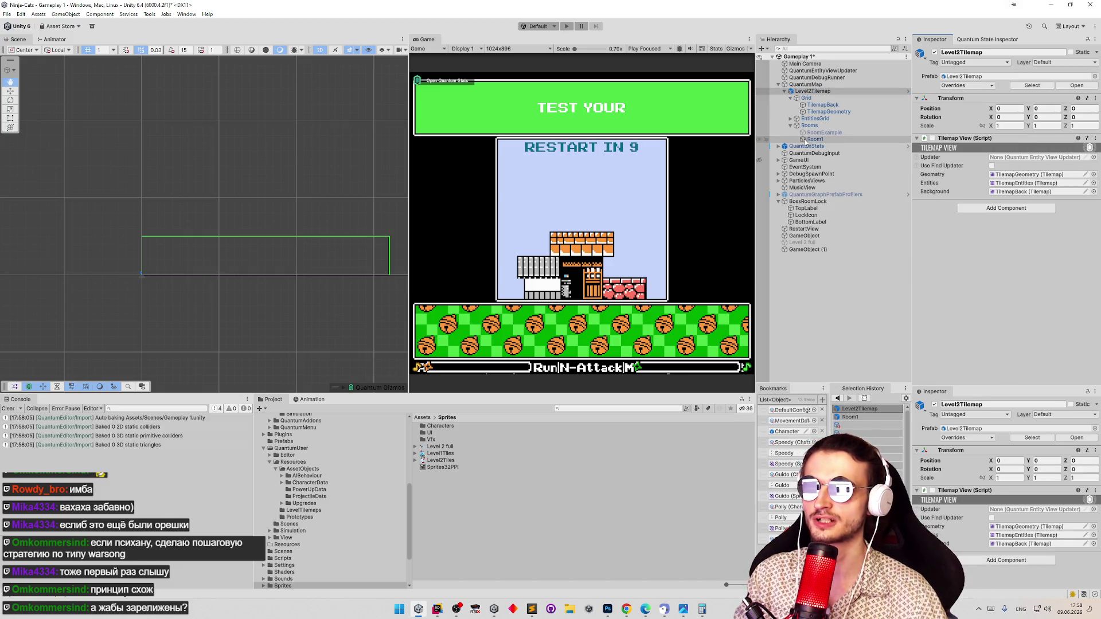
key(ctrl+s)
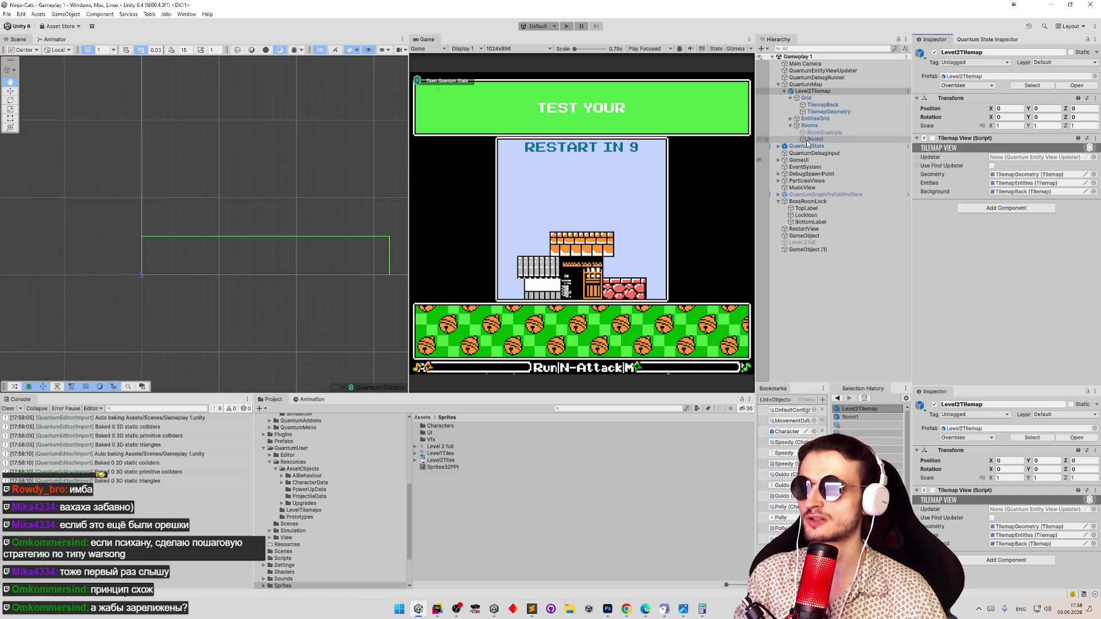
Select the TilemapBack layer and open the Tile Palette for it
click(811, 140)
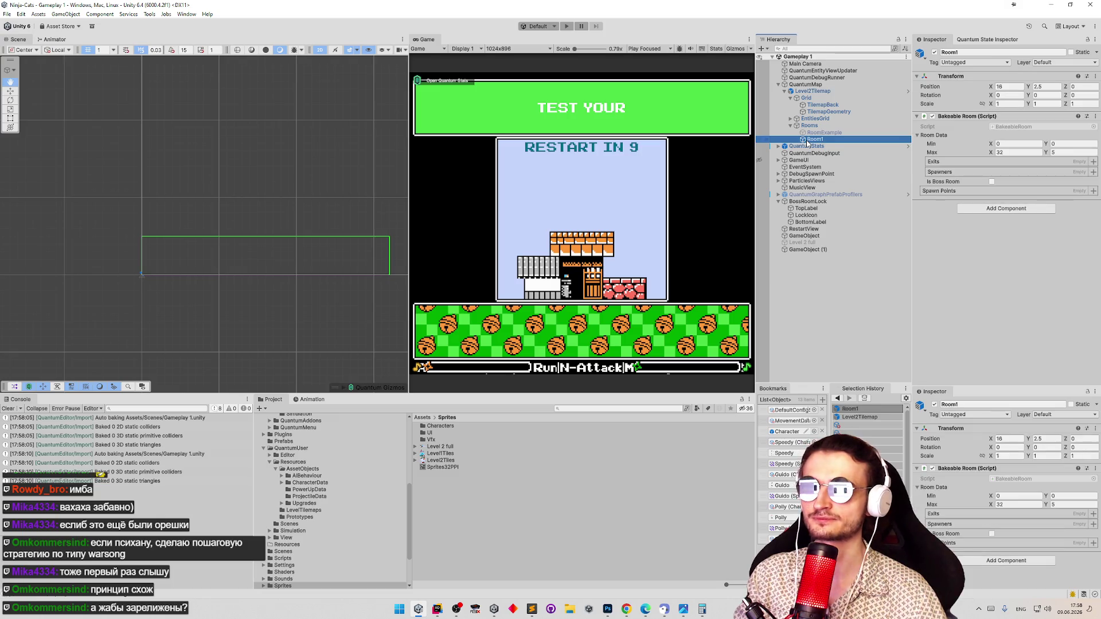
click(826, 112)
click(822, 105)
click(255, 50)
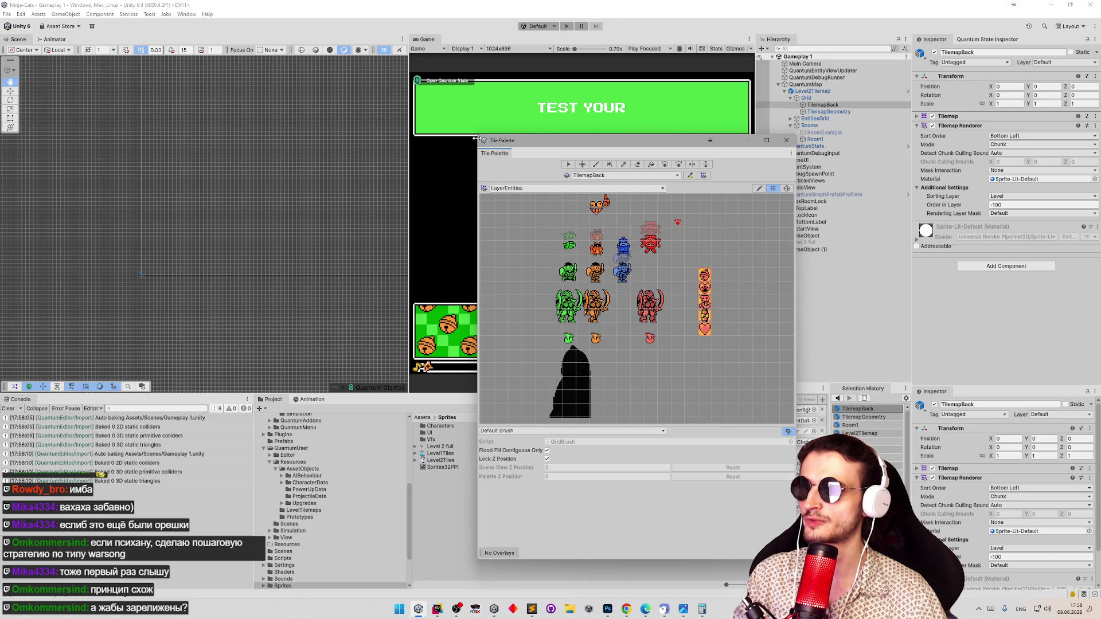
Enlarge the Tile Palette and switch it to the LayerBackground palette, targeting TilemapBack
drag(481, 138, 351, 75)
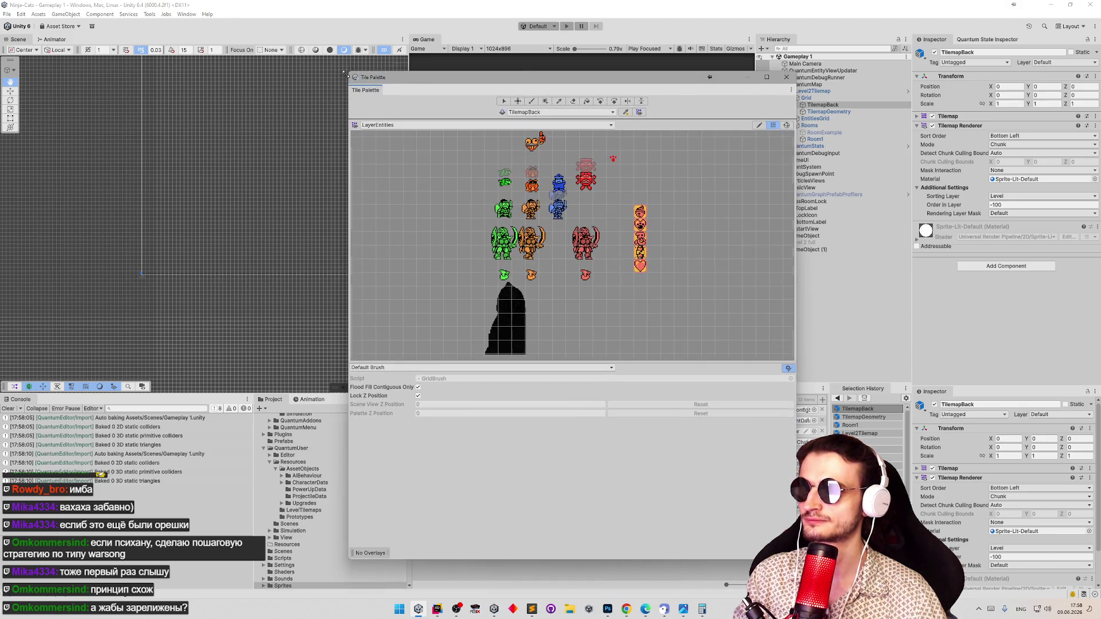
click(545, 113)
click(488, 132)
click(488, 126)
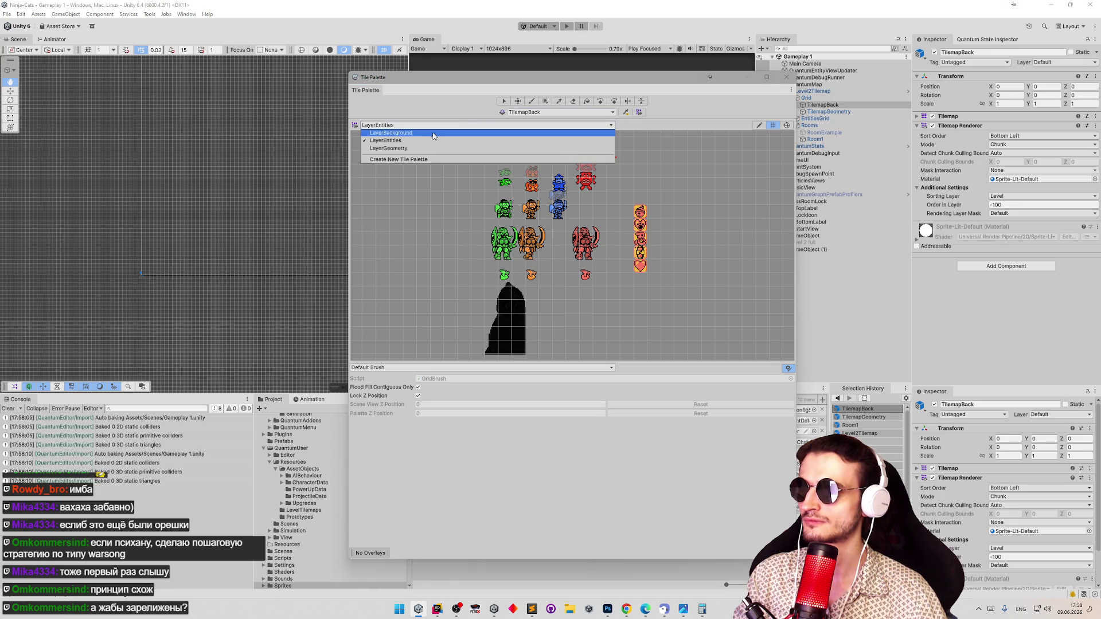
click(459, 154)
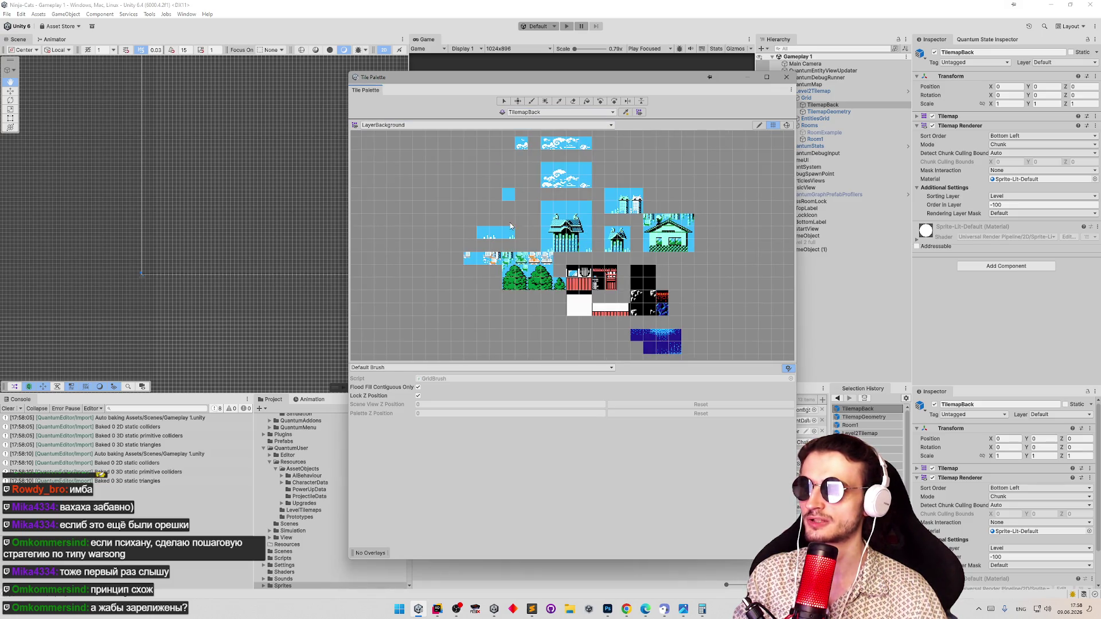
Widen the palette window, frame the background tiles, and move the palette aside
right_click(763, 317)
click(726, 398)
drag(796, 398, 900, 384)
mouse_move(800, 232)
mouse_down()
mouse_move(626, 260)
mouse_move(581, 239)
mouse_move(518, 283)
mouse_move(437, 288)
mouse_up()
mouse_move(559, 270)
mouse_down()
mouse_move(557, 252)
mouse_move(577, 262)
mouse_up()
drag(463, 76, 679, 90)
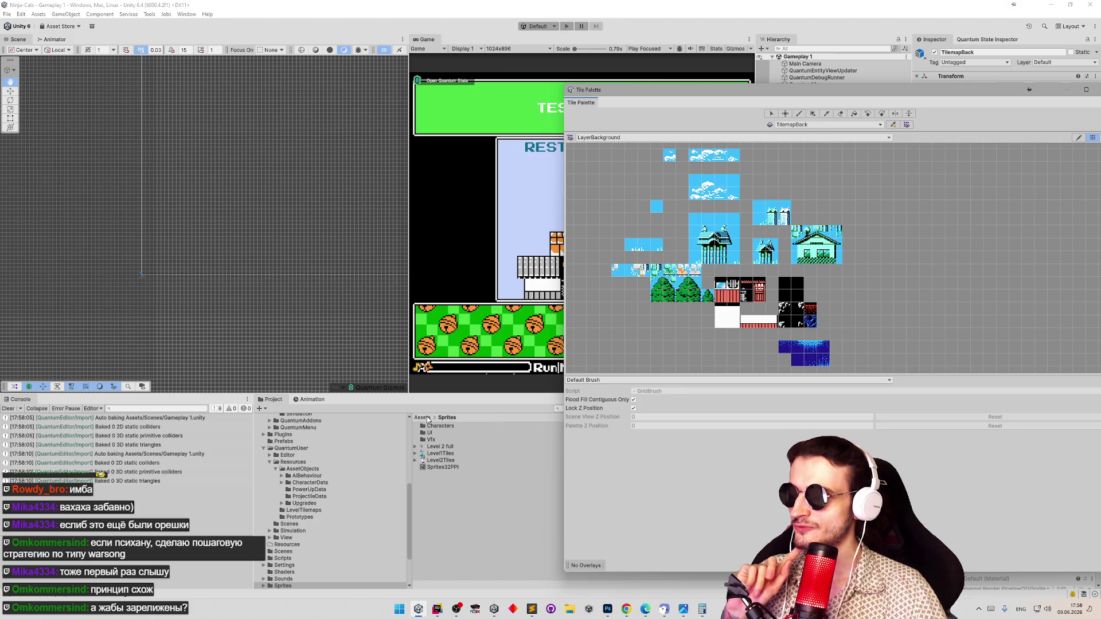
Expand Level1Tiles, enlarge the Project panel, and dock the palette to the lower left
click(415, 453)
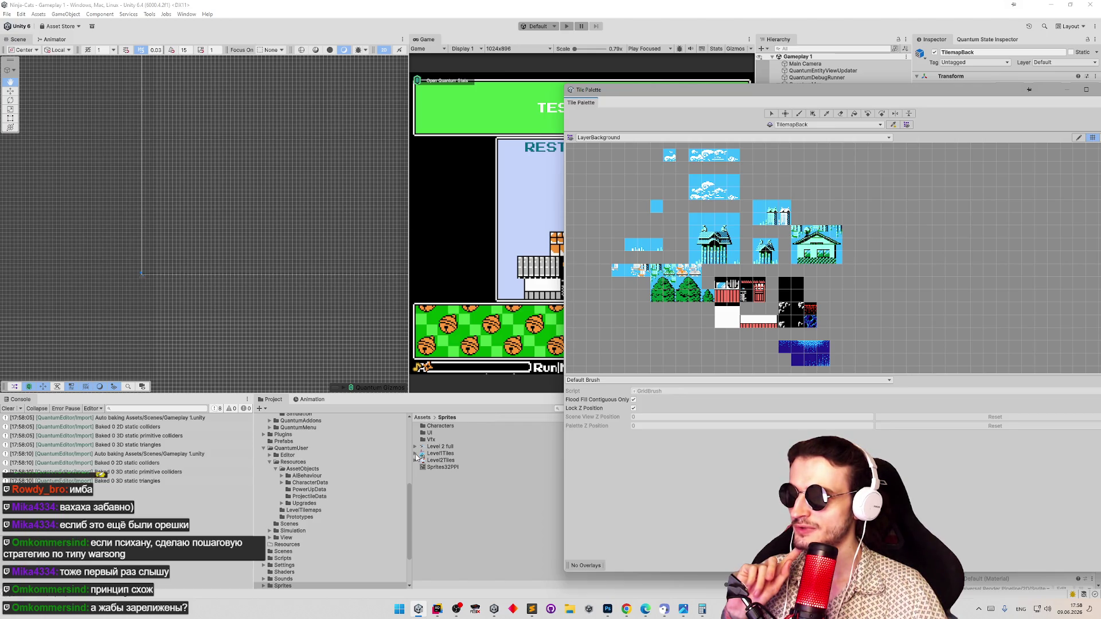
drag(476, 395, 473, 294)
ctrl+scroll(464, 388, up, 2)
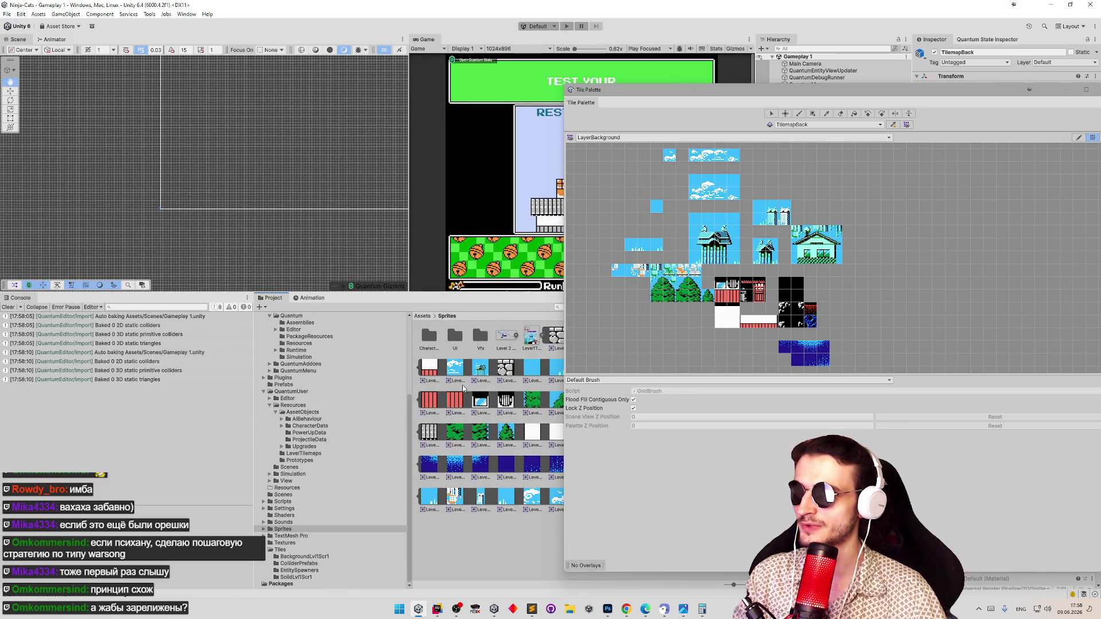
mouse_move(683, 89)
mouse_down()
mouse_move(122, 236)
mouse_move(163, 109)
mouse_up()
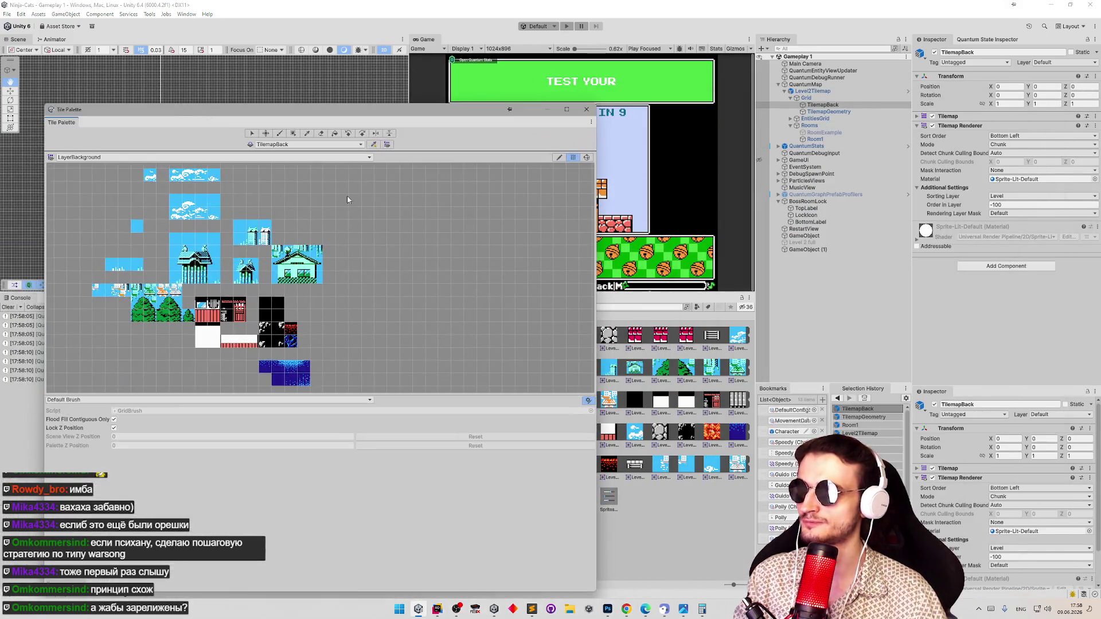
drag(602, 301, 400, 301)
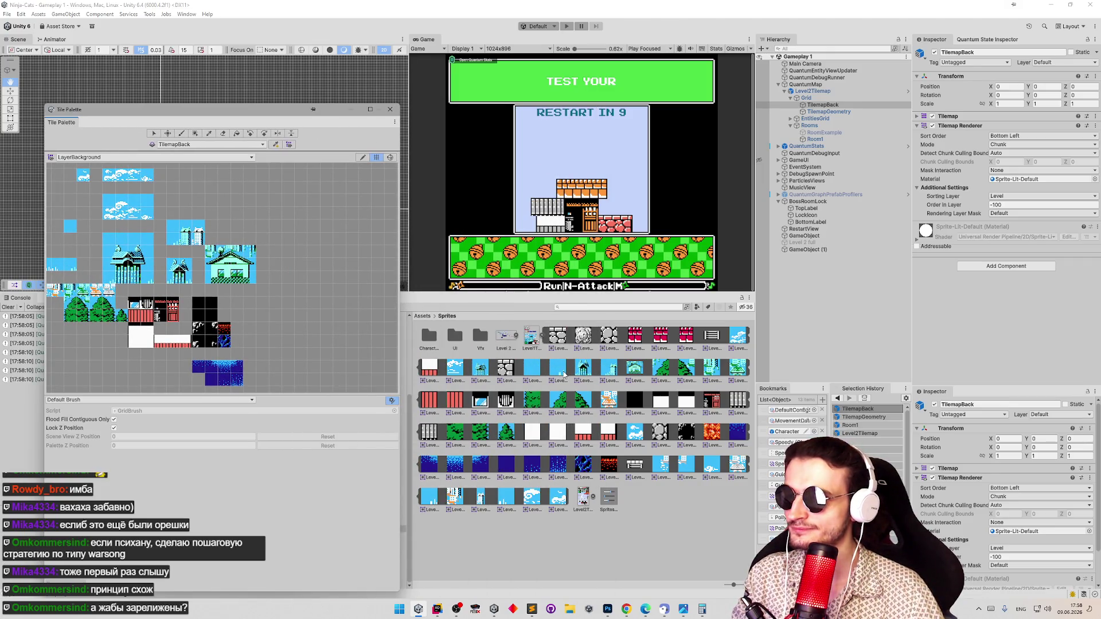
click(519, 340)
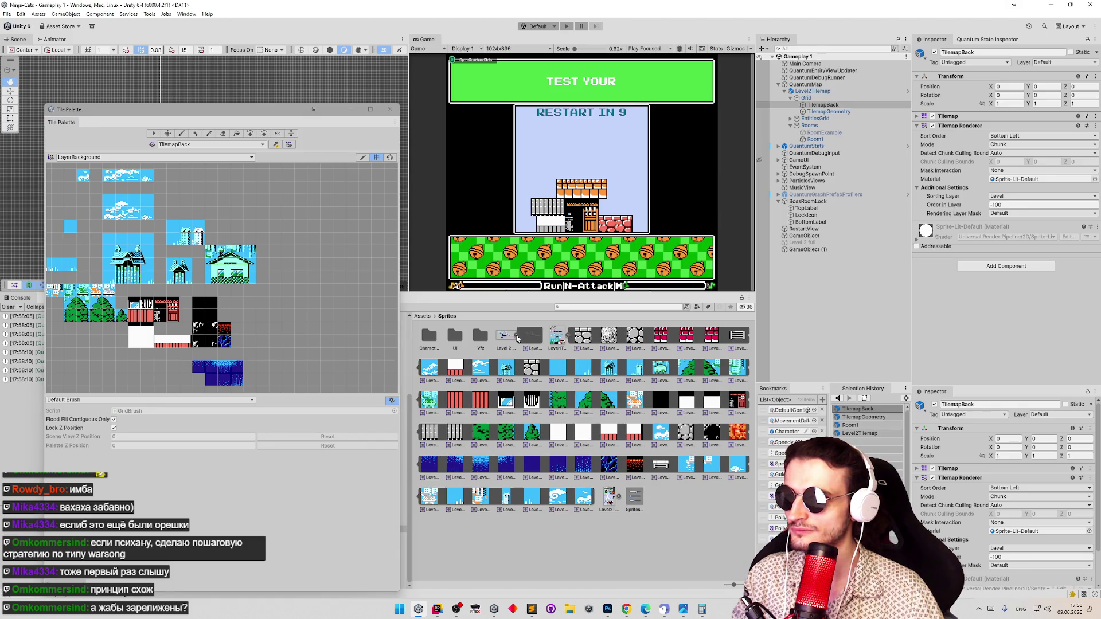
Collapse Level1Tiles, expand Level2Tiles to show its sliced tiles, then switch to Photoshop
click(565, 342)
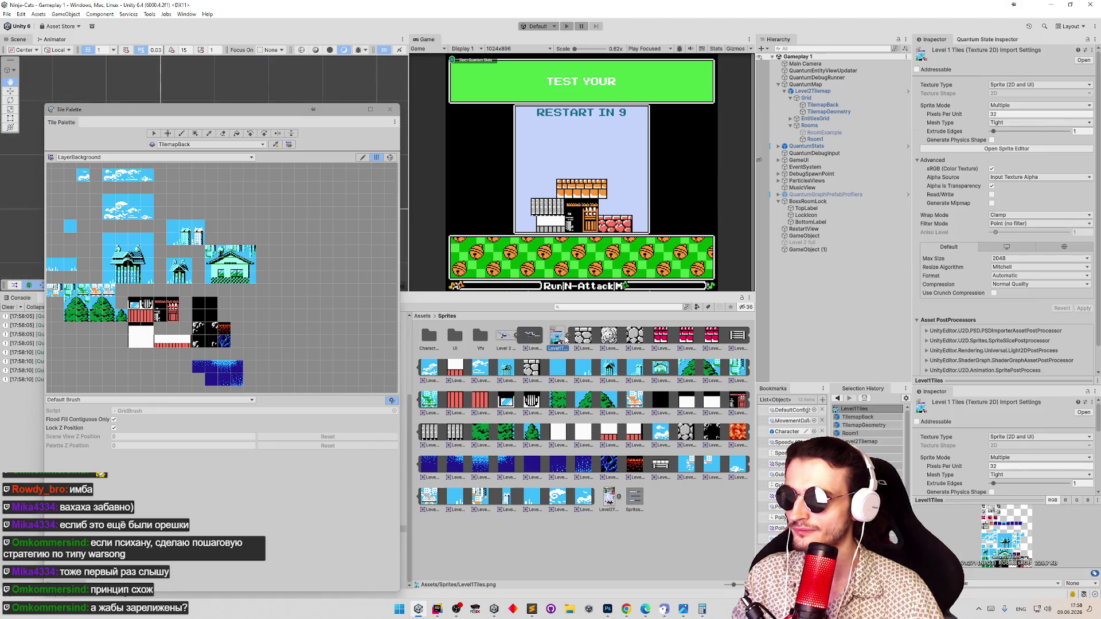
click(567, 337)
click(588, 335)
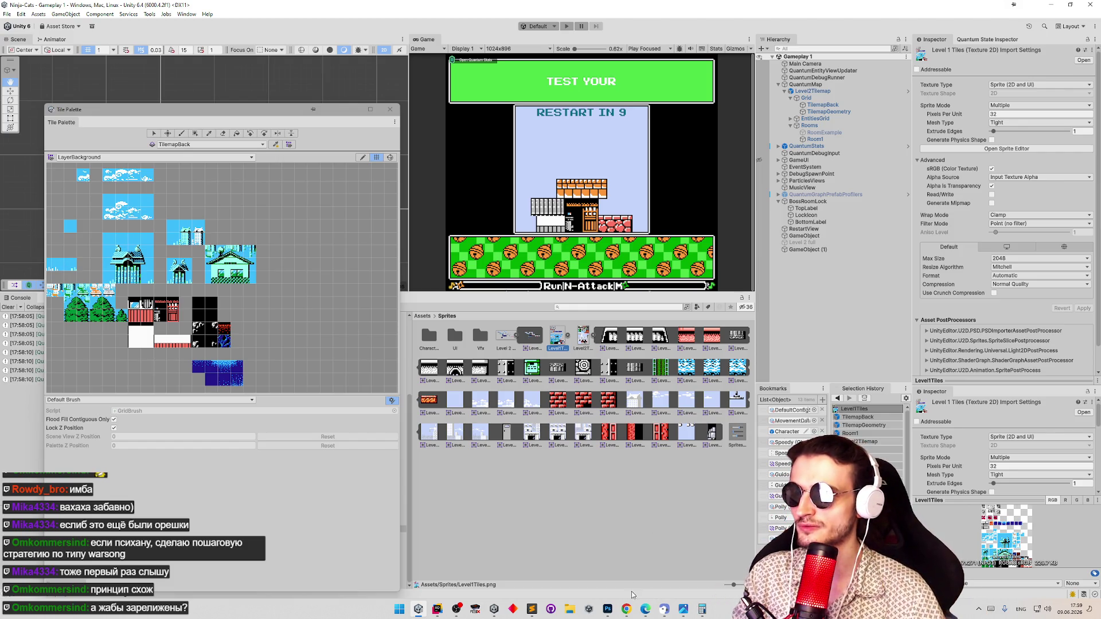
click(607, 609)
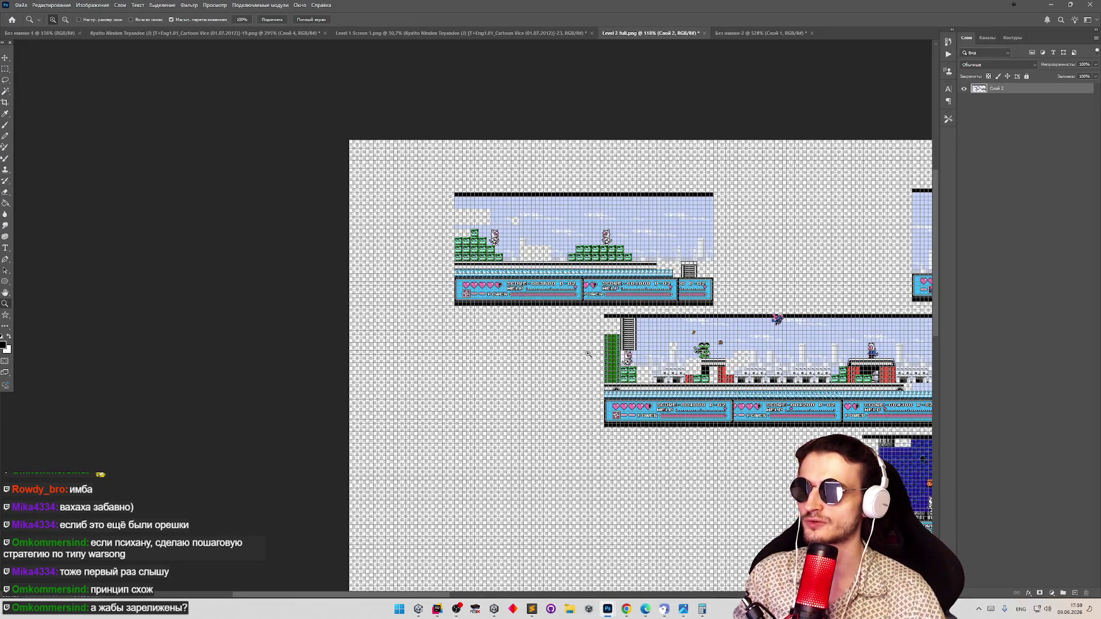
Copy the entire untitled tileset document to the clipboard
scroll(589, 353, down, 5)
scroll(588, 354, up, 4)
scroll(676, 85, down, 1)
scroll(676, 85, down, 2)
click(724, 34)
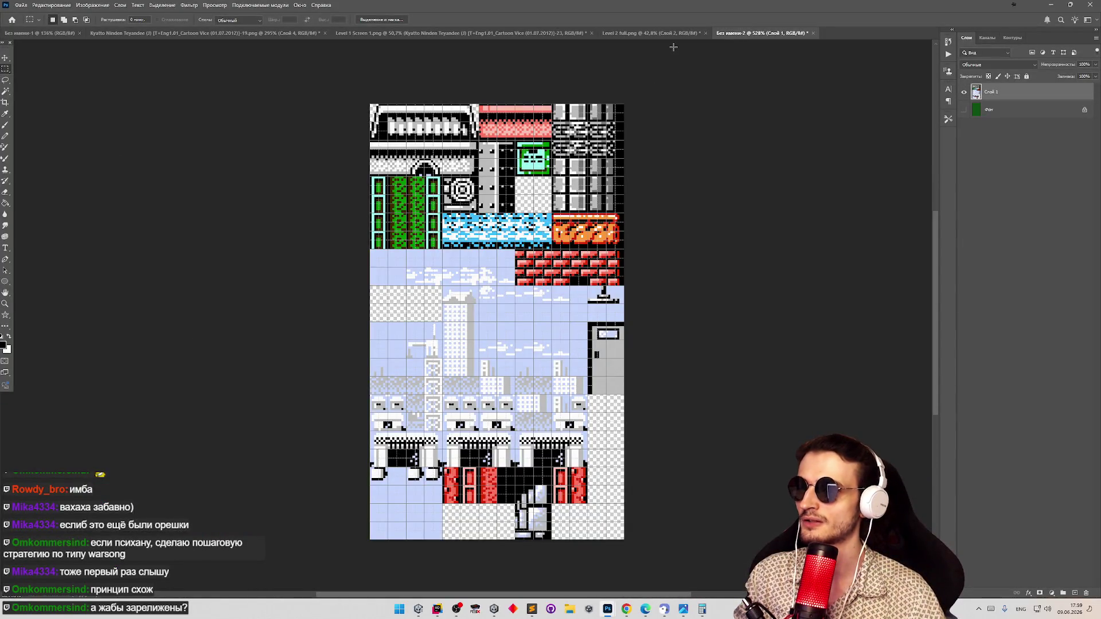
key(ctrl+a)
key(ctrl+x)
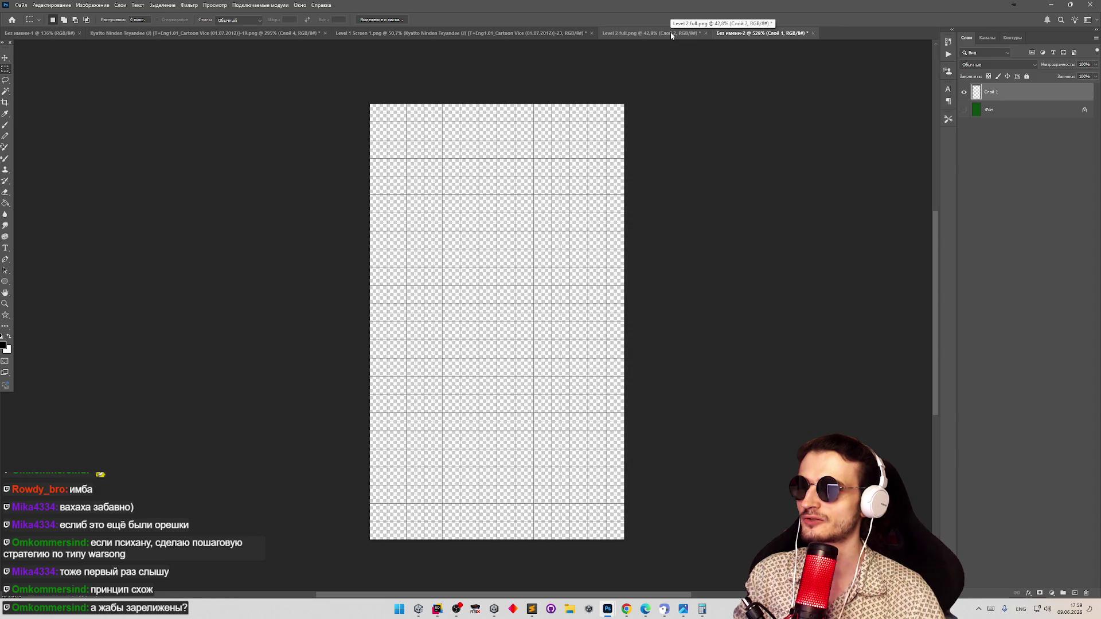
key(ctrl+z)
Paste the tileset into Level 2 full at its top-left corner, then switch to Chrome
click(671, 36)
key(ctrl+v)
key(v)
drag(615, 350, 312, 289)
scroll(312, 289, up, 4)
mouse_move(379, 430)
mouse_down()
mouse_move(351, 239)
mouse_move(361, 230)
mouse_move(335, 222)
mouse_move(344, 223)
mouse_move(287, 276)
mouse_move(474, 325)
mouse_move(453, 325)
mouse_up()
scroll(351, 240, up, 5)
key(z)
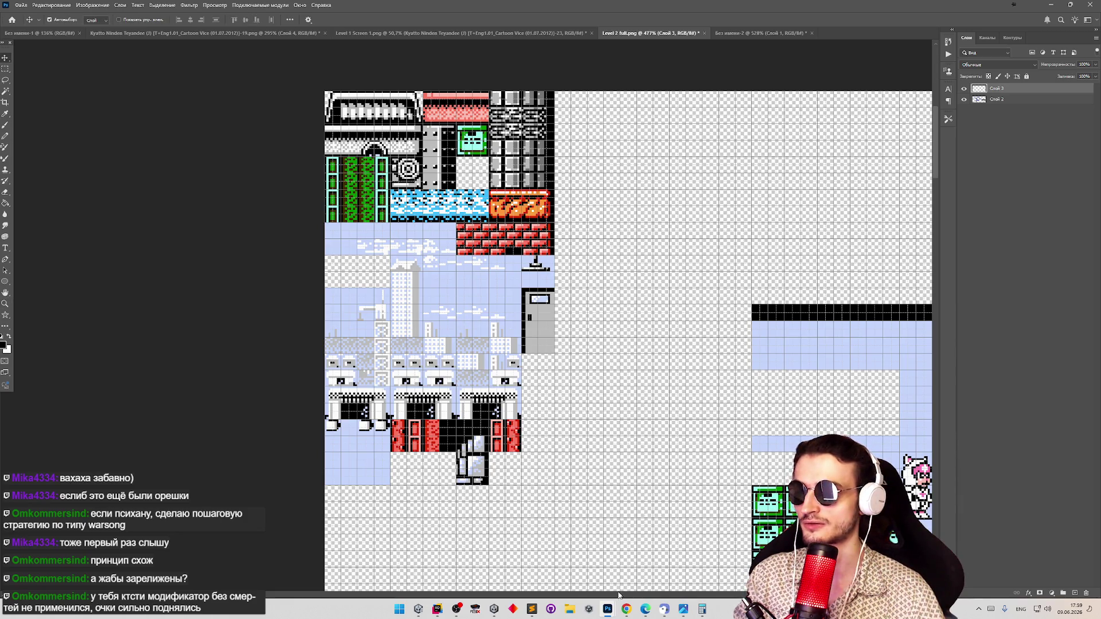
click(626, 609)
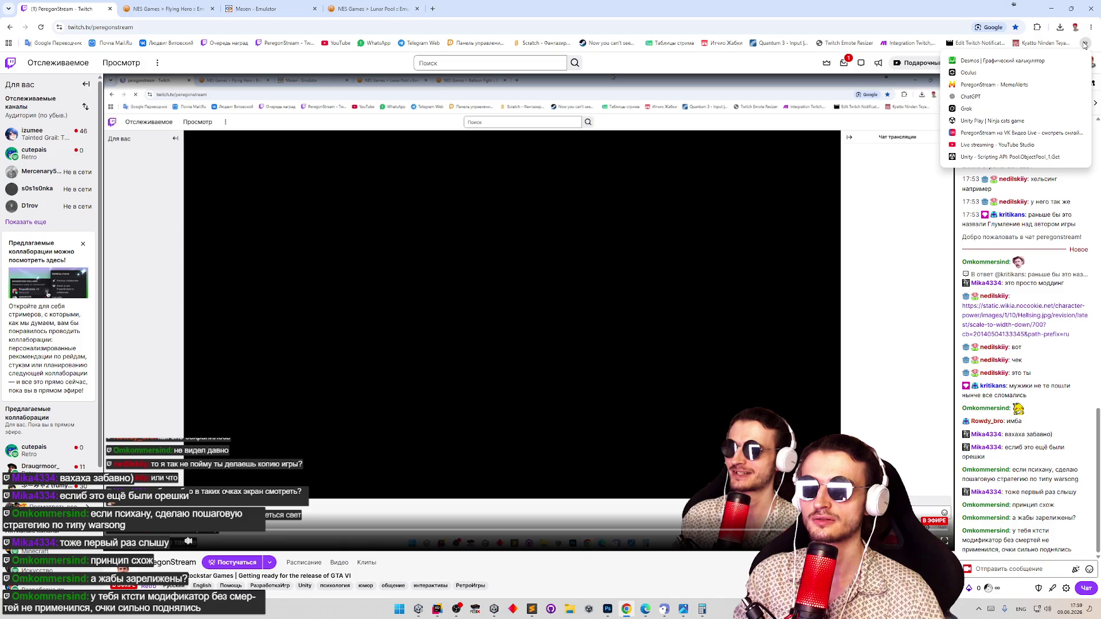
Close the Flying Hero, Mesen and Lunar Pool tabs
click(1091, 27)
mouse_move(922, 124)
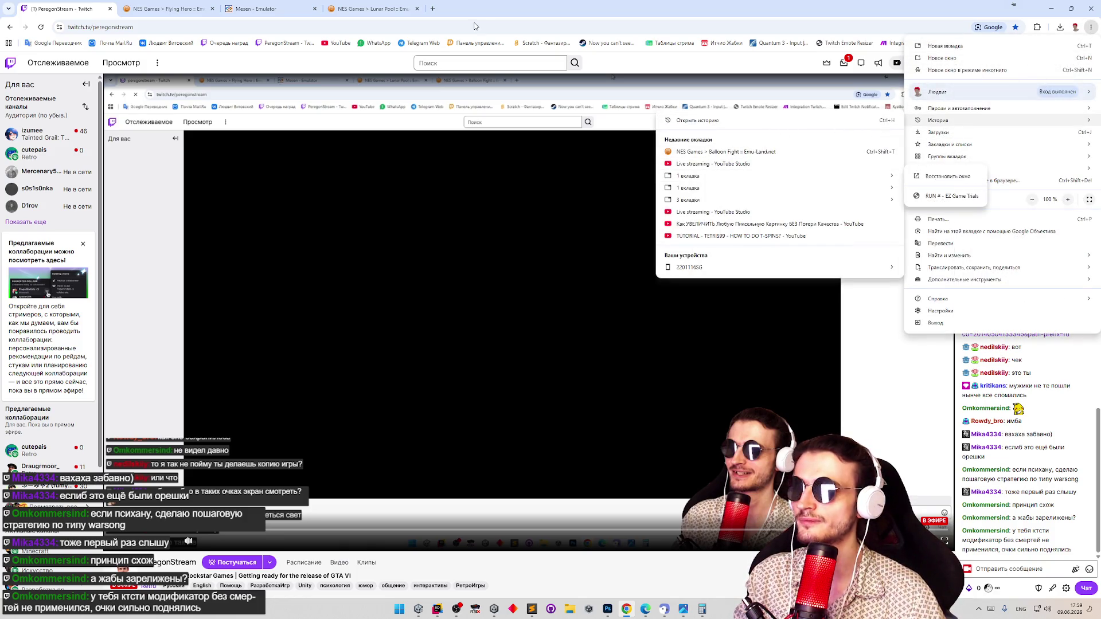
click(290, 7)
click(203, 7)
click(212, 8)
click(212, 9)
click(212, 8)
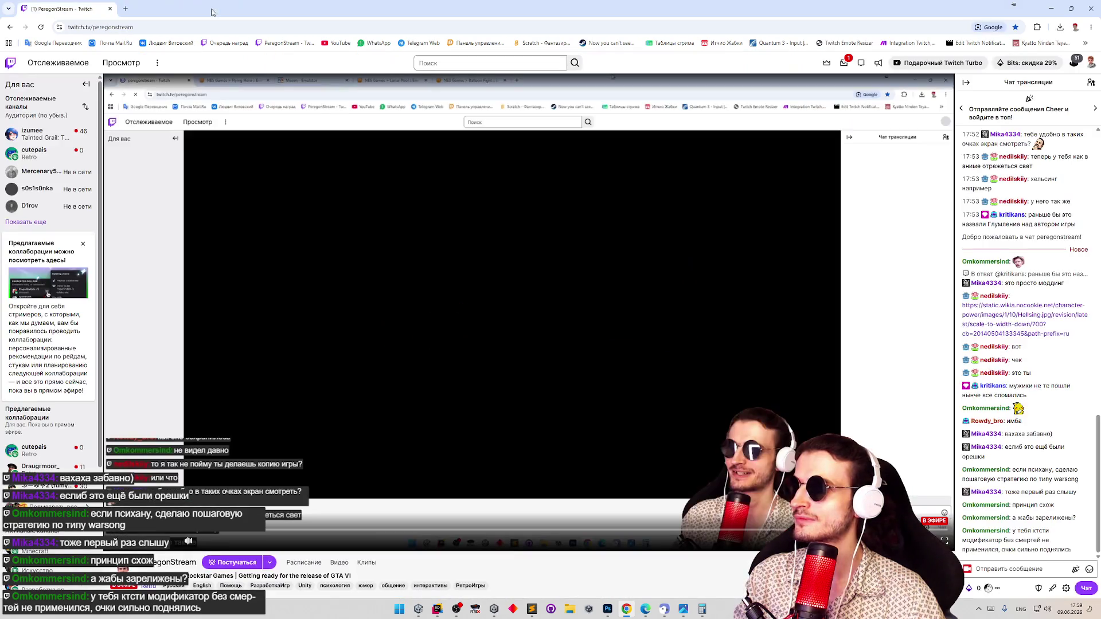
Reopen the EZ Game Trials home page from Chrome's history
click(1091, 27)
mouse_move(938, 120)
click(814, 121)
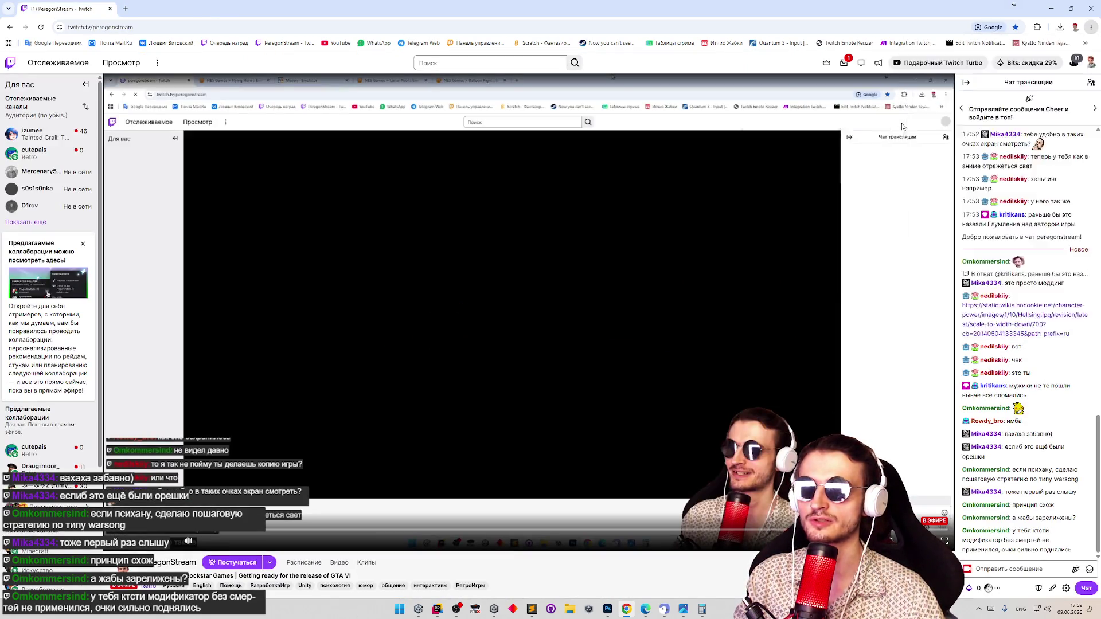
click(510, 216)
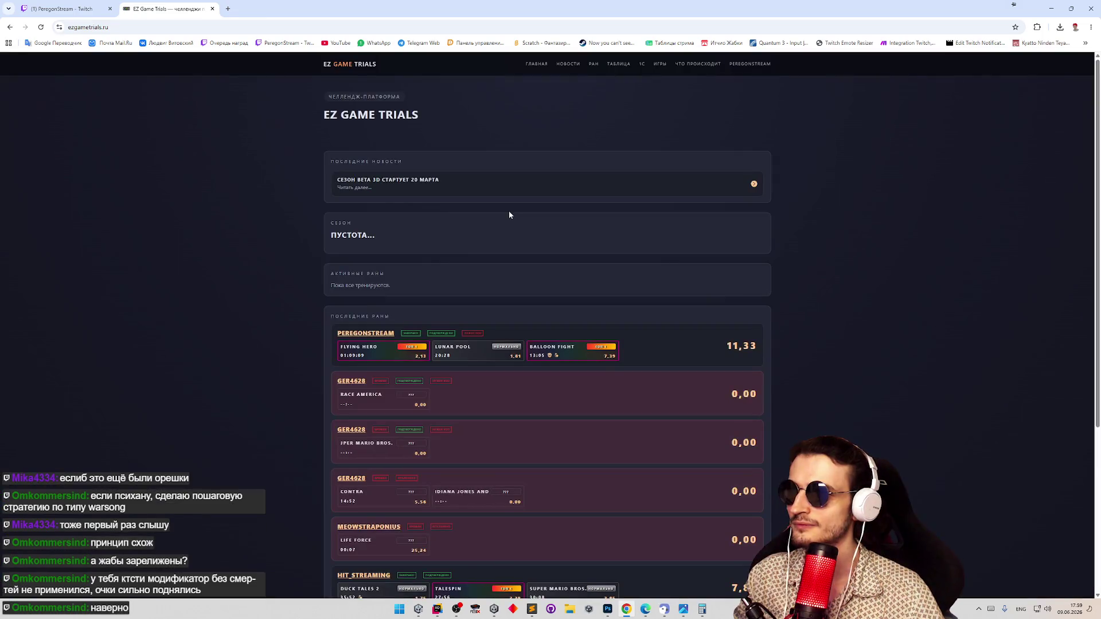
Look at the EZ Game Trials current run page and return to the home page
scroll(688, 172, down, 2)
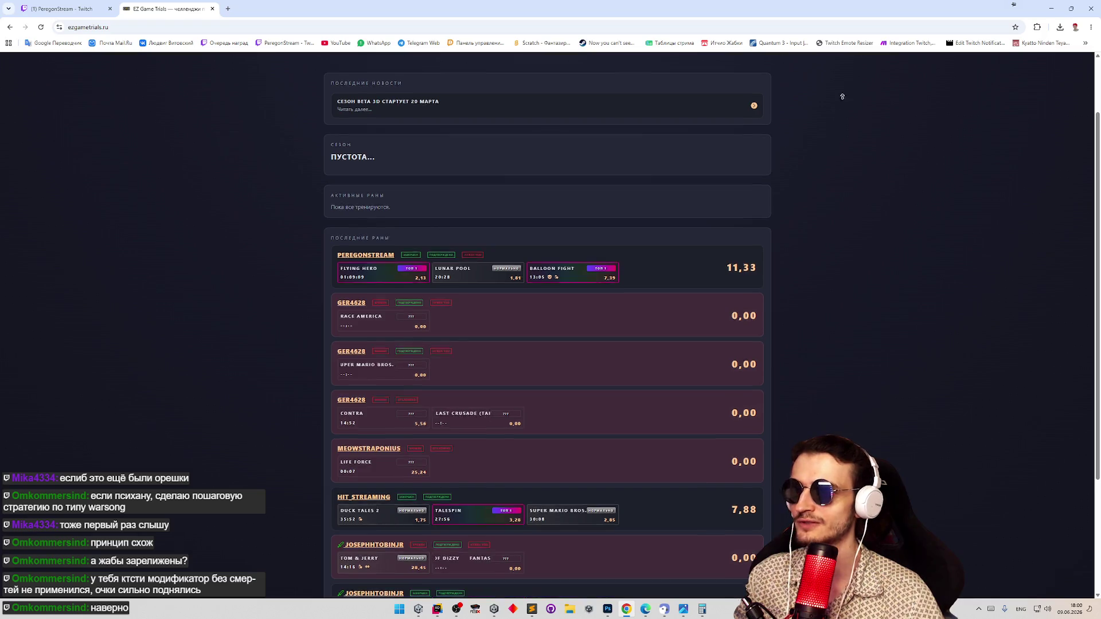
scroll(840, 93, up, 2)
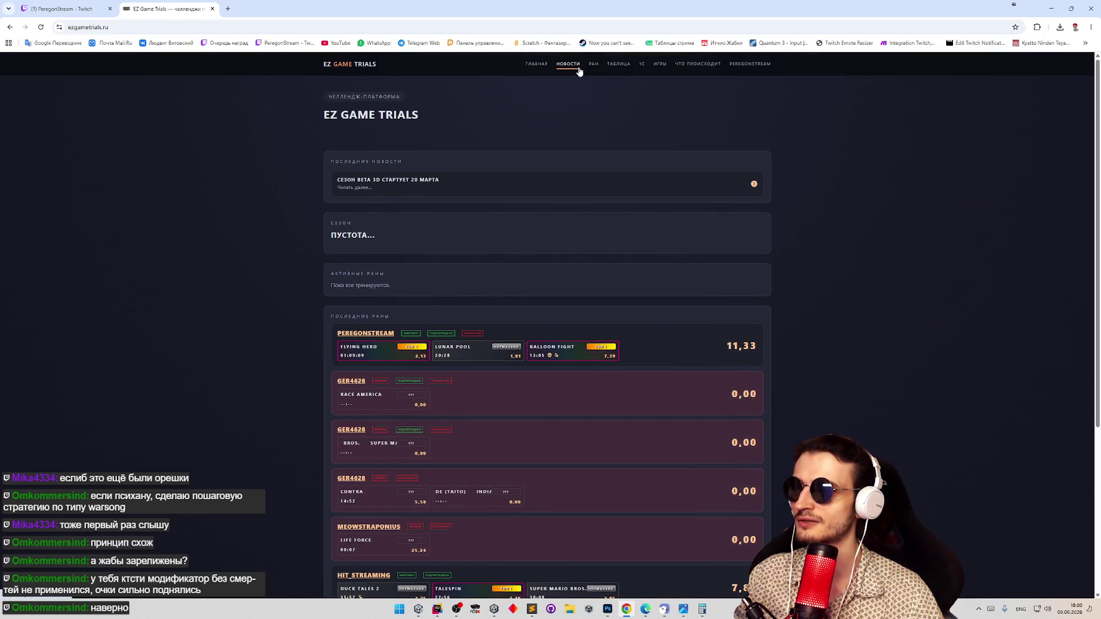
click(591, 64)
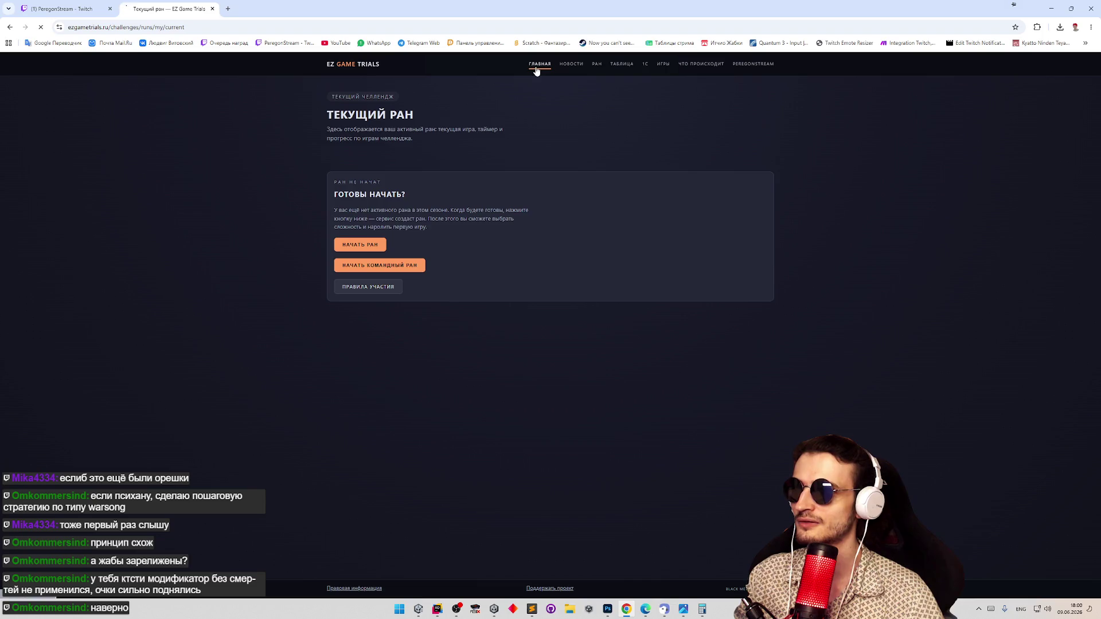
click(538, 64)
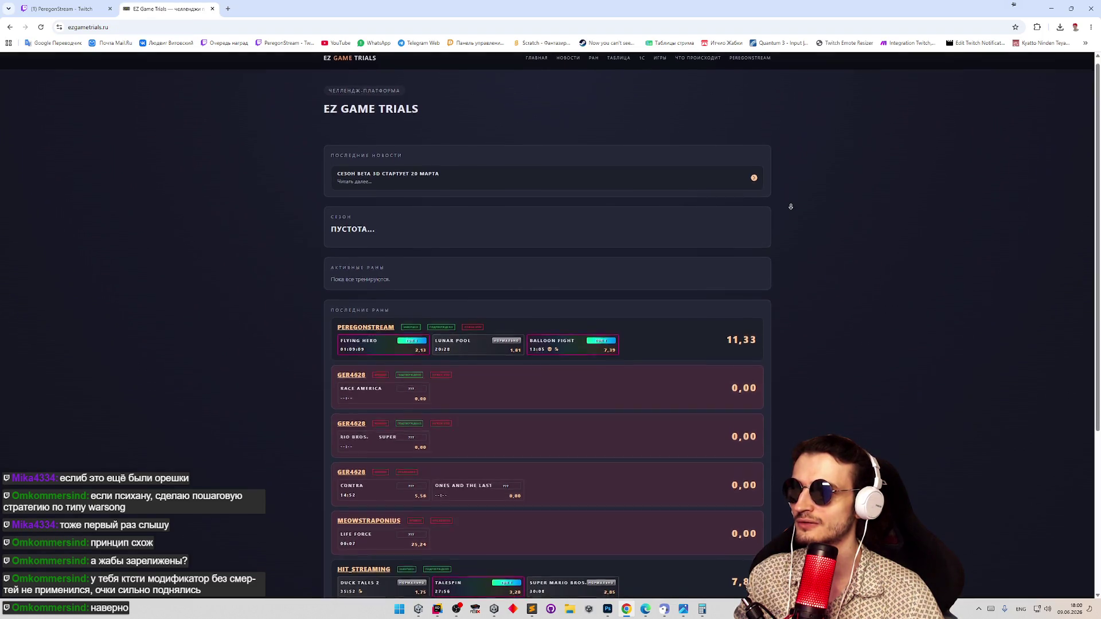
scroll(789, 206, down, 1)
scroll(793, 63, up, 1)
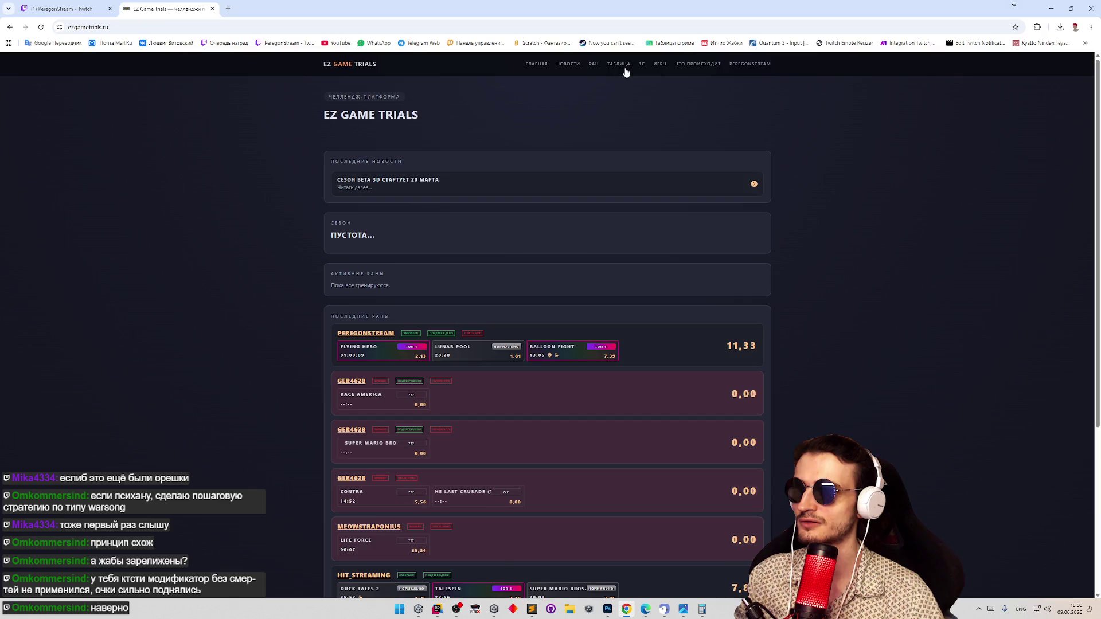
Open the ТАБЛИЦА season standings, scroll through them, then minimize the browser
click(618, 63)
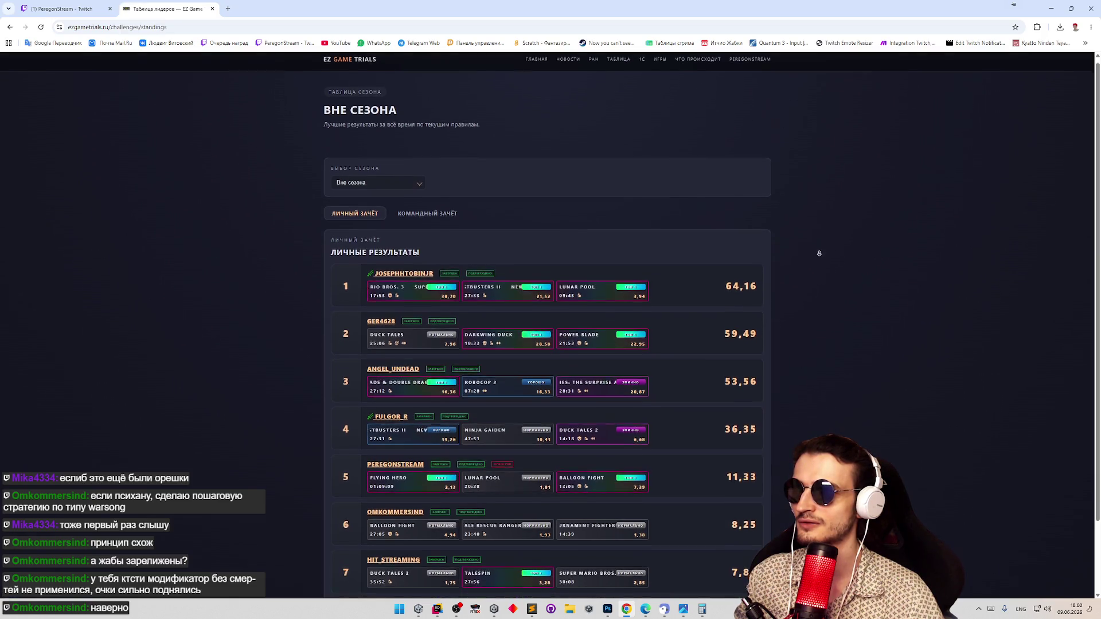
scroll(815, 253, down, 3)
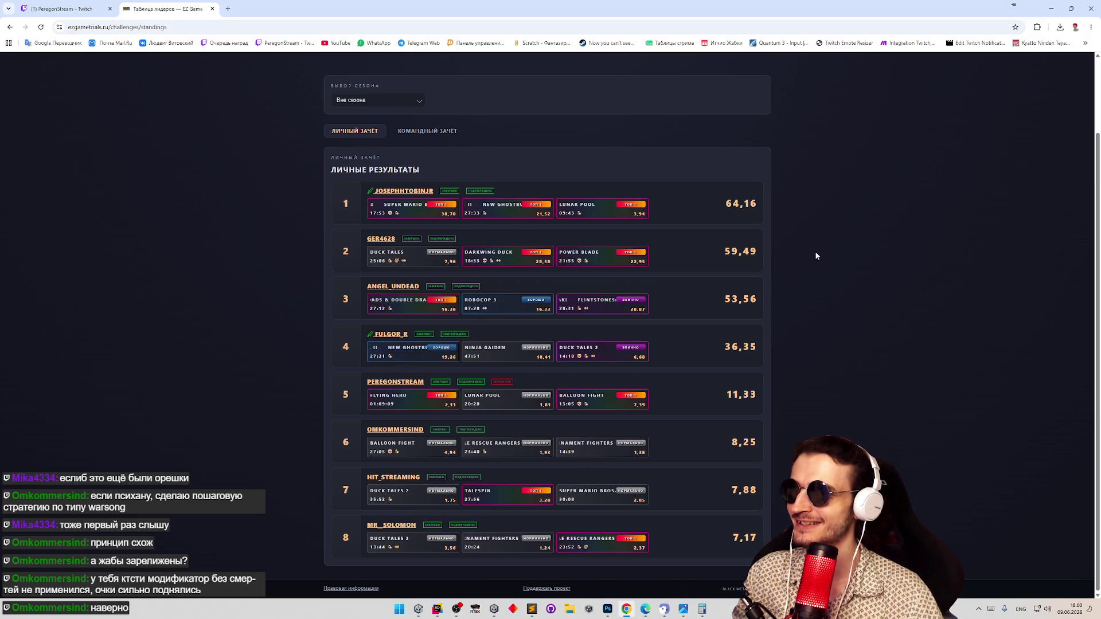
middle_click(812, 277)
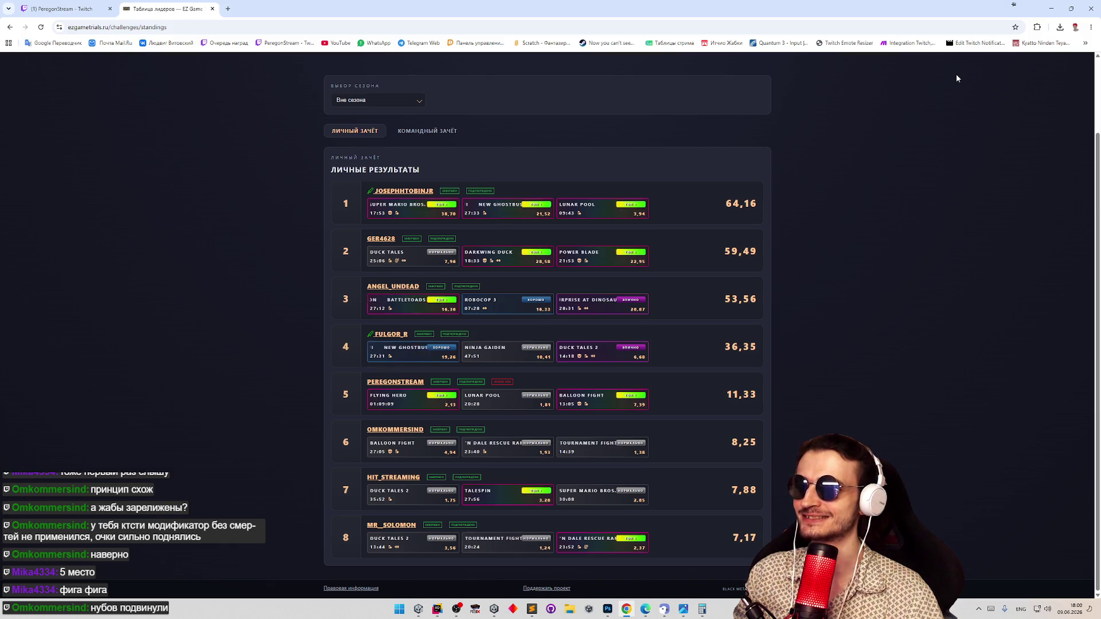
click(1046, 11)
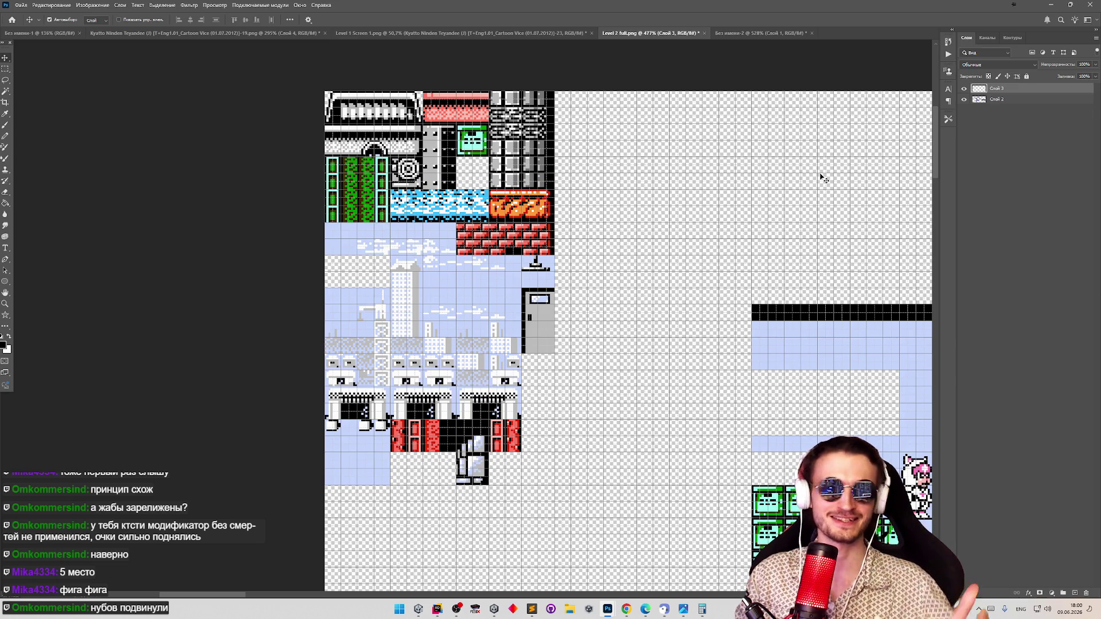
key(z)
mouse_move(713, 162)
mouse_down()
mouse_move(696, 244)
mouse_move(668, 248)
mouse_move(884, 285)
mouse_up()
mouse_move(807, 308)
mouse_down()
mouse_move(860, 304)
mouse_move(631, 230)
mouse_move(567, 174)
mouse_move(592, 179)
mouse_move(550, 166)
mouse_move(600, 154)
mouse_move(551, 195)
mouse_move(619, 212)
mouse_move(590, 221)
mouse_move(607, 225)
mouse_up()
key(ctrl+1)
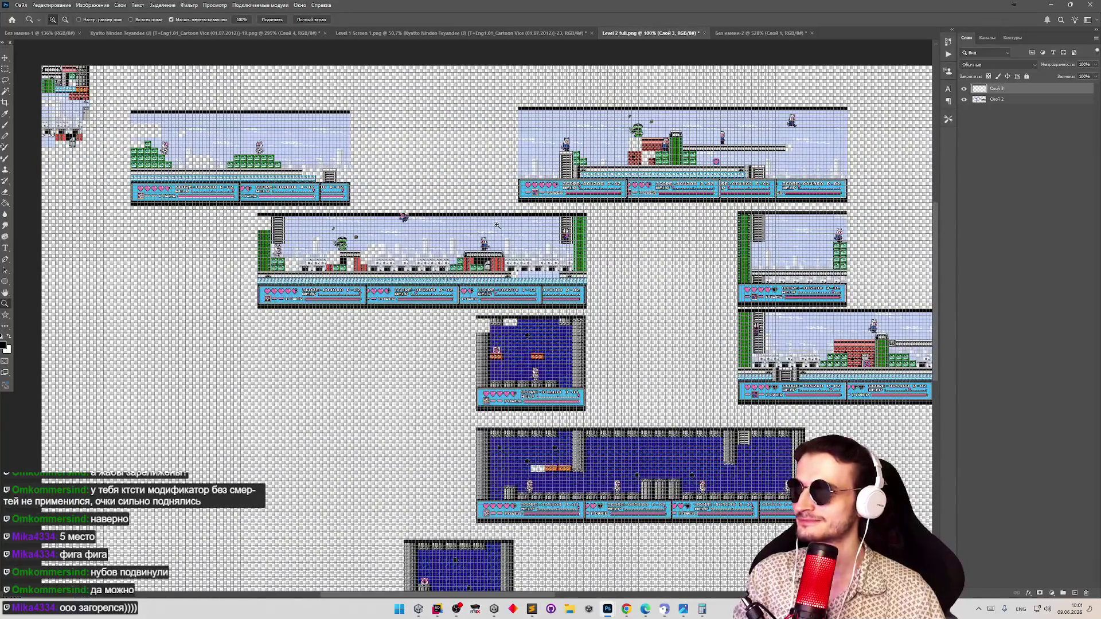
mouse_move(544, 394)
mouse_down()
mouse_move(516, 413)
mouse_move(541, 429)
mouse_up()
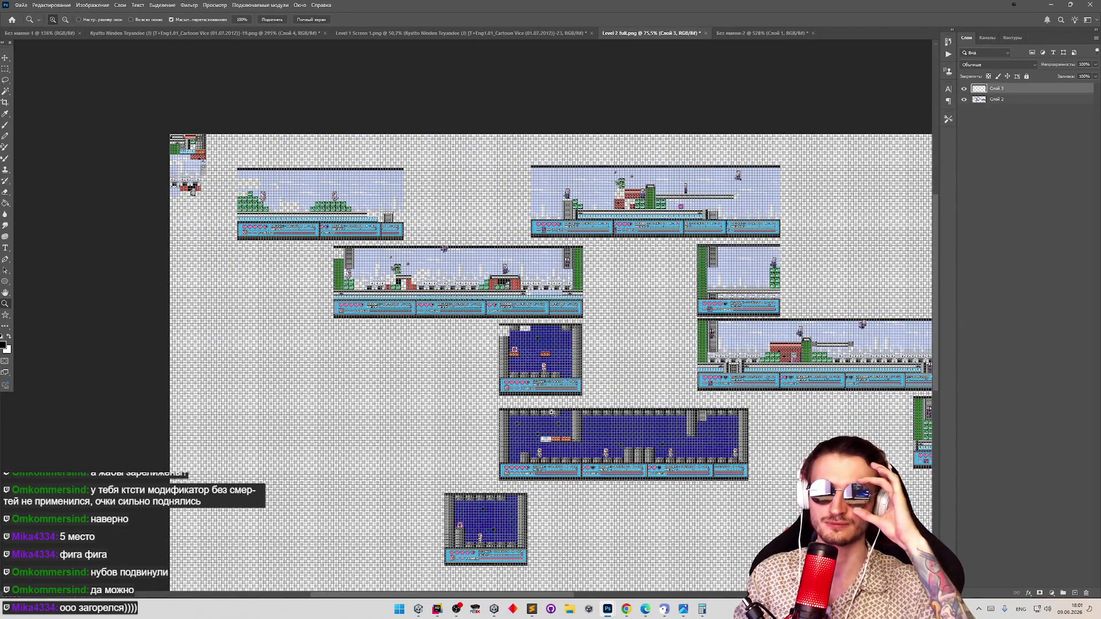
mouse_move(578, 384)
mouse_down()
mouse_move(558, 378)
mouse_move(631, 321)
mouse_move(620, 329)
mouse_move(712, 232)
mouse_up()
Zoom into the room's top-left corner and shift Слой 2 to align with the grid
key(m)
drag(439, 175, 751, 474)
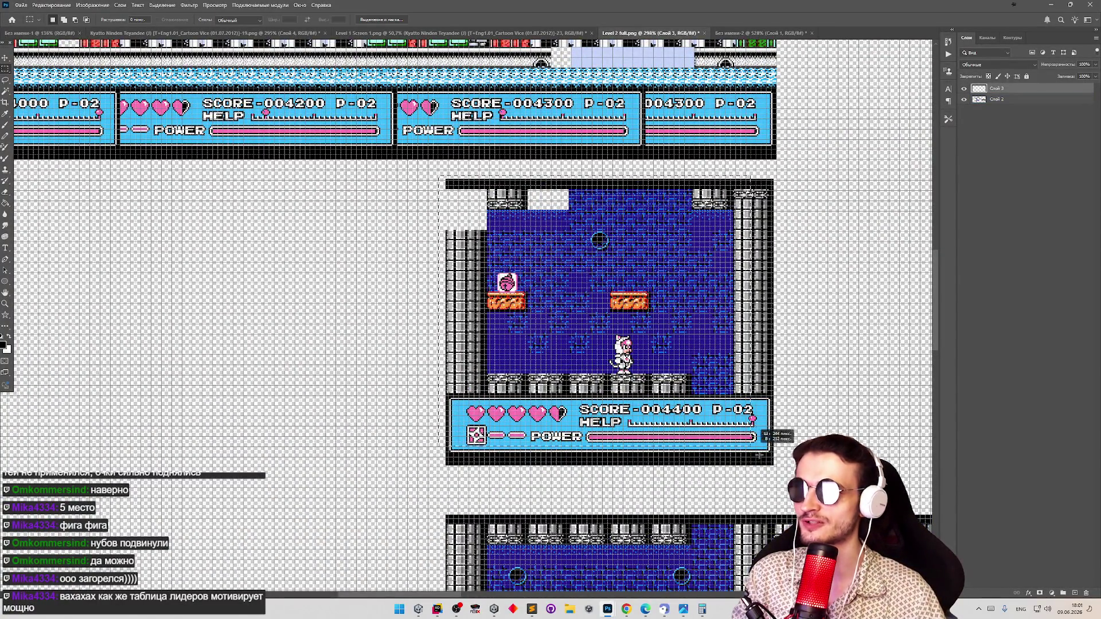
key(z)
drag(453, 175, 495, 171)
key(v)
click(472, 224)
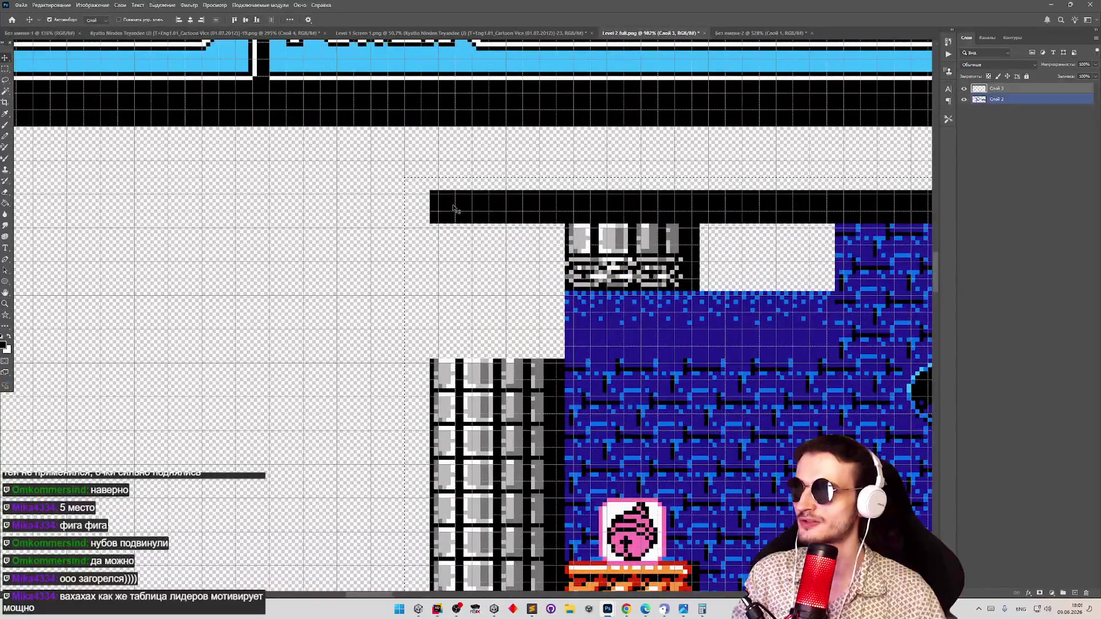
click(555, 222)
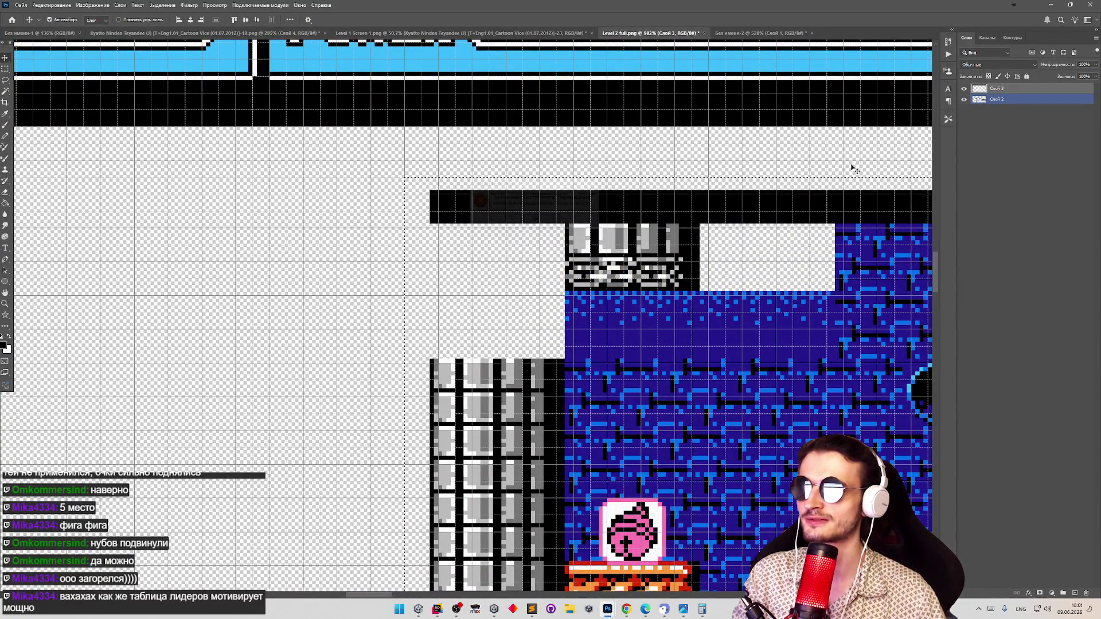
drag(498, 201, 507, 204)
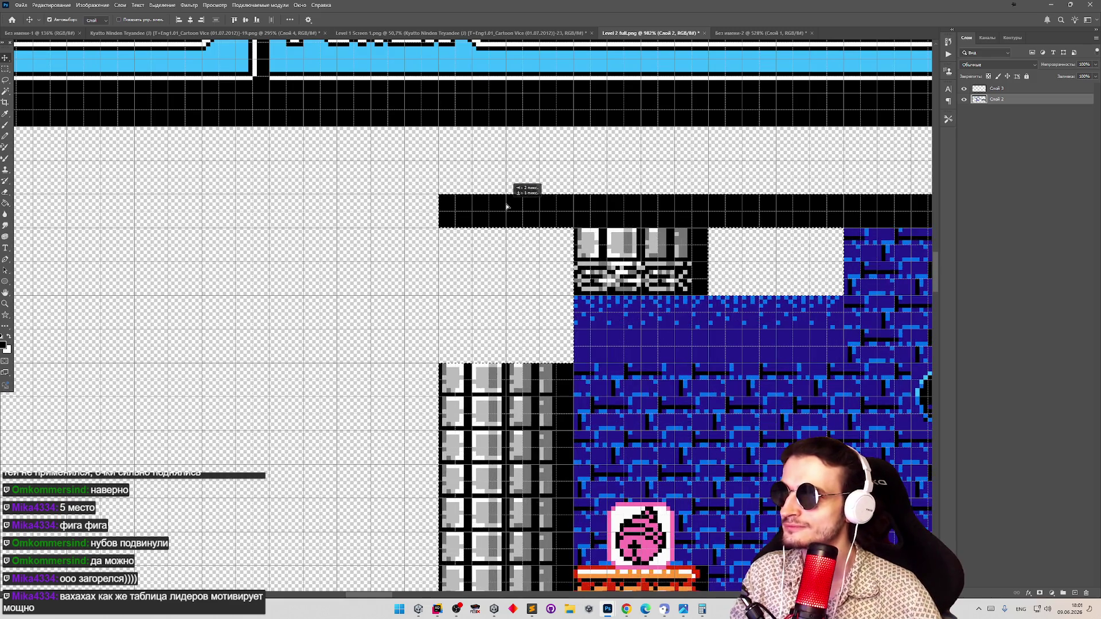
Magnify the blue room around the dark circle and nudge the selected content 4 px down-right
key(z)
scroll(492, 237, down, 6)
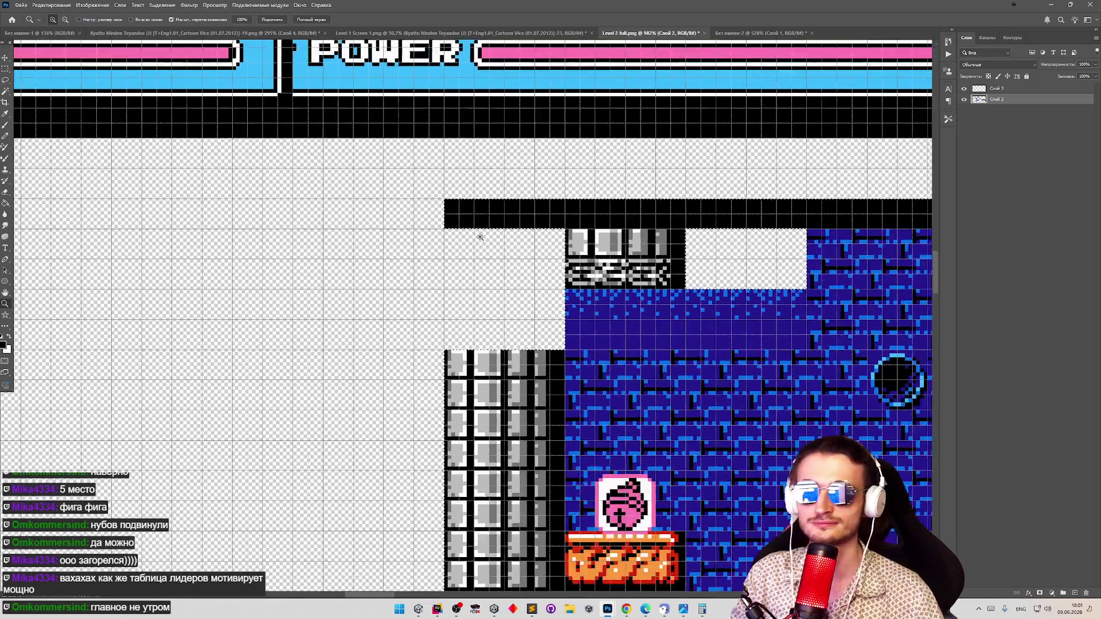
scroll(586, 271, up, 3)
scroll(586, 272, up, 3)
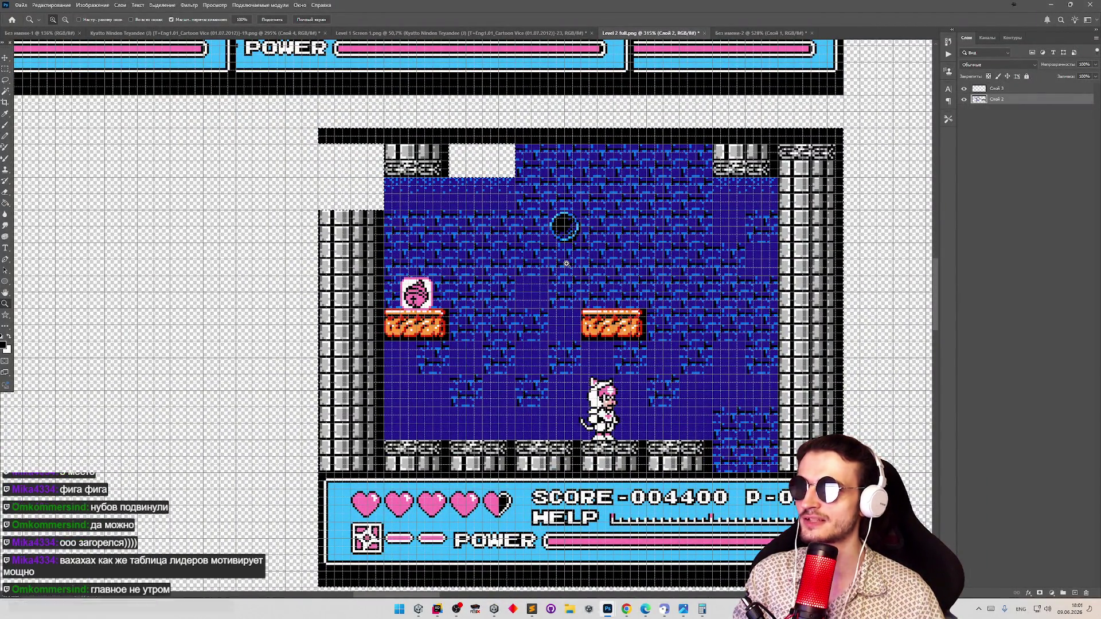
scroll(779, 173, up, 2)
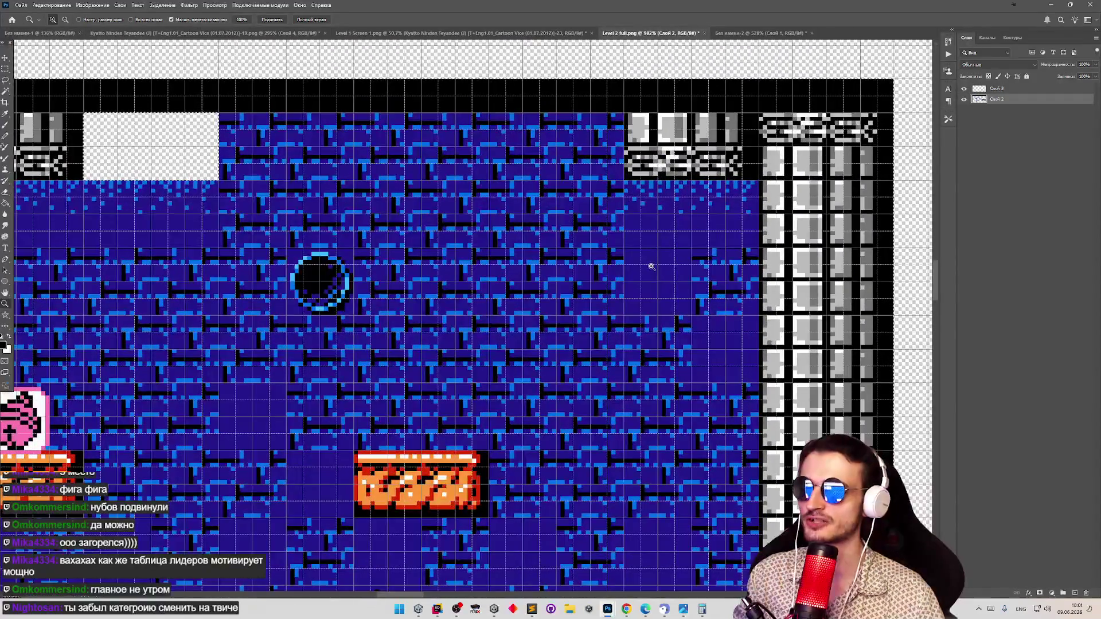
scroll(441, 436, down, 2)
drag(441, 437, 466, 430)
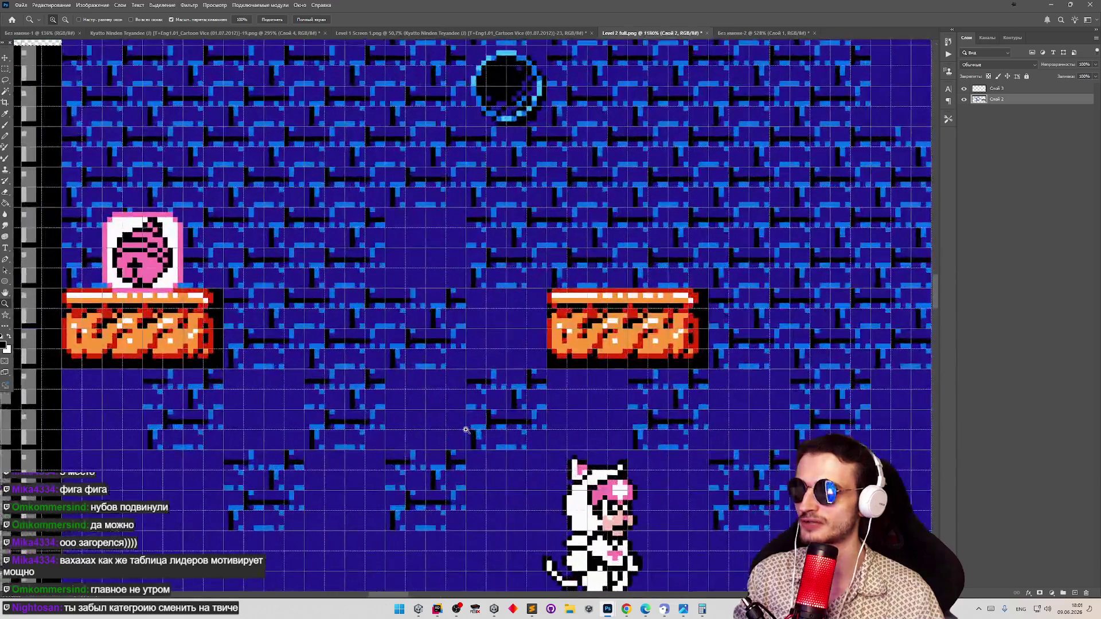
scroll(456, 427, down, 2)
key(m)
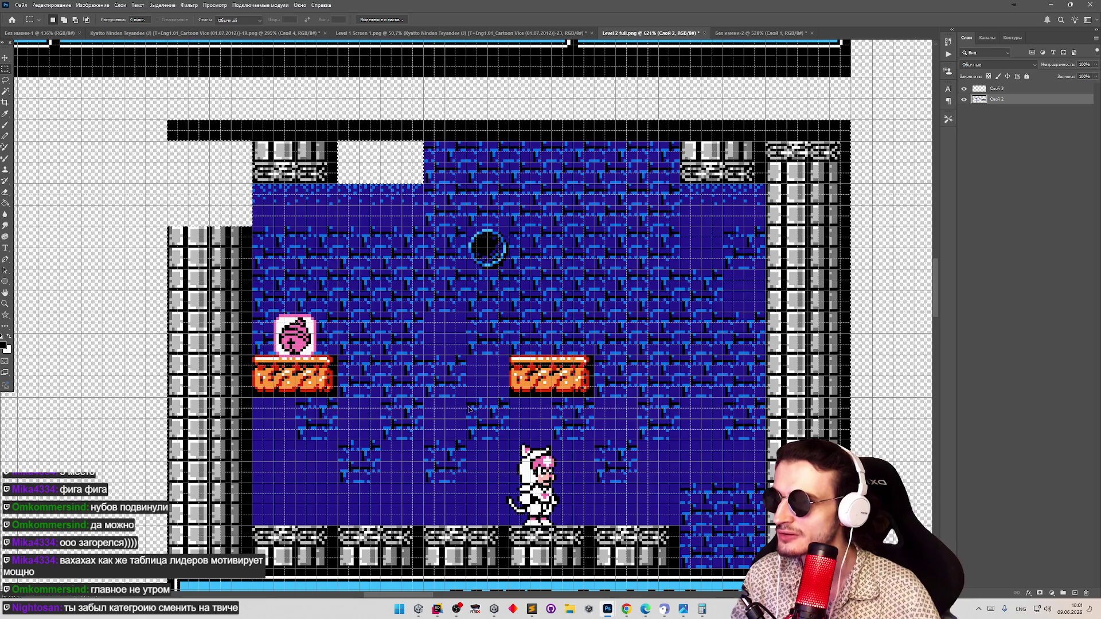
mouse_move(469, 409)
mouse_down()
mouse_move(480, 415)
mouse_move(472, 404)
mouse_up()
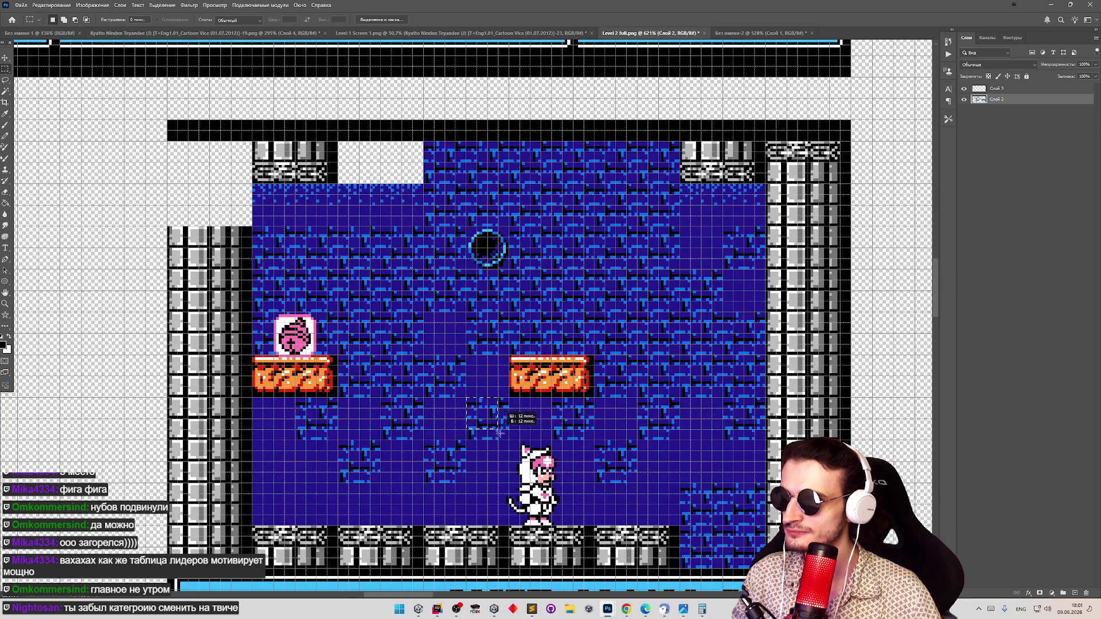
Move a brick tile out of the blue room
key(z)
scroll(469, 411, down, 3)
scroll(469, 410, down, 3)
scroll(487, 407, up, 4)
key(v)
scroll(516, 413, down, 5)
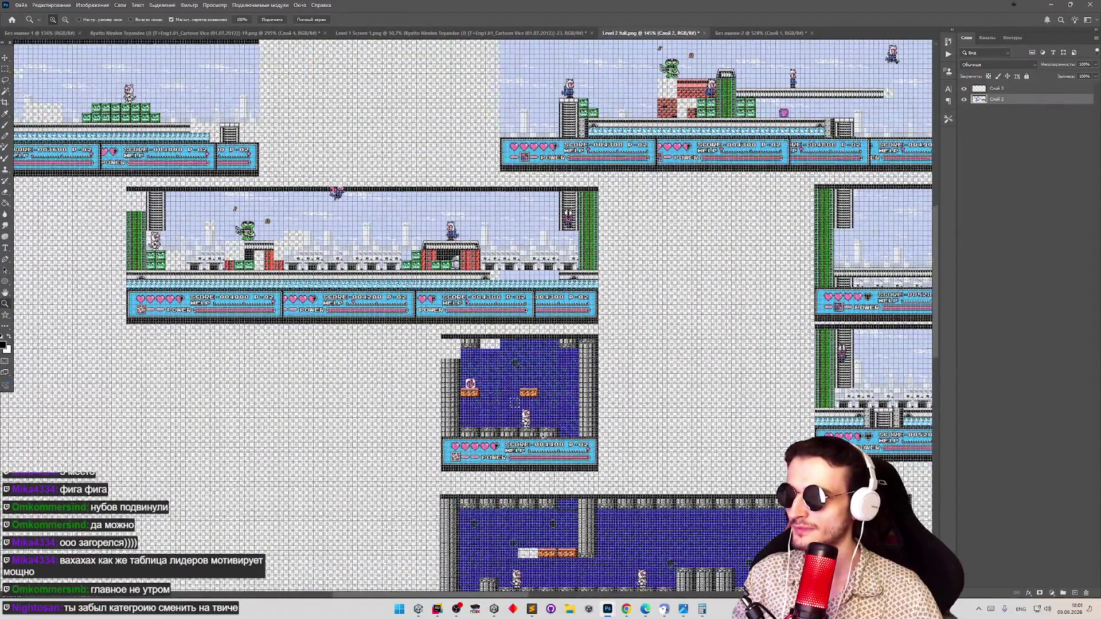
scroll(635, 476, up, 3)
mouse_move(612, 459)
mouse_down()
mouse_move(246, 278)
mouse_move(195, 280)
mouse_up()
key(z)
scroll(641, 508, up, 10)
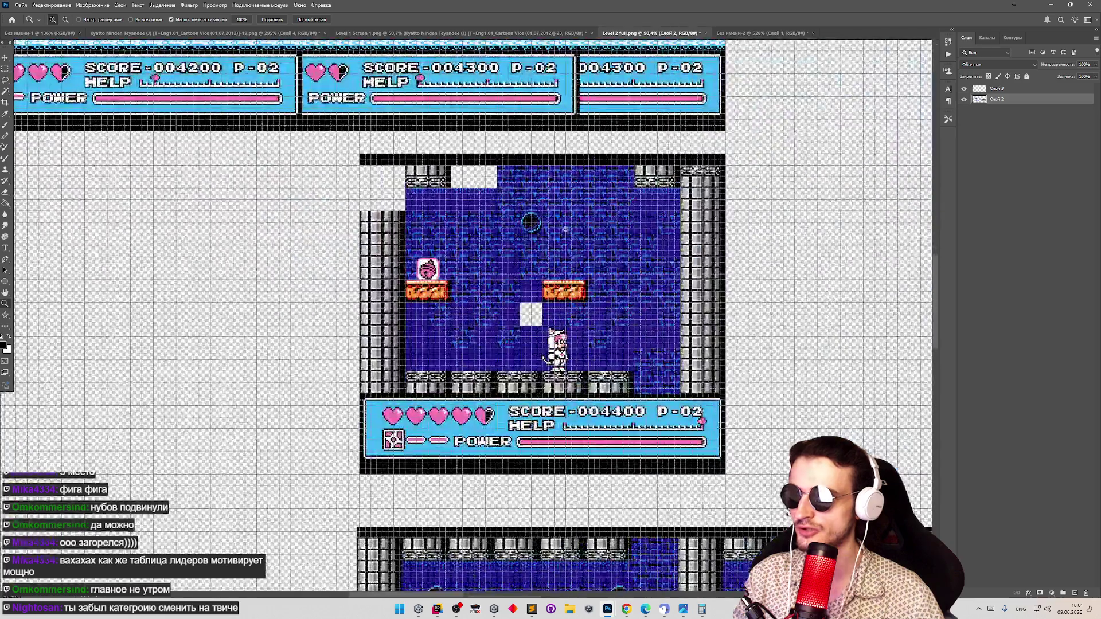
key(v)
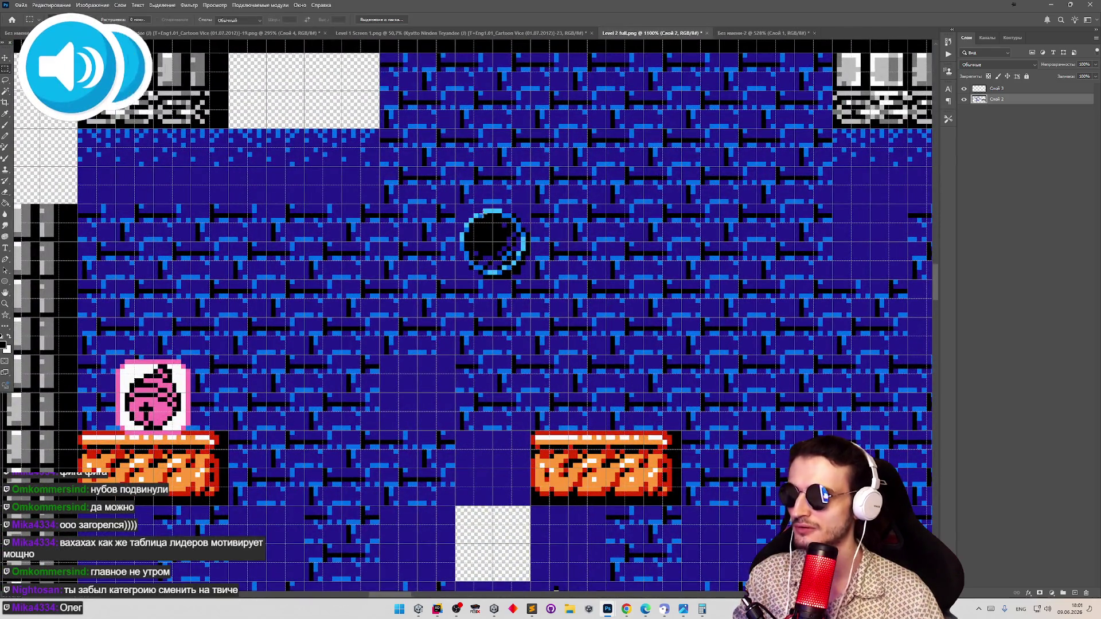
Marquee-select the 16×16 tile square around the dark circle
key(m)
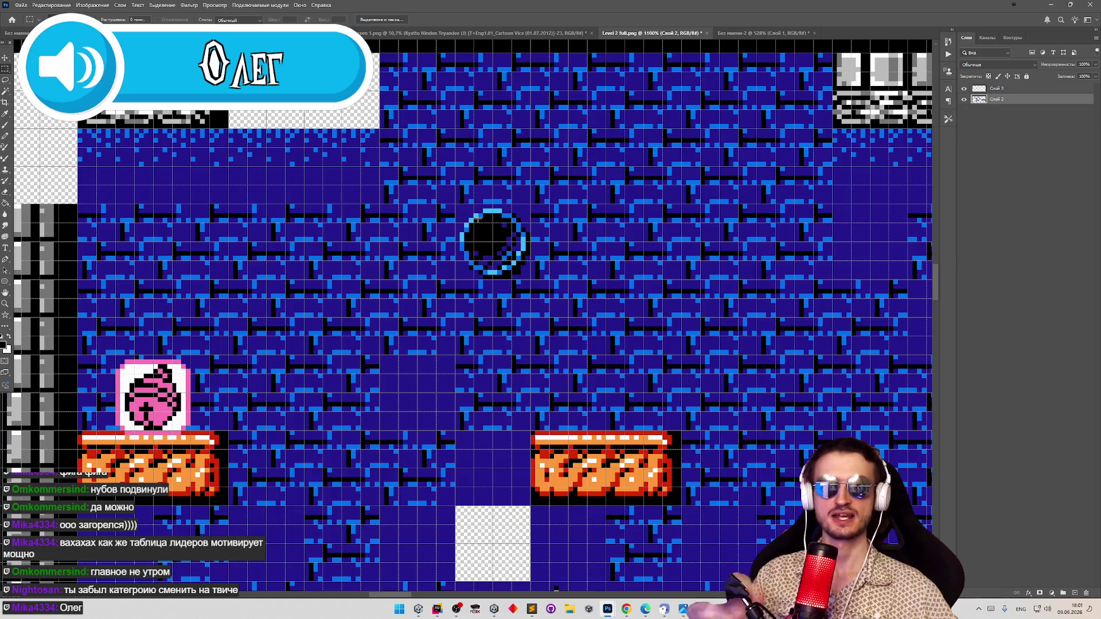
key(alt+shift)
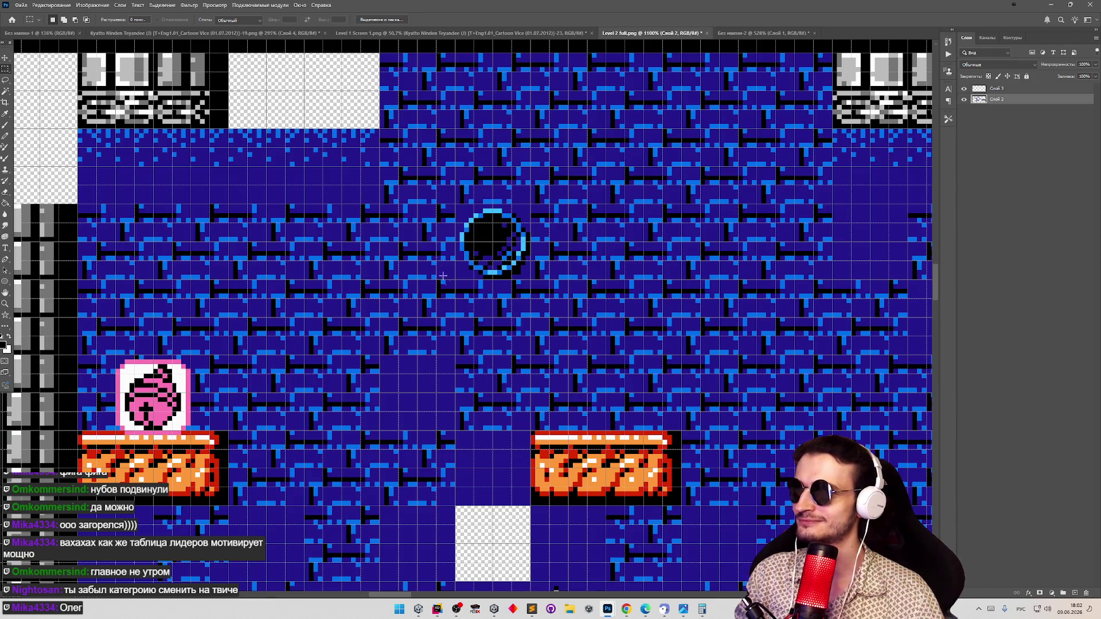
drag(457, 427, 526, 357)
mouse_move(456, 279)
mouse_down()
mouse_move(507, 205)
mouse_move(527, 205)
mouse_up()
Move the selected dark circle tile out of the blue room beside the brick tile, zooming to check rooms
scroll(499, 210, down, 4)
scroll(498, 210, up, 2)
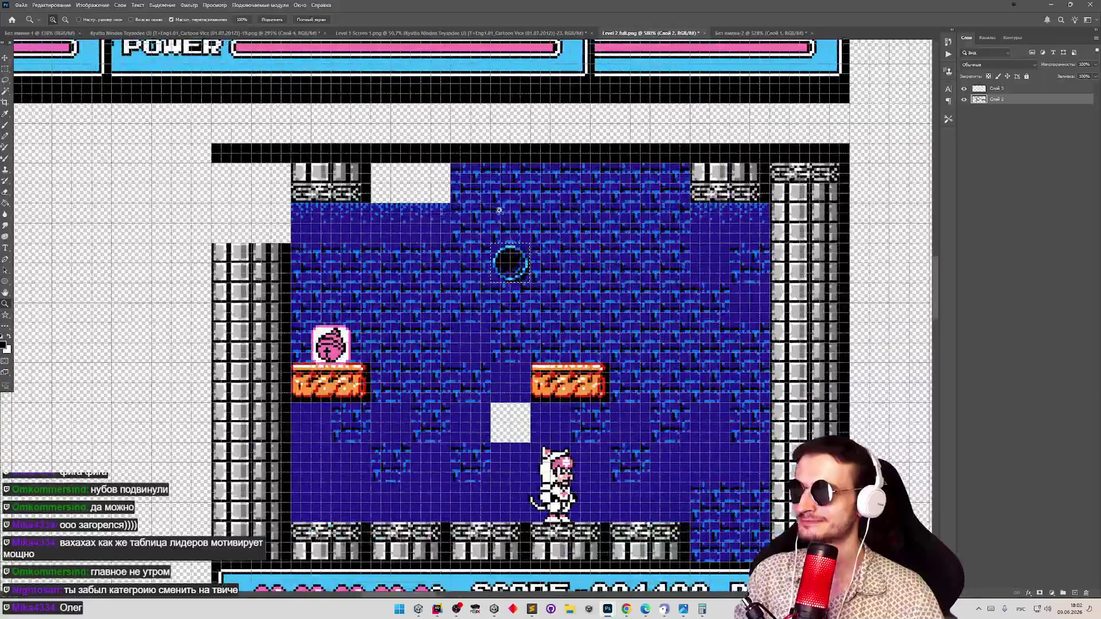
scroll(502, 216, up, 3)
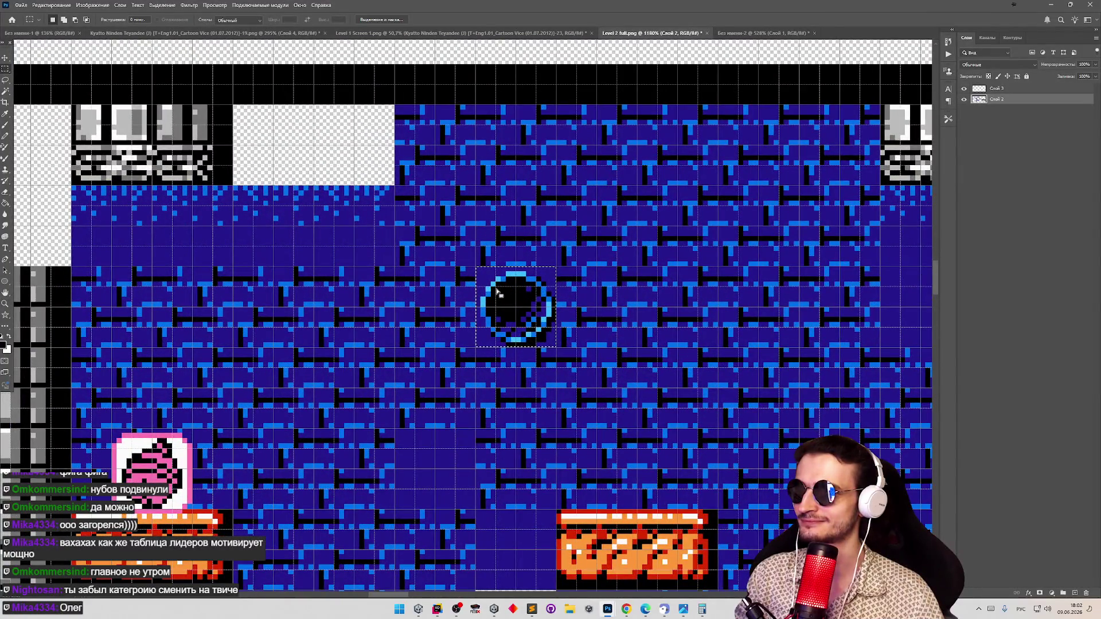
key(v)
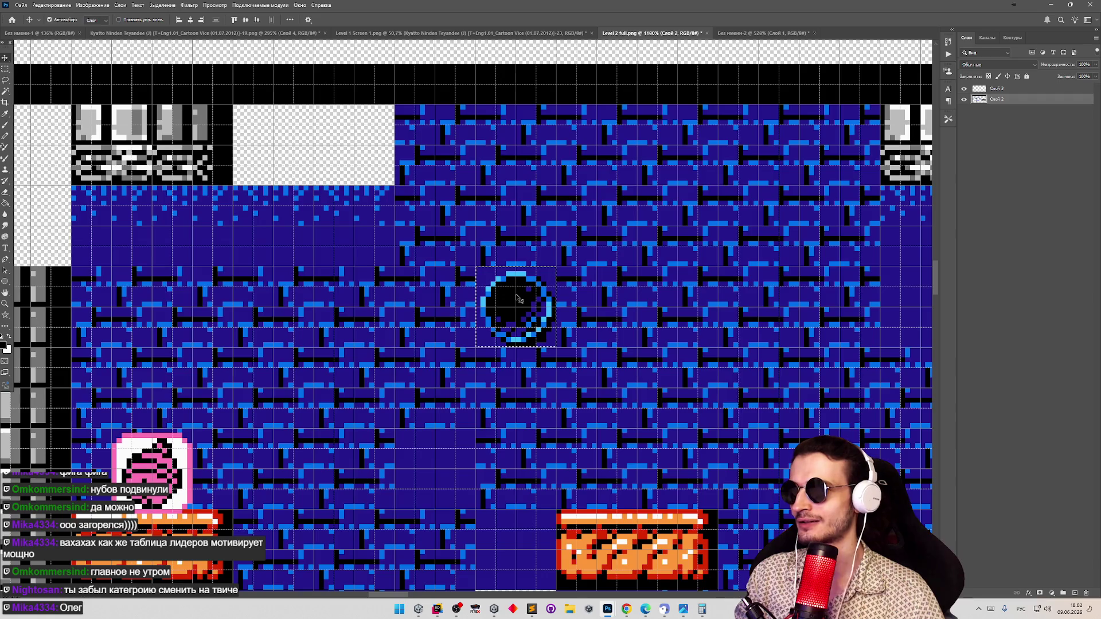
scroll(516, 298, down, 4)
scroll(522, 301, up, 3)
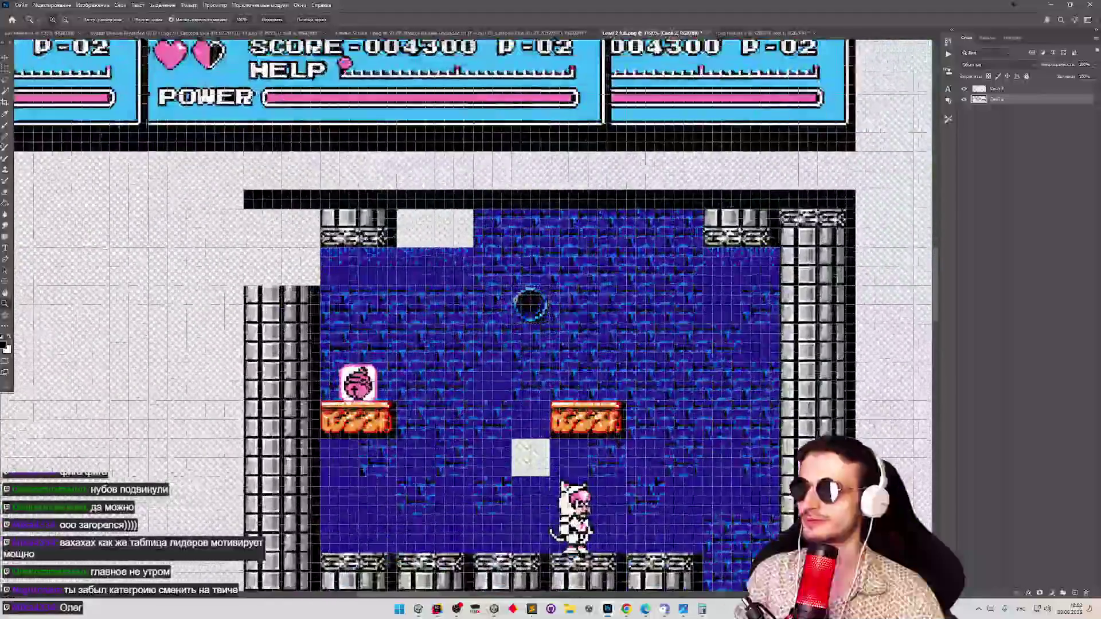
scroll(407, 326, down, 5)
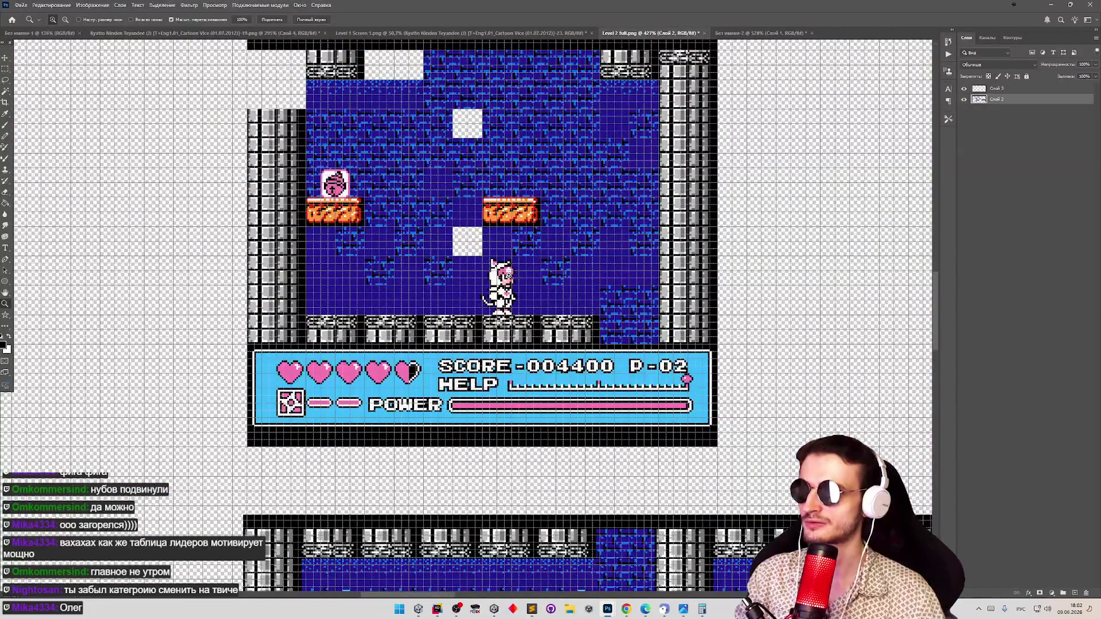
scroll(661, 279, down, 5)
scroll(661, 280, up, 5)
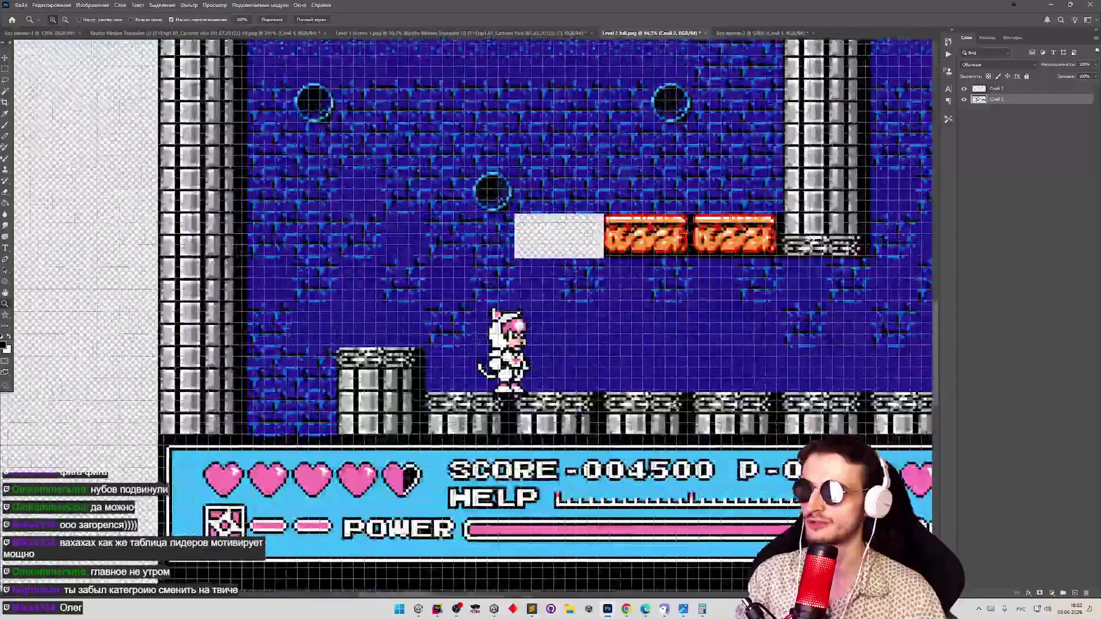
scroll(519, 376, down, 5)
scroll(401, 376, up, 4)
scroll(344, 376, down, 5)
scroll(282, 375, up, 6)
scroll(282, 376, down, 4)
scroll(275, 376, up, 4)
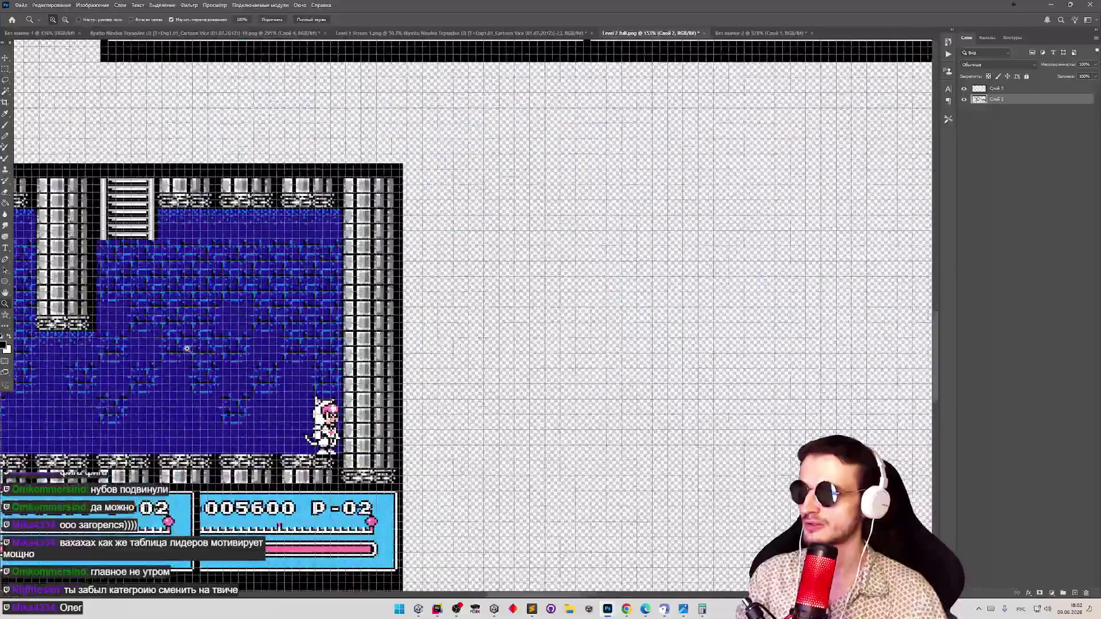
scroll(275, 376, down, 4)
scroll(240, 440, up, 6)
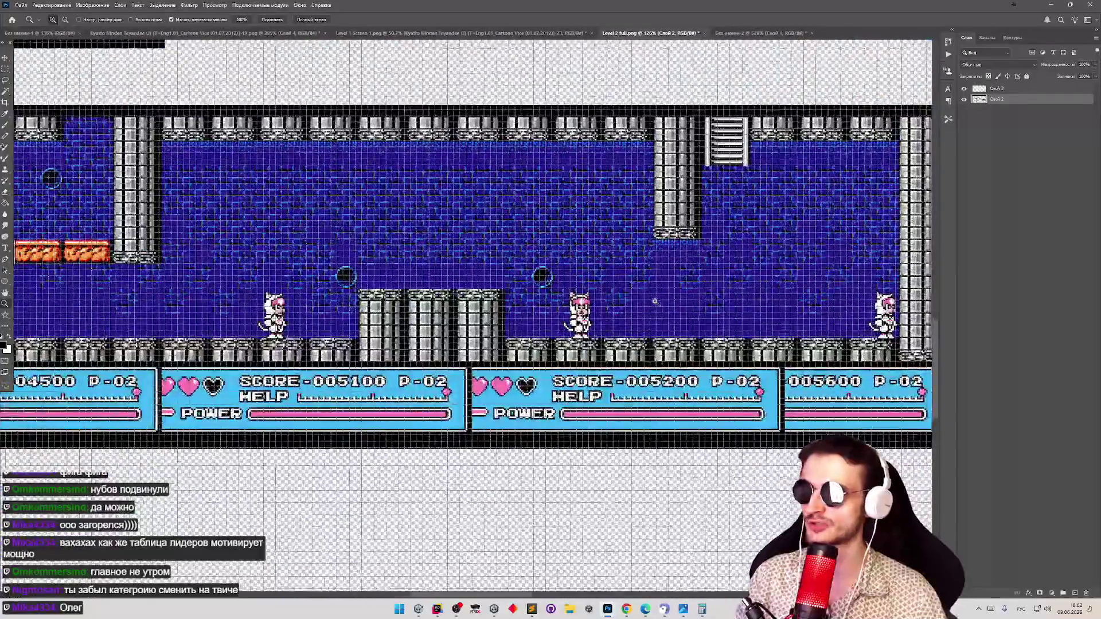
scroll(777, 192, down, 6)
scroll(597, 283, up, 4)
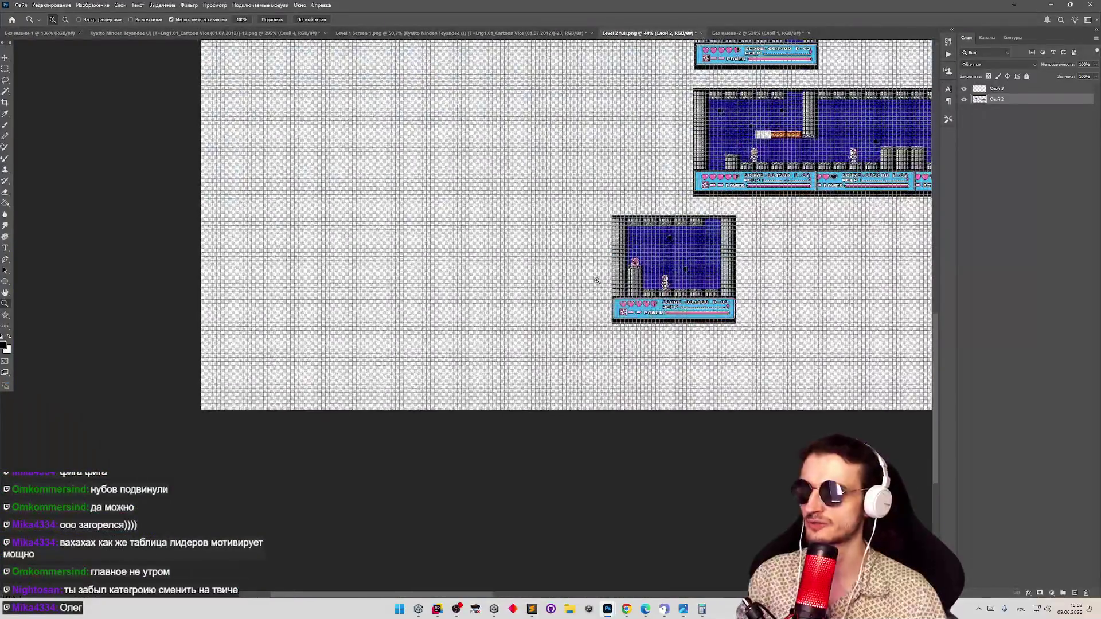
scroll(655, 325, down, 5)
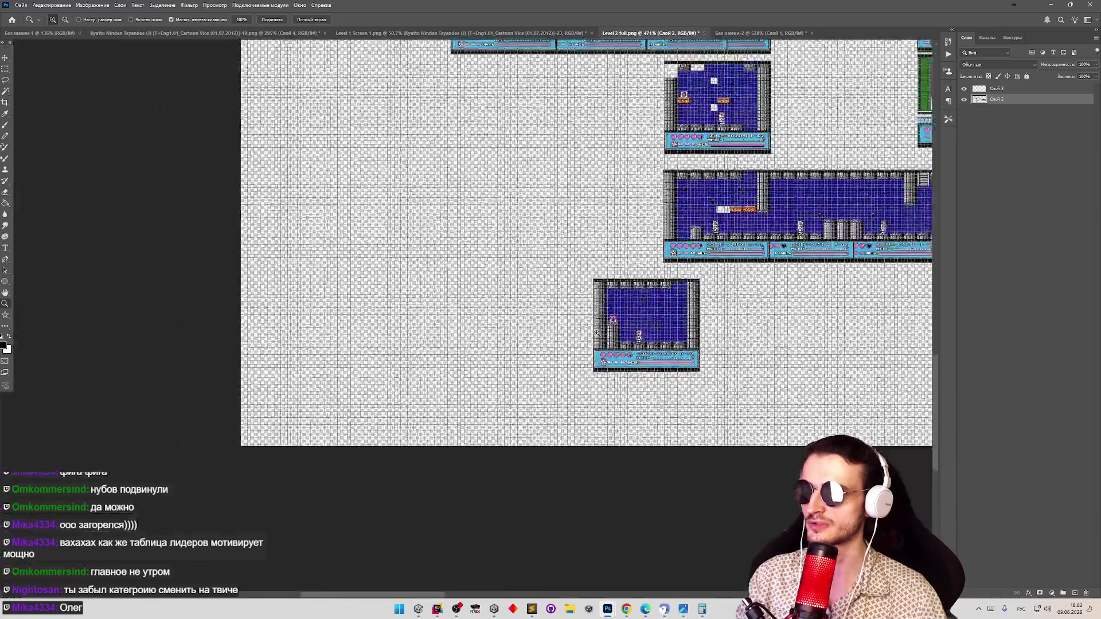
scroll(550, 131, up, 2)
scroll(550, 131, up, 4)
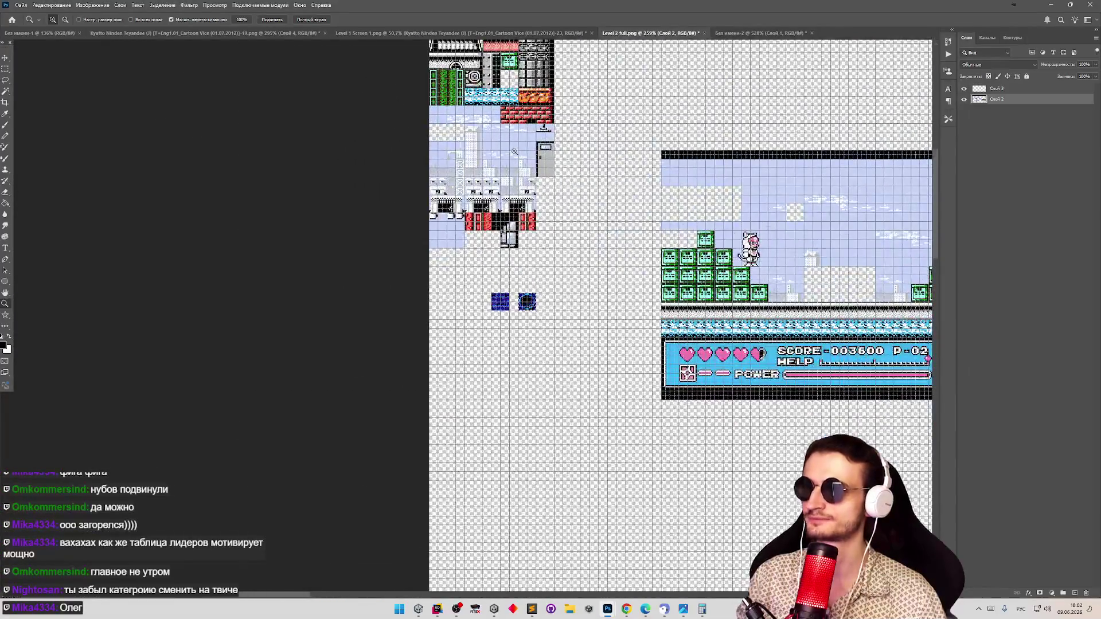
Select both blue tiles together and move them up toward the tile sheet
key(v)
click(5, 68)
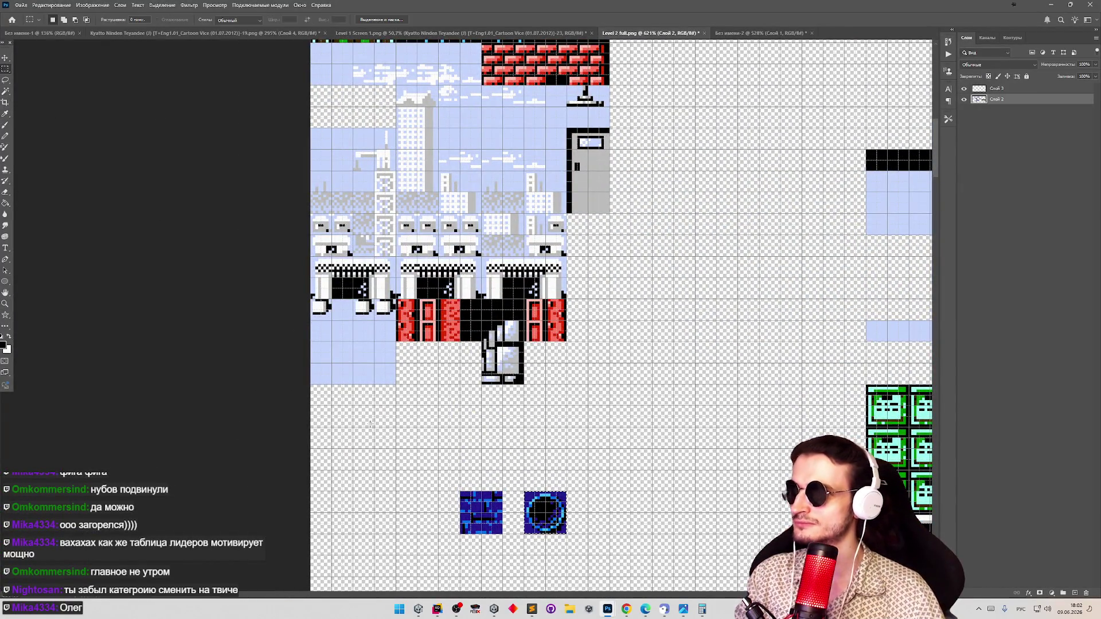
mouse_move(460, 492)
mouse_down()
mouse_move(550, 516)
mouse_move(566, 534)
mouse_up()
key(v)
drag(477, 509, 424, 413)
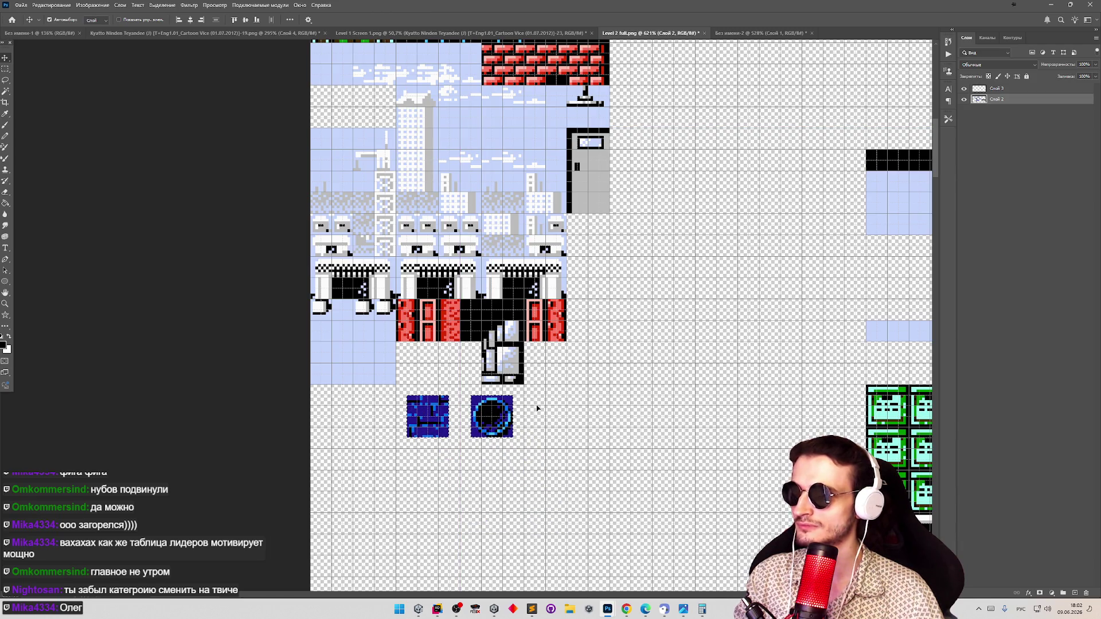
Place the dark circle beside the grey pipe piece and the brick tile directly to its left
key(m)
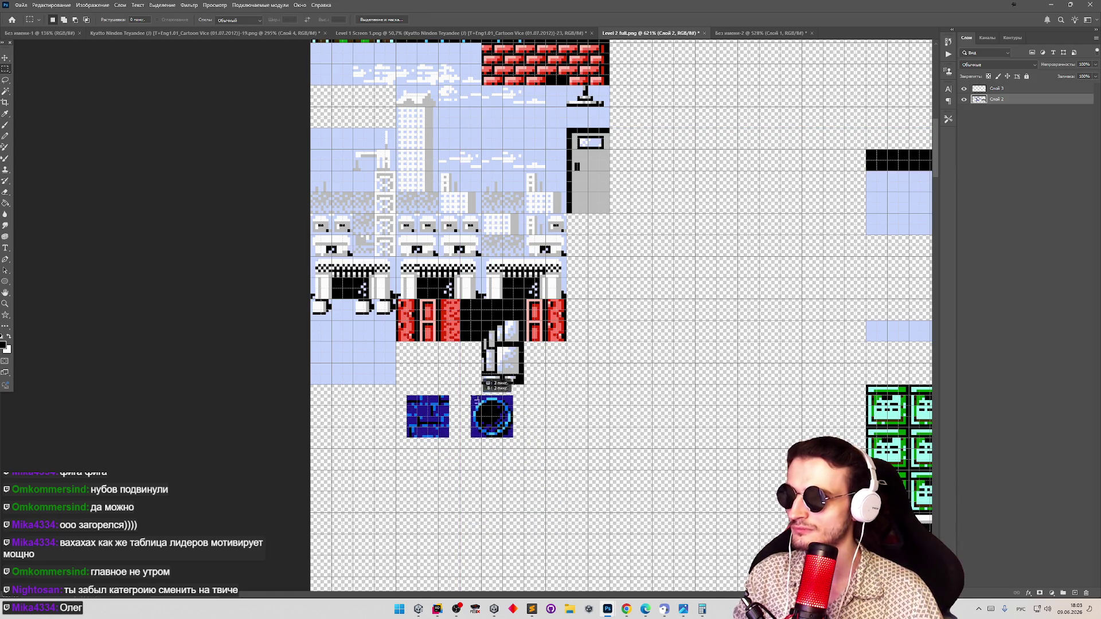
key(v)
drag(497, 421, 464, 367)
key(m)
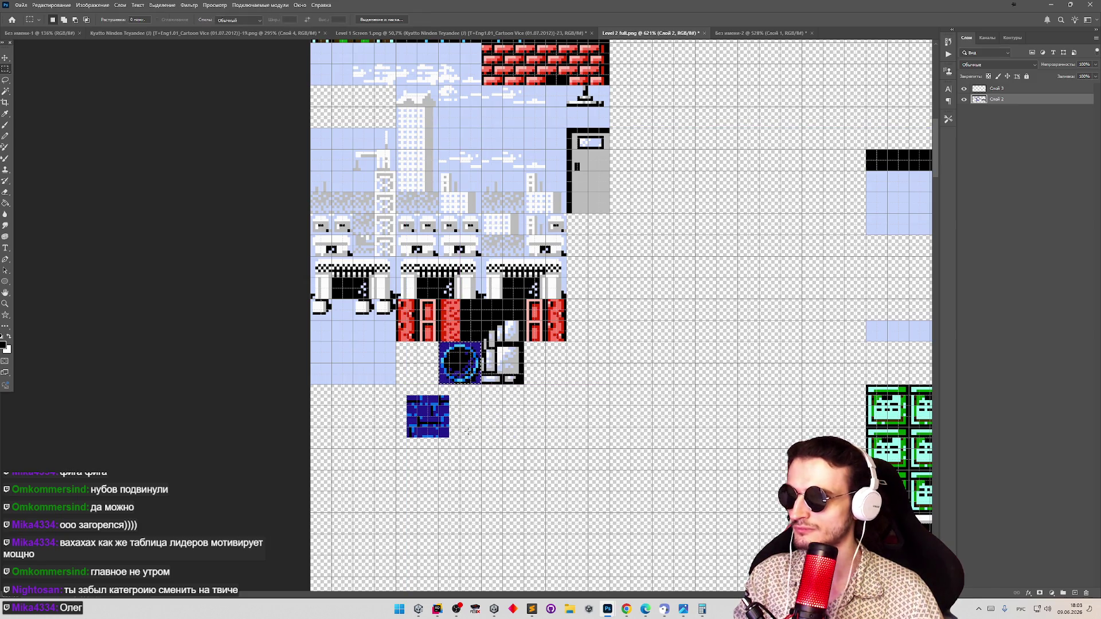
mouse_move(407, 396)
mouse_down()
mouse_move(449, 437)
mouse_move(410, 353)
mouse_up()
key(v)
key(z)
scroll(466, 274, down, 3)
scroll(466, 274, up, 3)
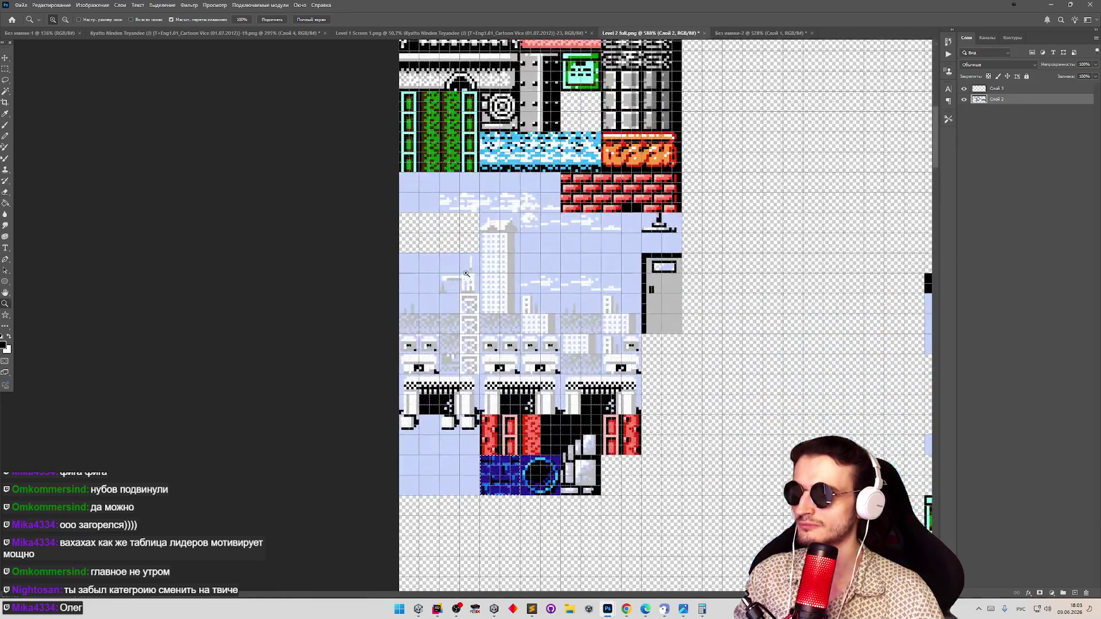
key(v)
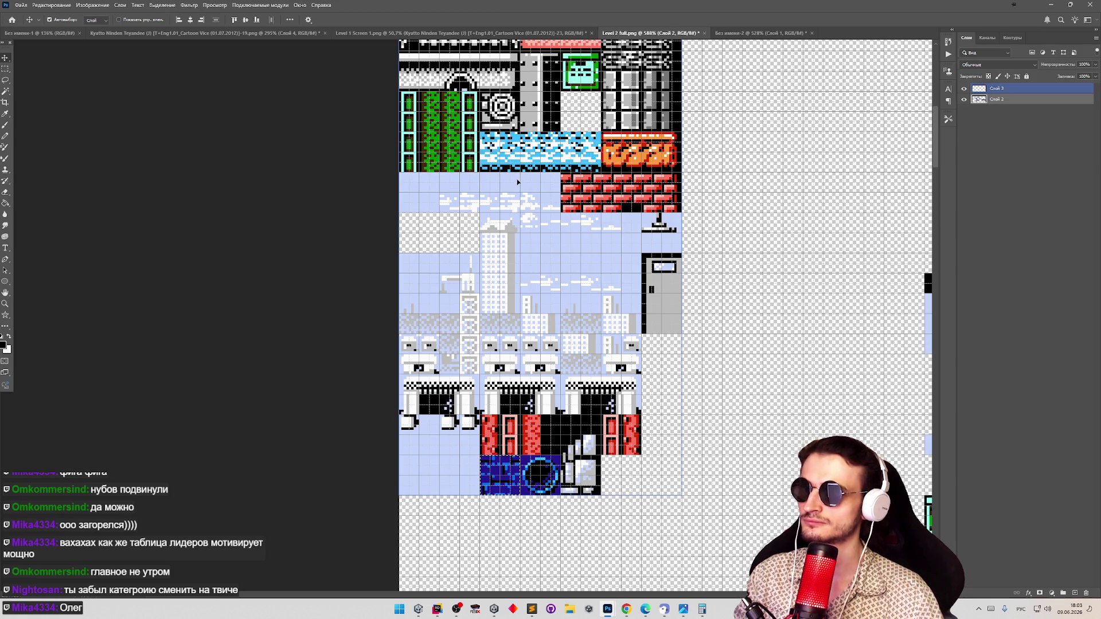
click(5, 69)
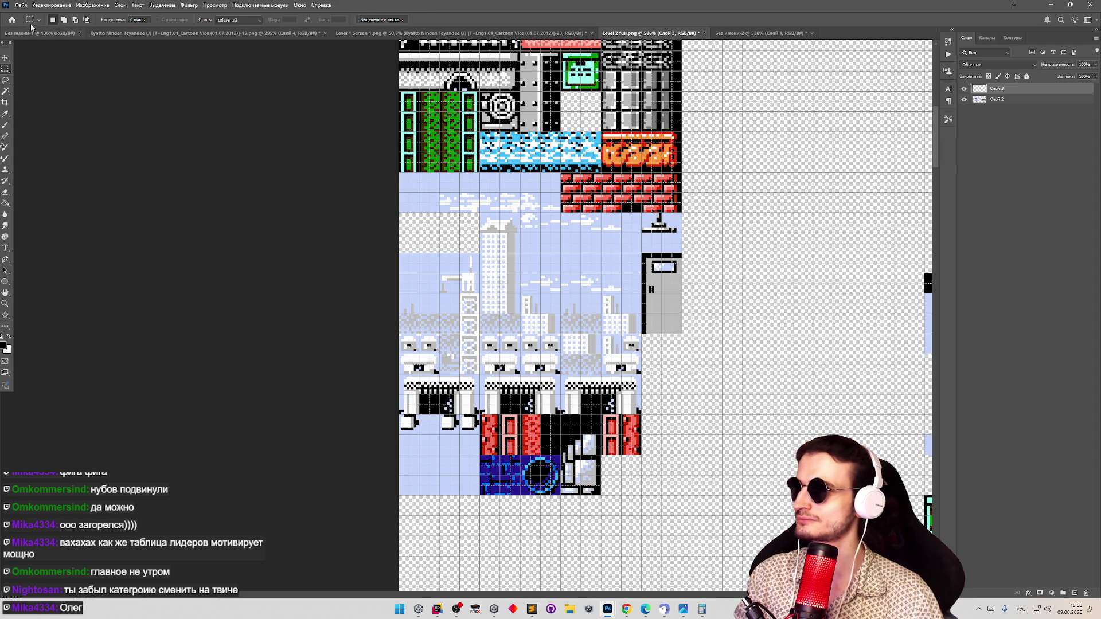
Select the whole tile sheet area with the rectangular marquee
click(22, 5)
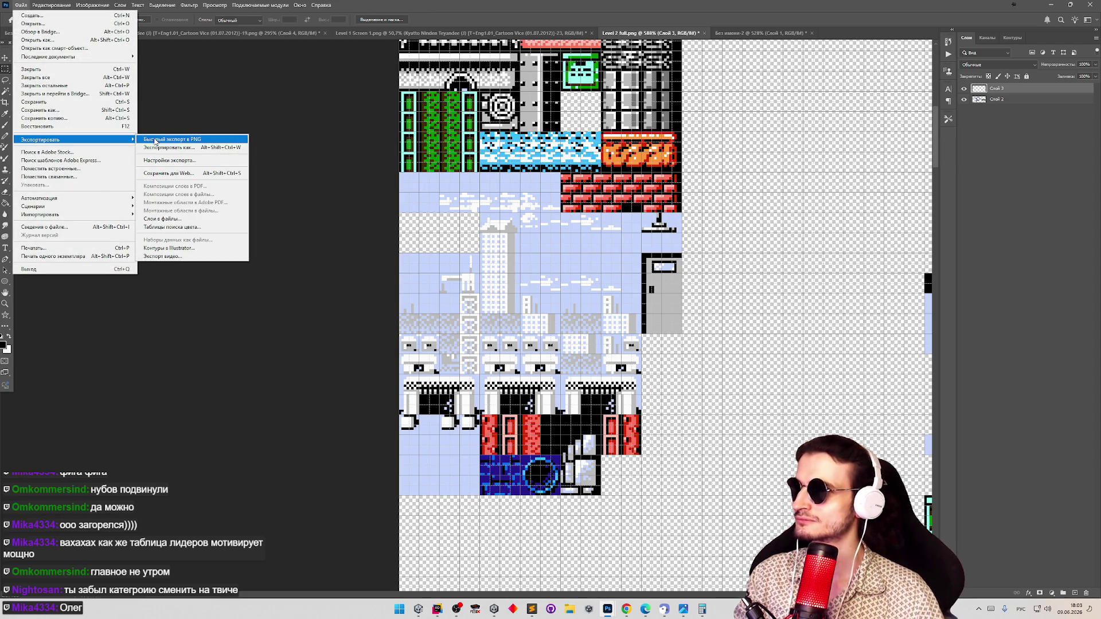
key(Escape)
key(z)
scroll(543, 240, down, 3)
key(m)
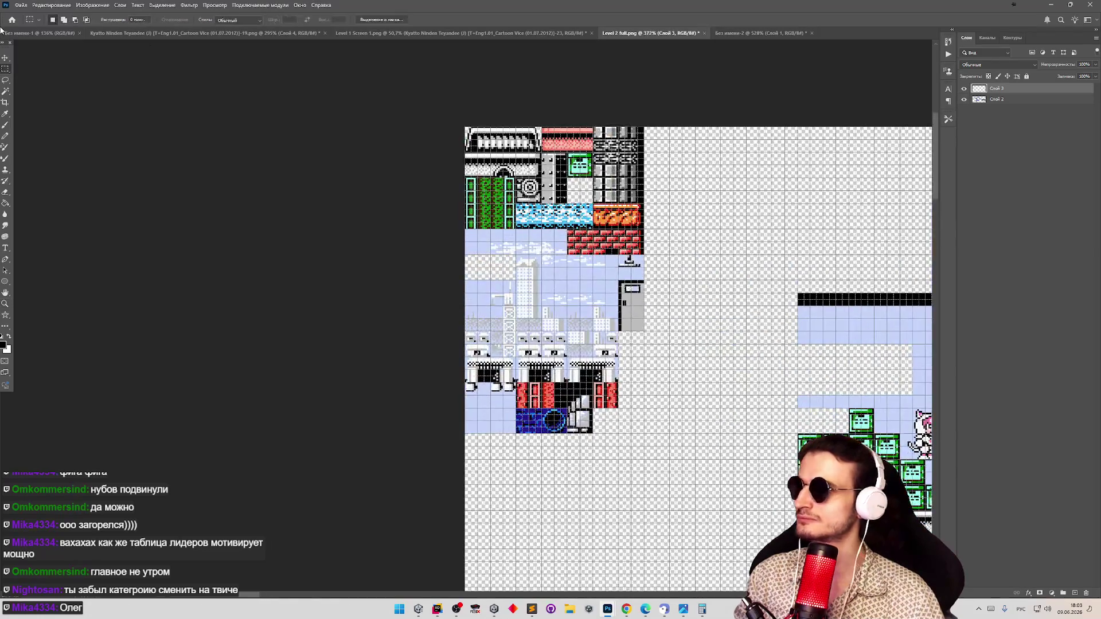
mouse_move(465, 127)
mouse_down()
mouse_move(637, 418)
mouse_move(629, 435)
mouse_move(643, 433)
mouse_up()
Cut the tile art from Без имени-2, paste it into Level 2 full.png and merge Слой 3 down
click(762, 33)
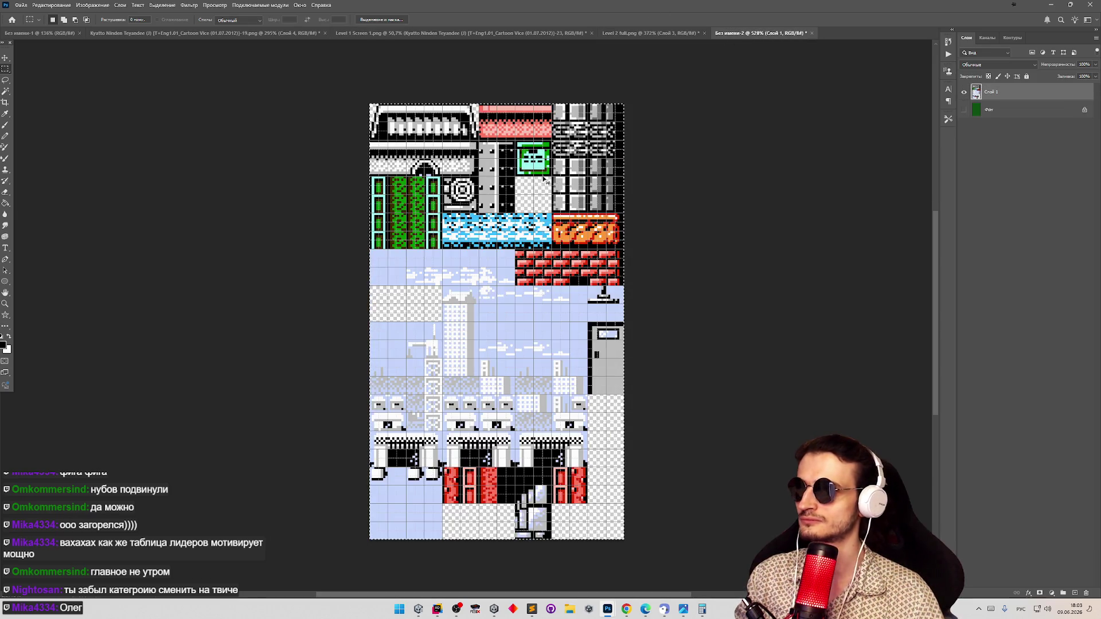
key(ctrl+z)
key(ctrl+shift+z)
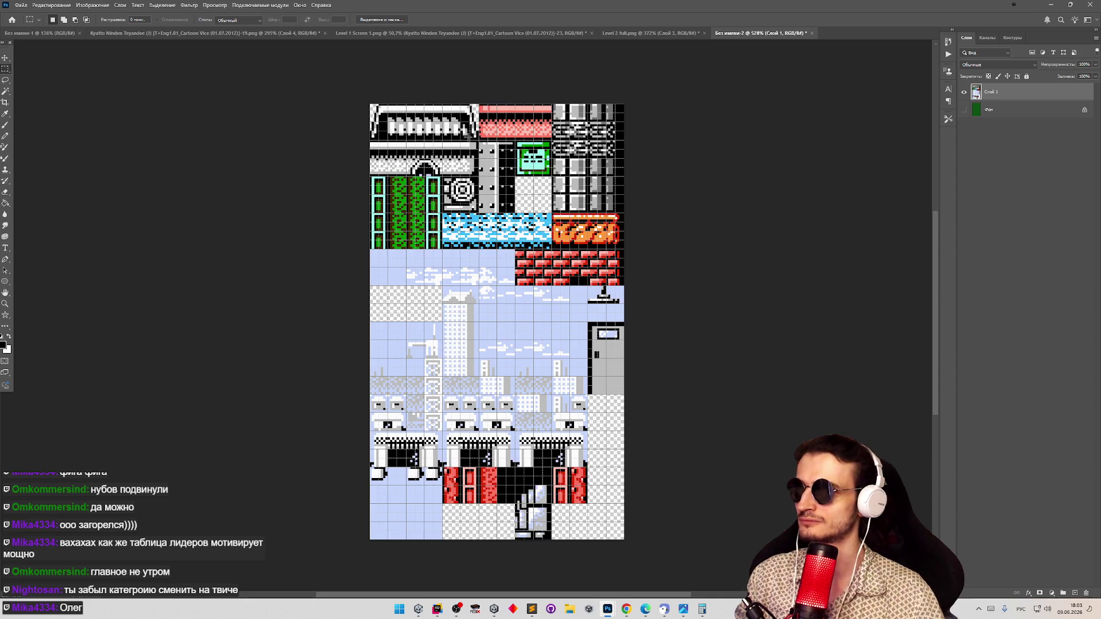
key(ctrl+x)
click(651, 33)
key(ctrl+v)
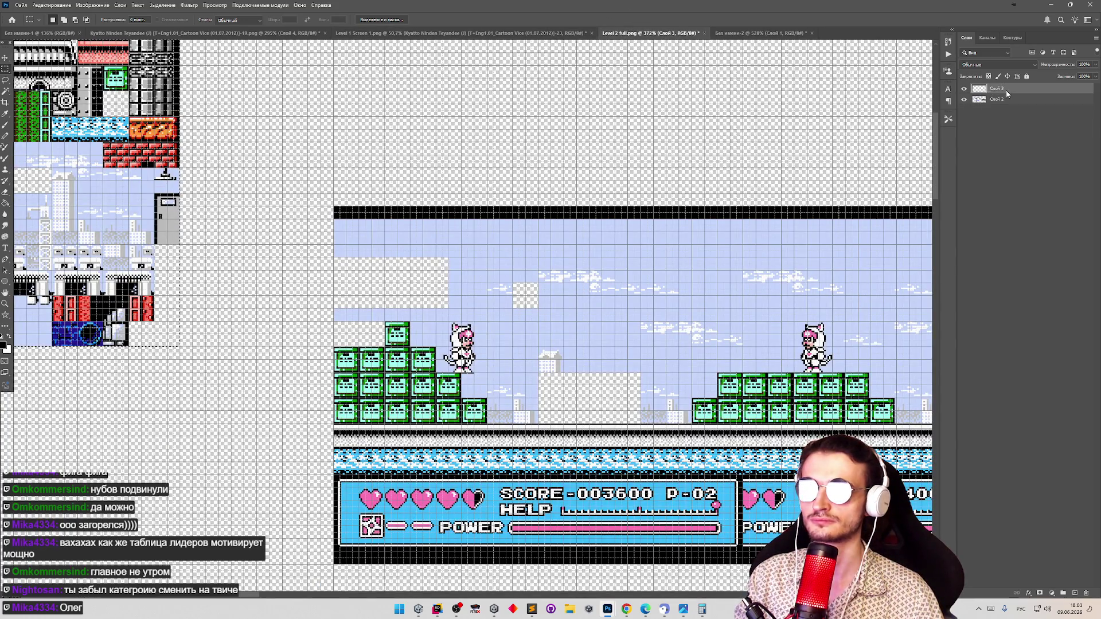
right_click(987, 90)
click(1026, 155)
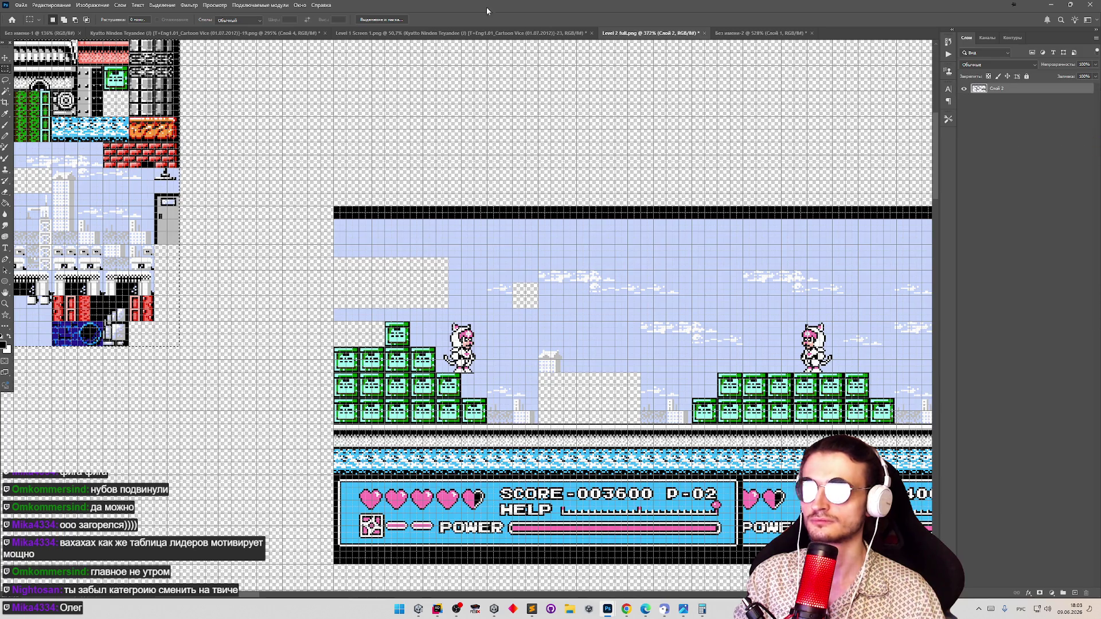
Quick Export the untitled tileset sheet as a PNG
click(754, 33)
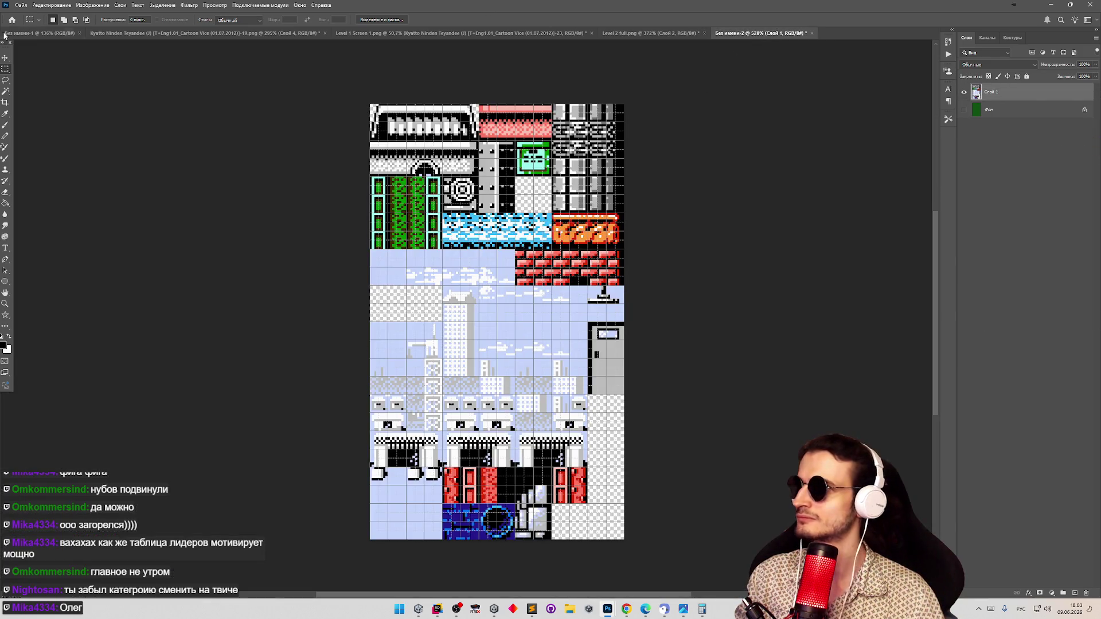
click(21, 5)
mouse_move(86, 140)
click(191, 141)
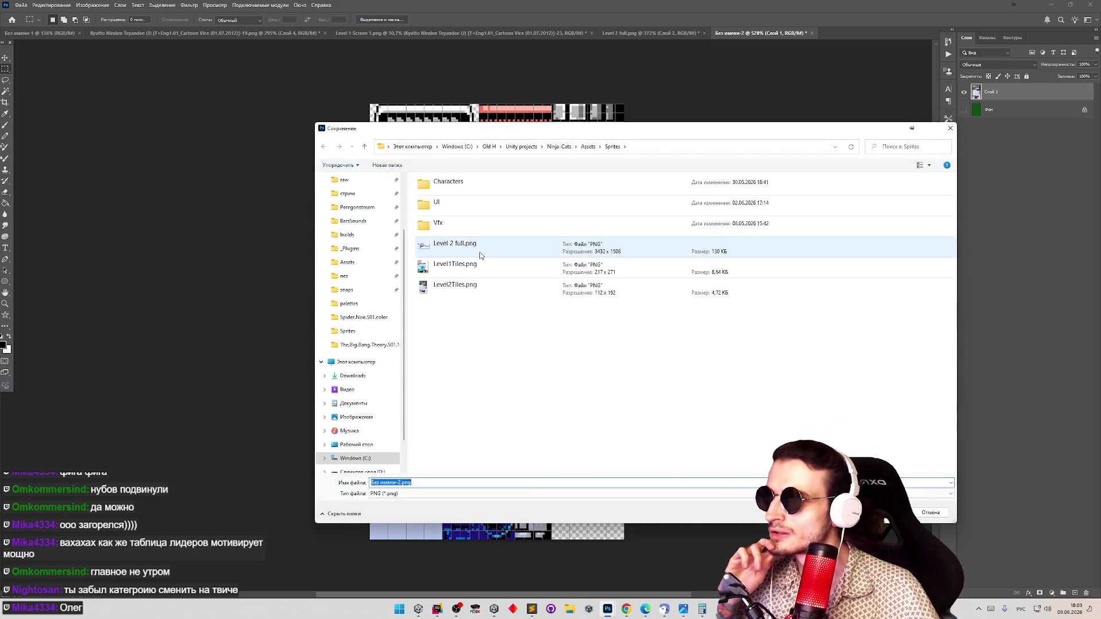
Replace Level2Tiles.png with the tileset, then open Level 2 full.png from the Sprites folder
double_click(481, 286)
click(566, 305)
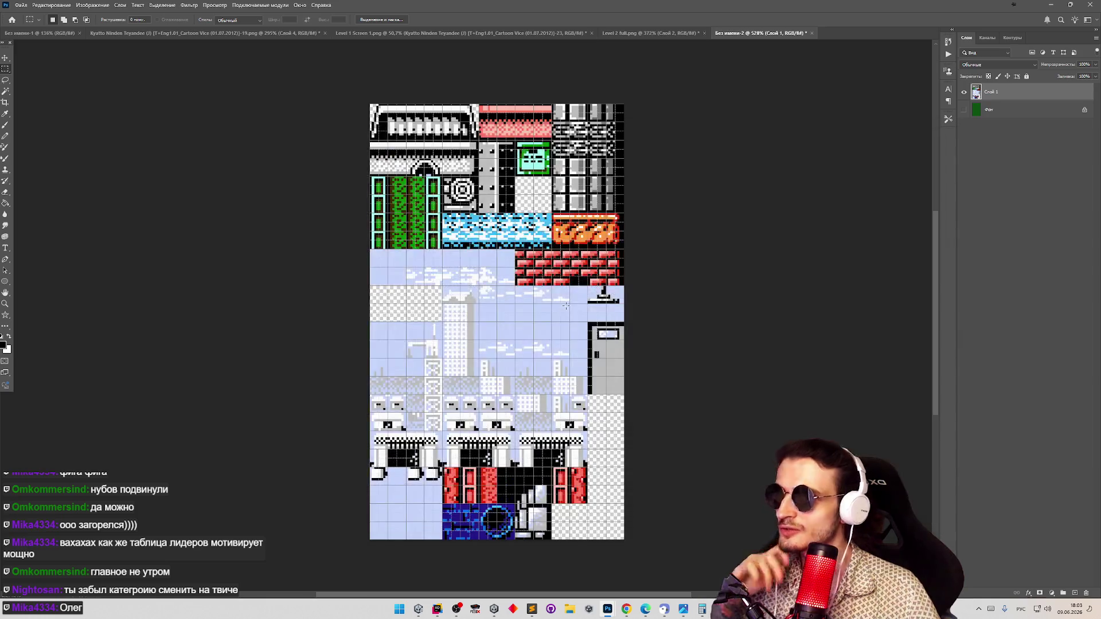
click(21, 5)
click(36, 24)
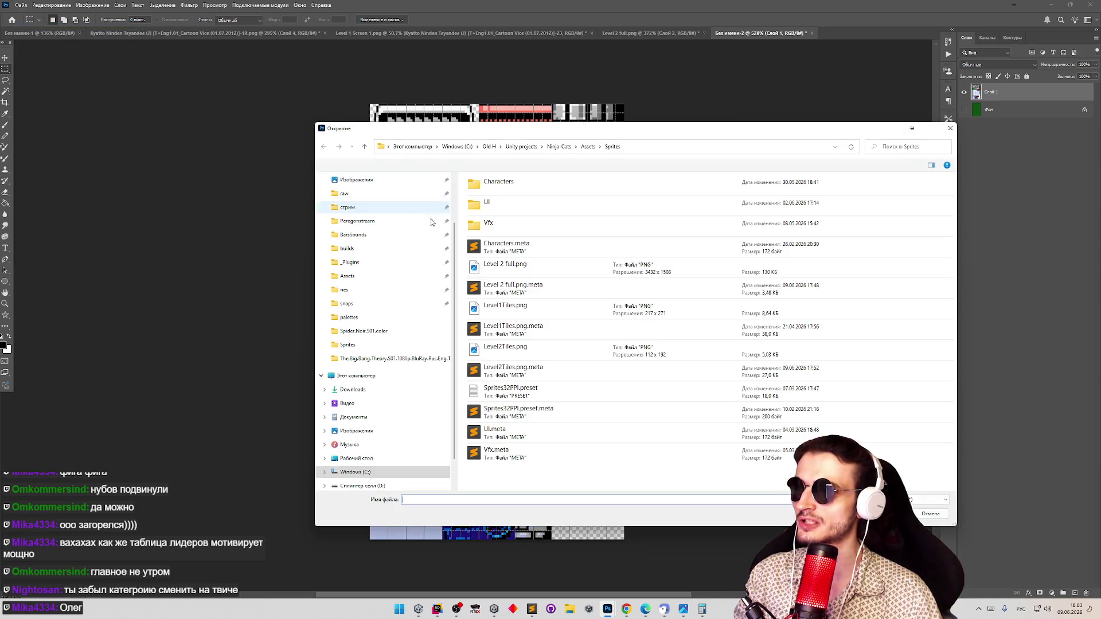
double_click(512, 276)
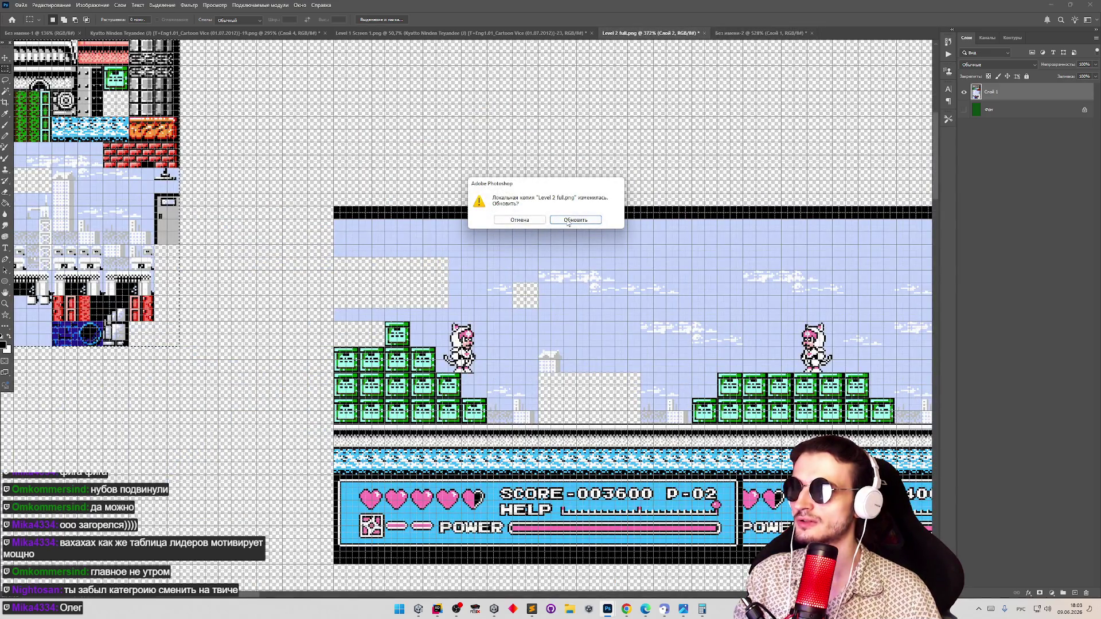
Accept the reload alert, zoom in twice and out once on the level, then minimize Photoshop
click(568, 223)
key(z)
click(536, 276)
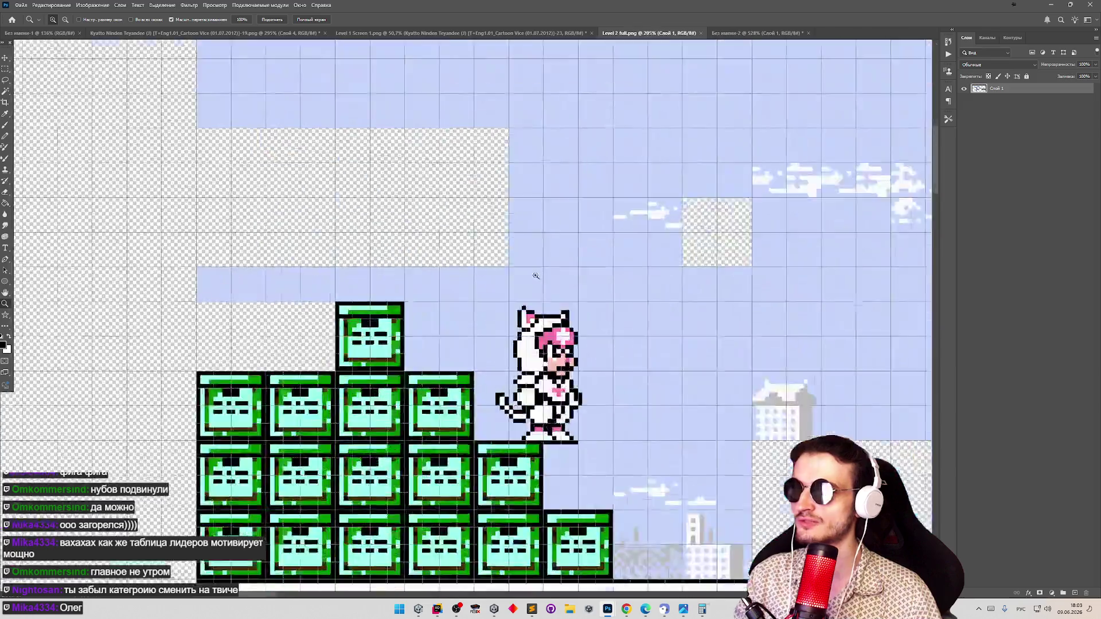
click(536, 276)
alt+click(544, 311)
key(m)
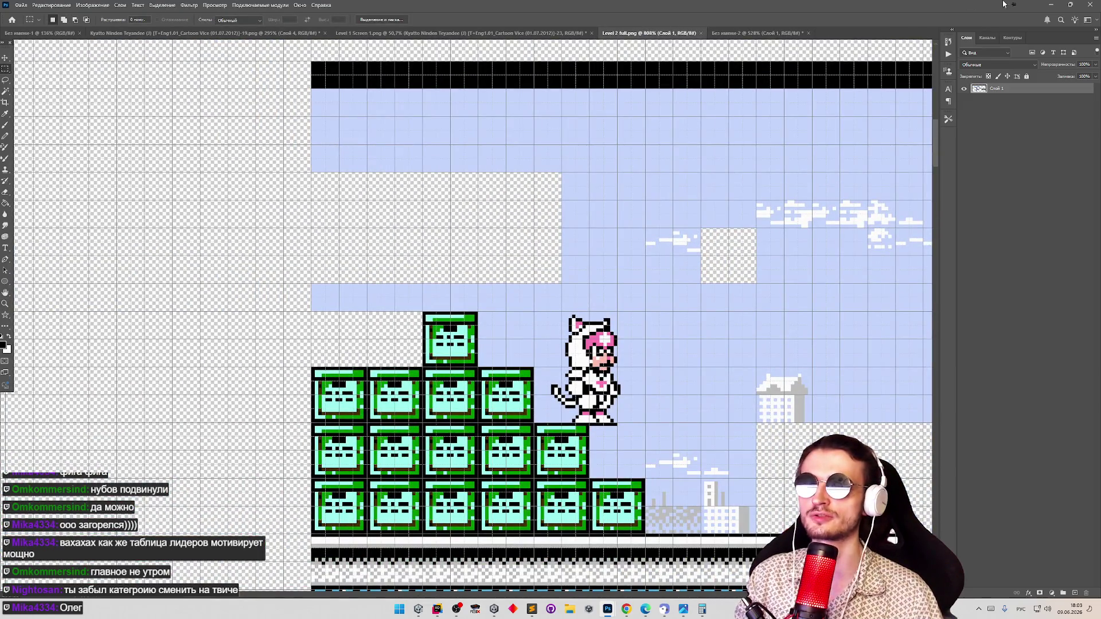
click(1050, 4)
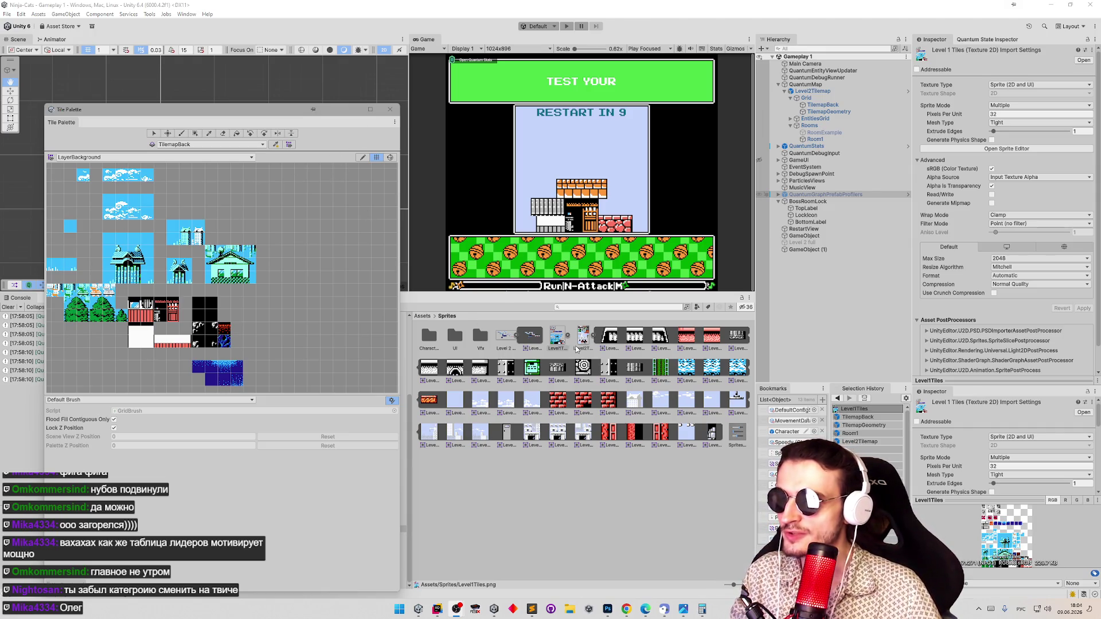
Open the Sprite Editor for the Level2Tiles texture
click(582, 339)
click(1038, 150)
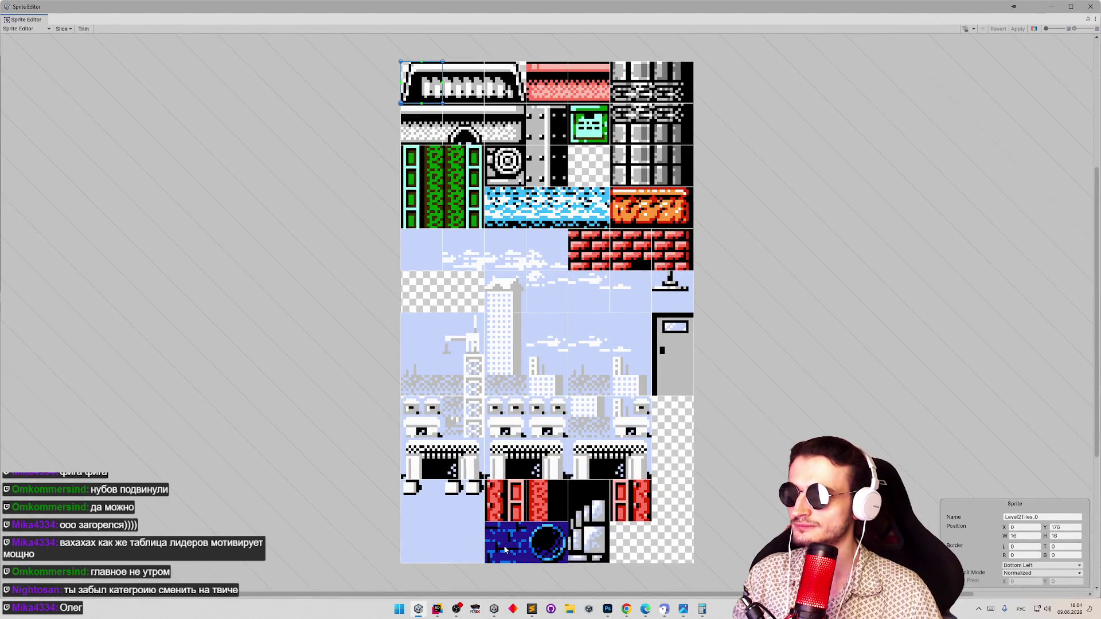
click(519, 542)
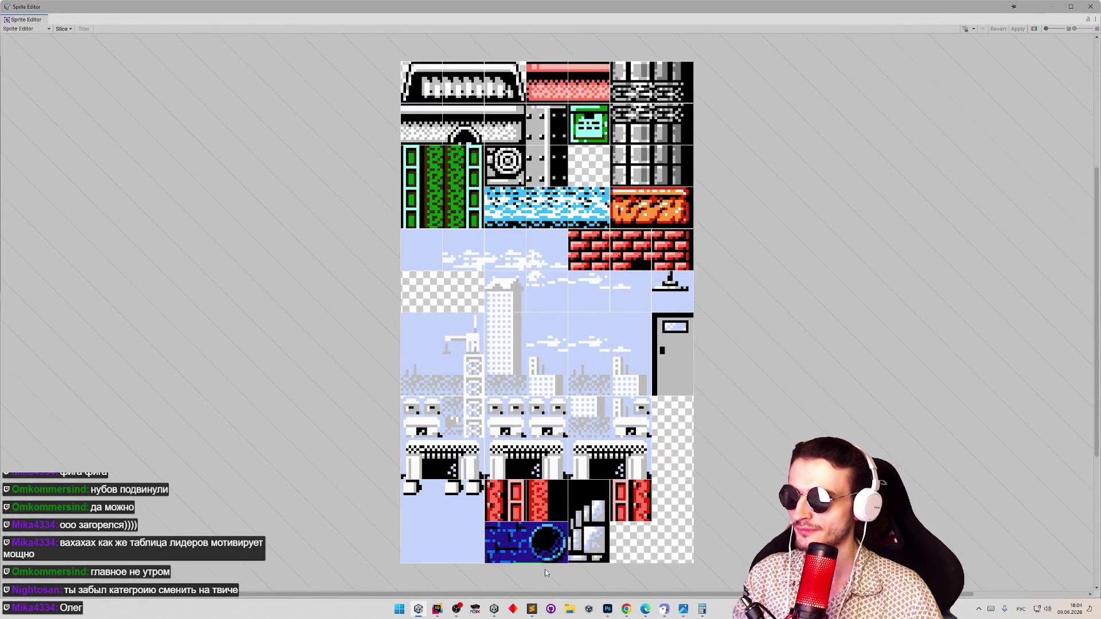
scroll(546, 571, up, 10)
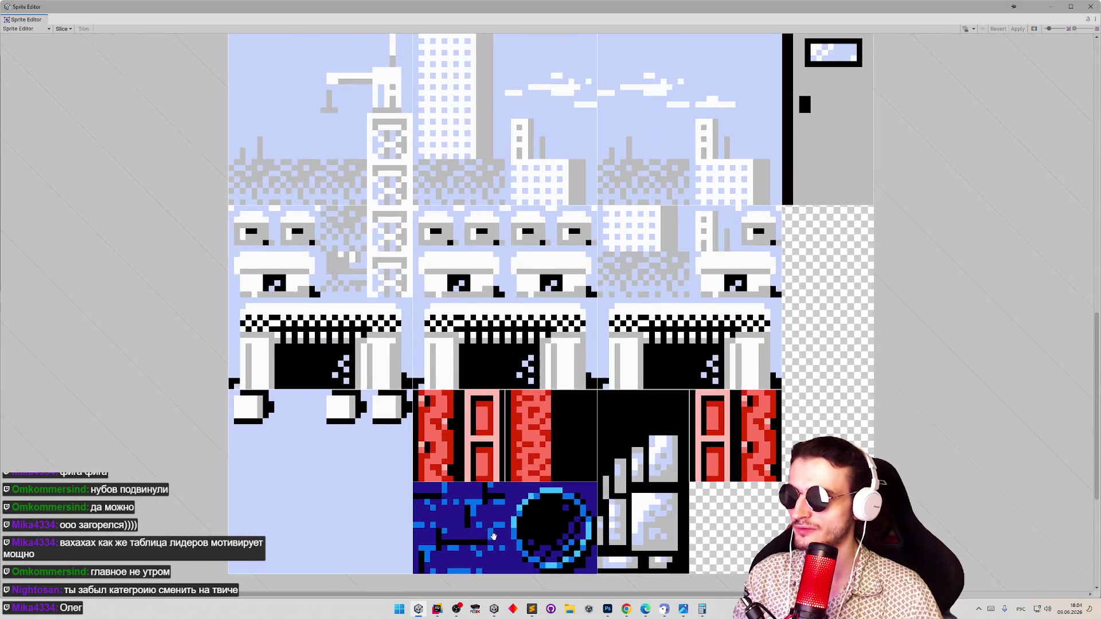
Add a sprite over the dark-blue brick tile with a Bottom Left pivot
drag(414, 483, 503, 573)
drag(459, 528, 414, 575)
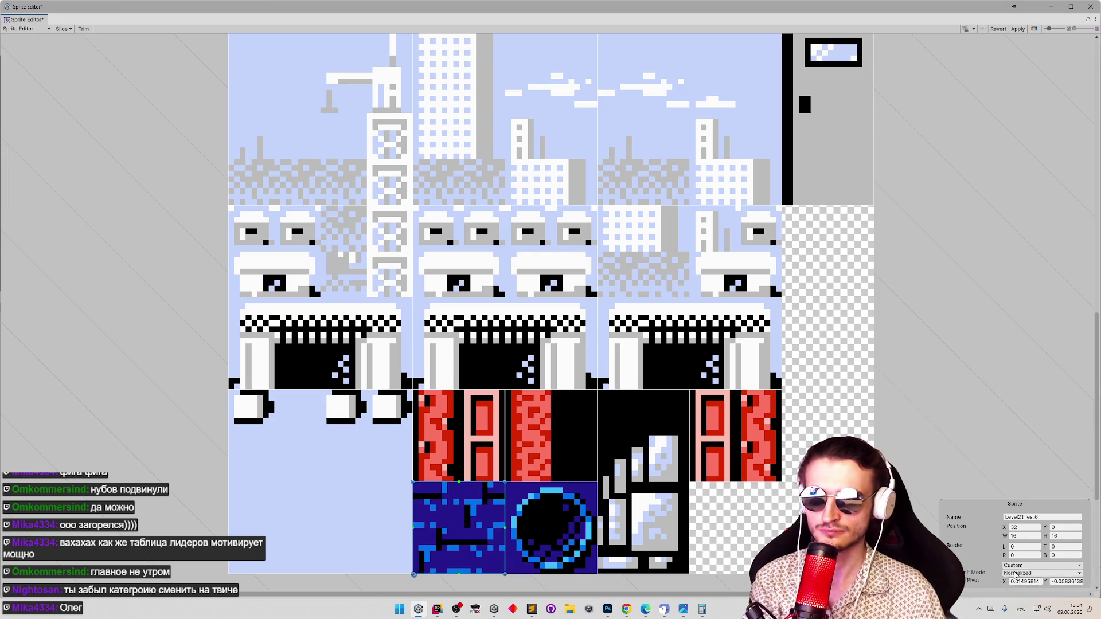
click(1032, 566)
click(1025, 582)
click(1032, 565)
click(1032, 566)
click(1032, 565)
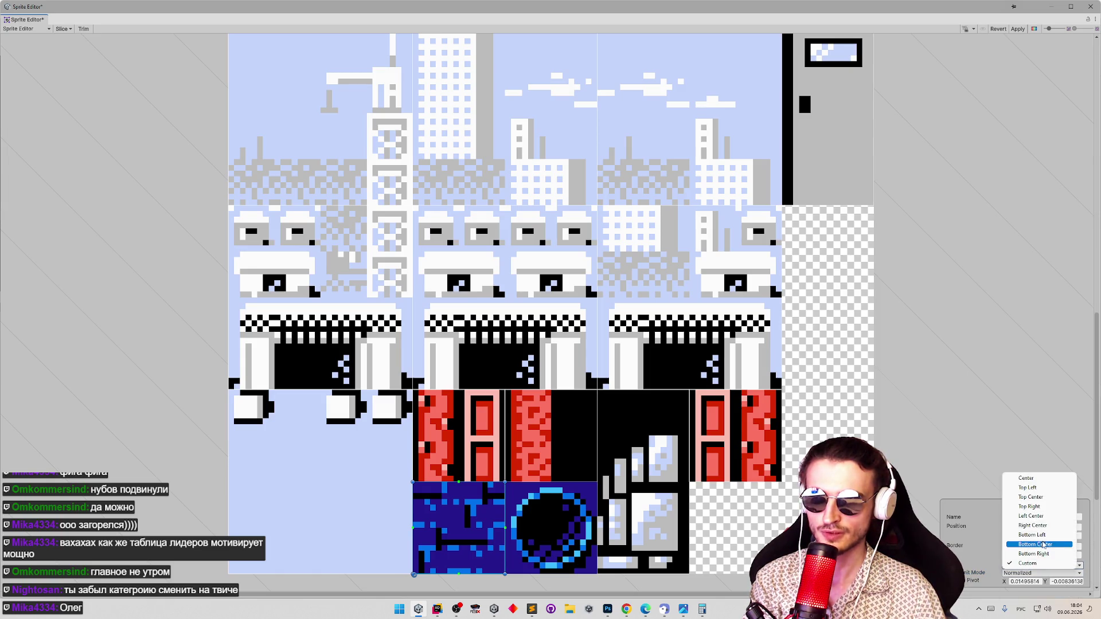
click(1032, 535)
click(539, 522)
Add a Bottom Left–pivot sprite for the dark-blue circle tile and apply the changes
drag(506, 486, 597, 574)
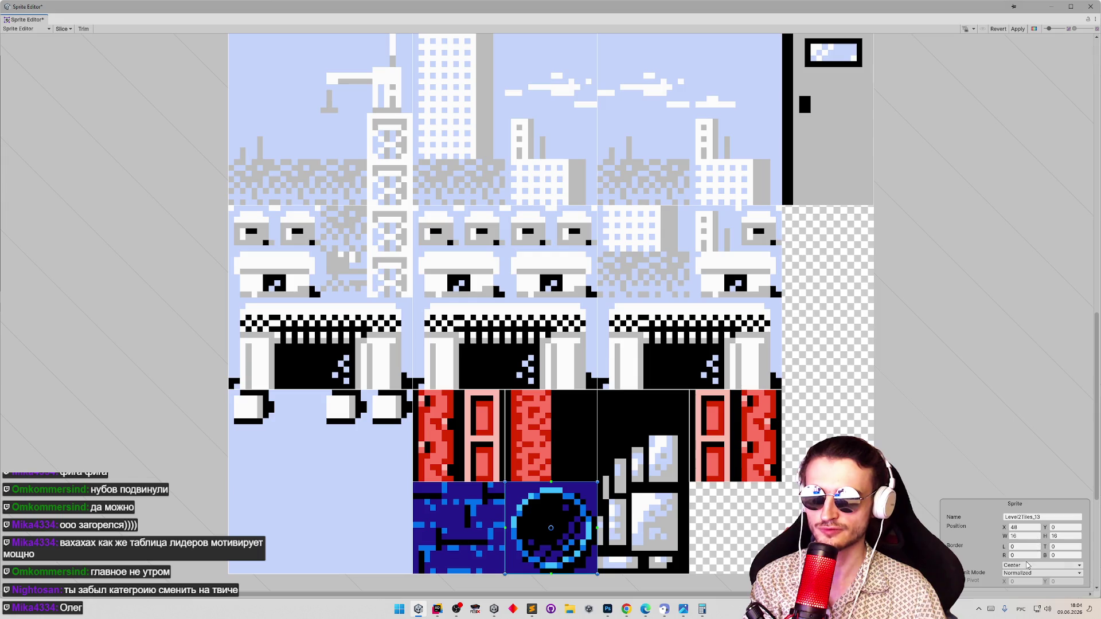
click(1027, 565)
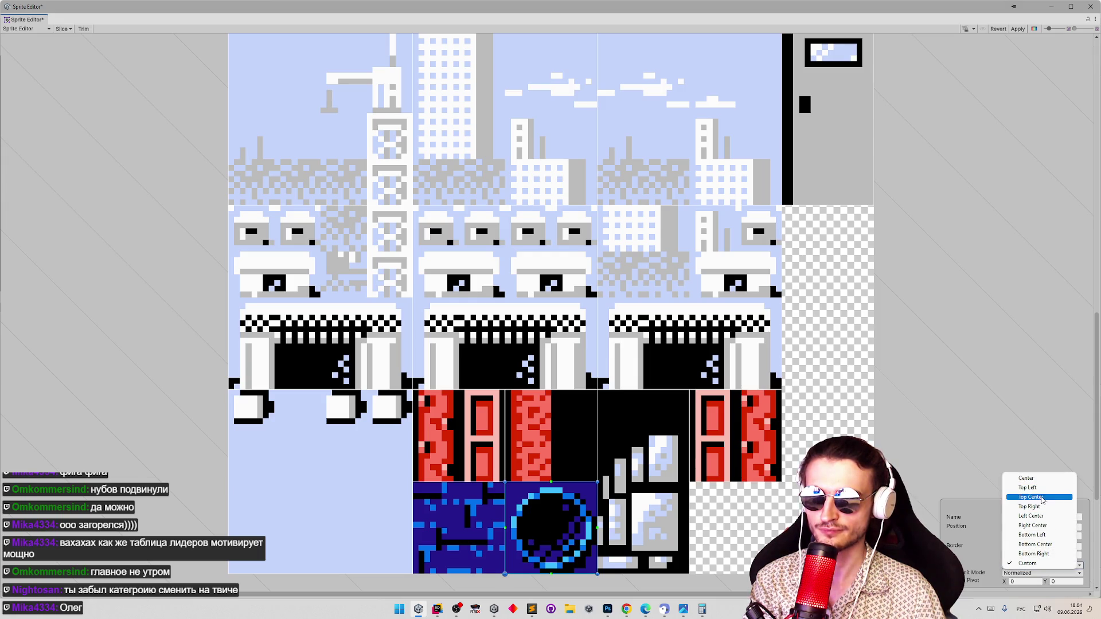
click(1041, 535)
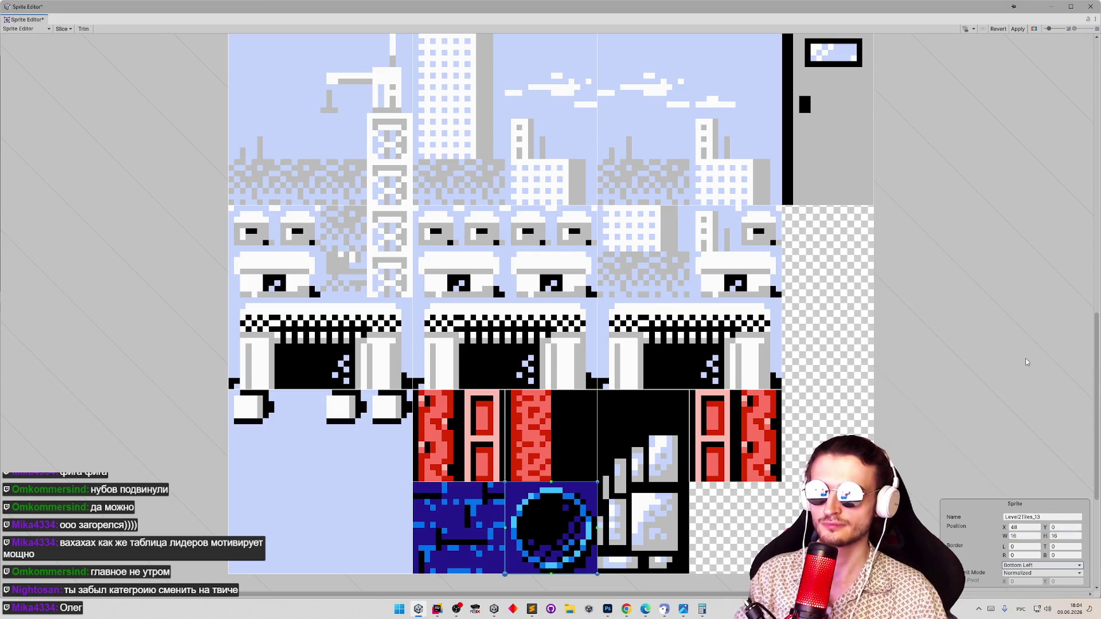
scroll(1069, 344, up, 10)
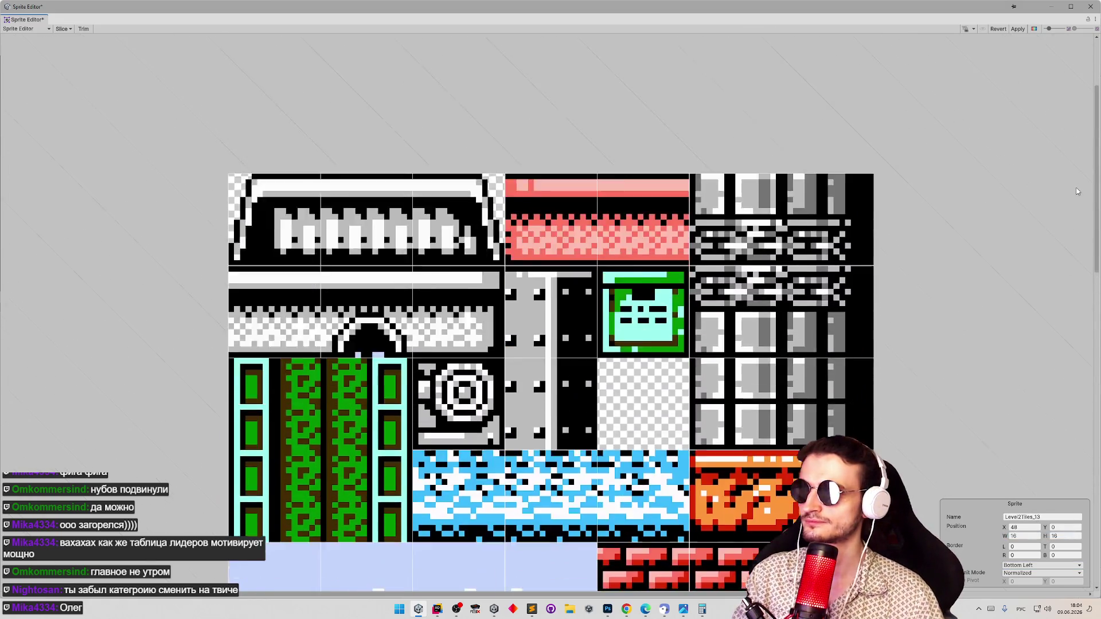
scroll(1069, 249, up, 8)
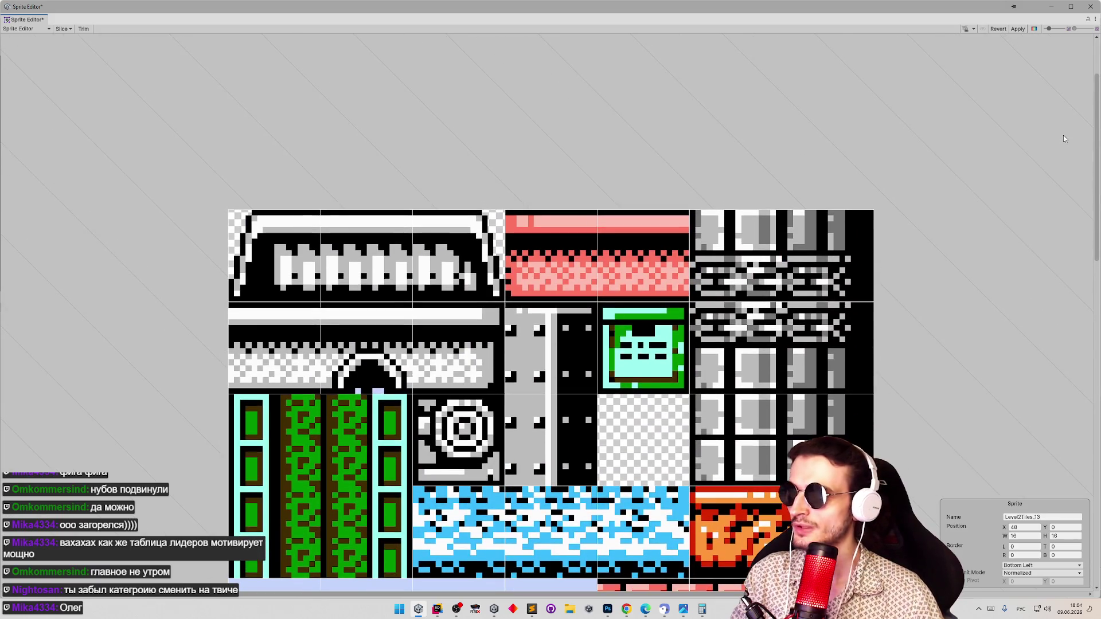
scroll(1063, 145, down, 4)
click(566, 359)
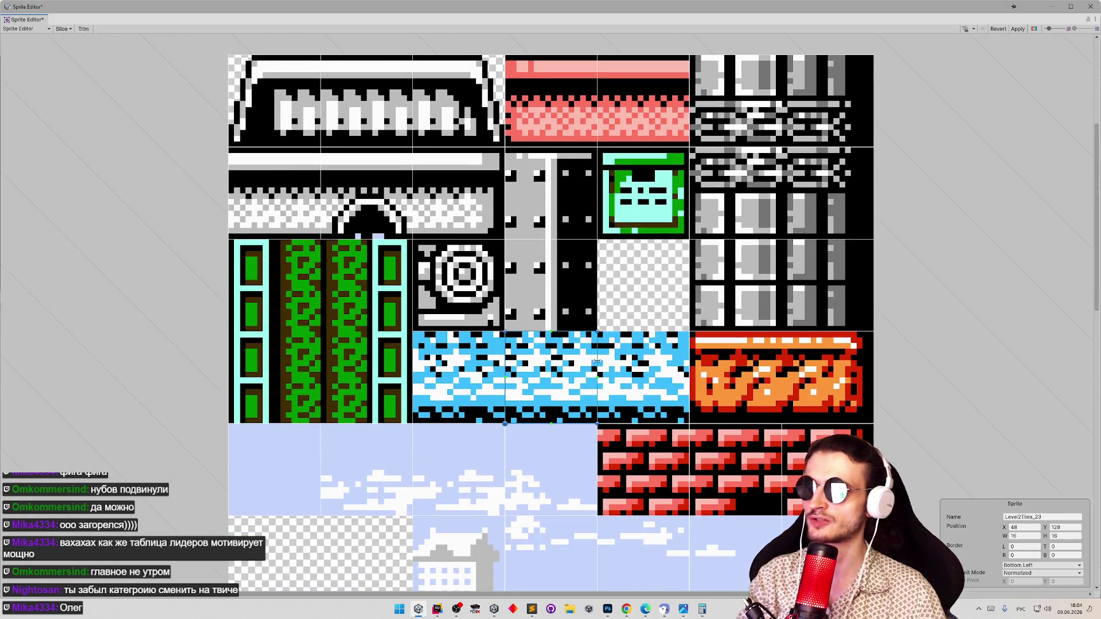
click(498, 344)
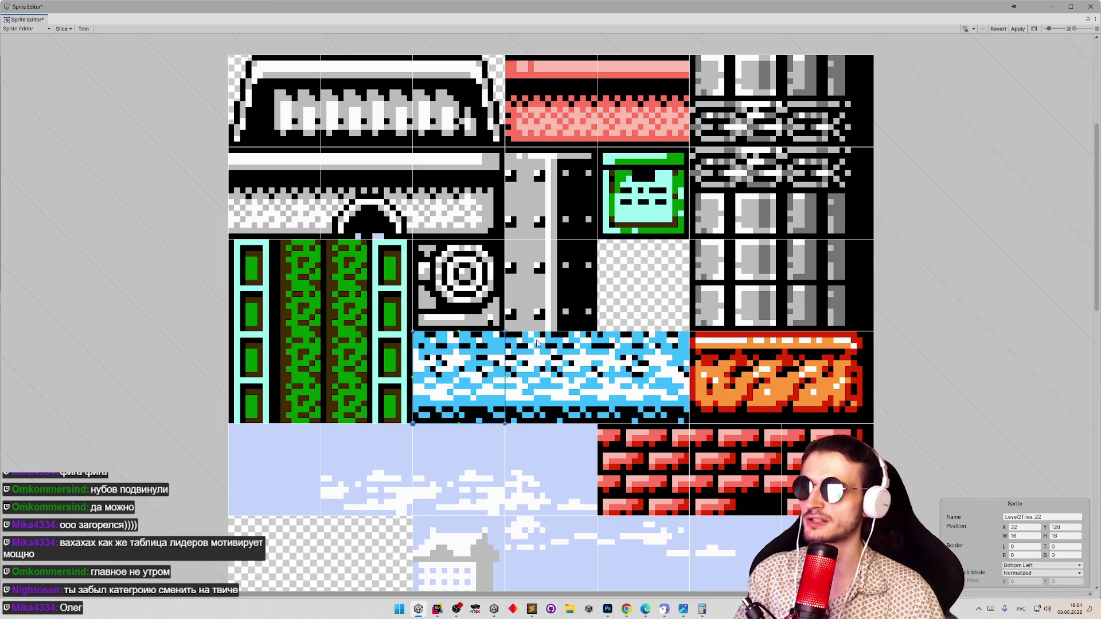
click(1014, 30)
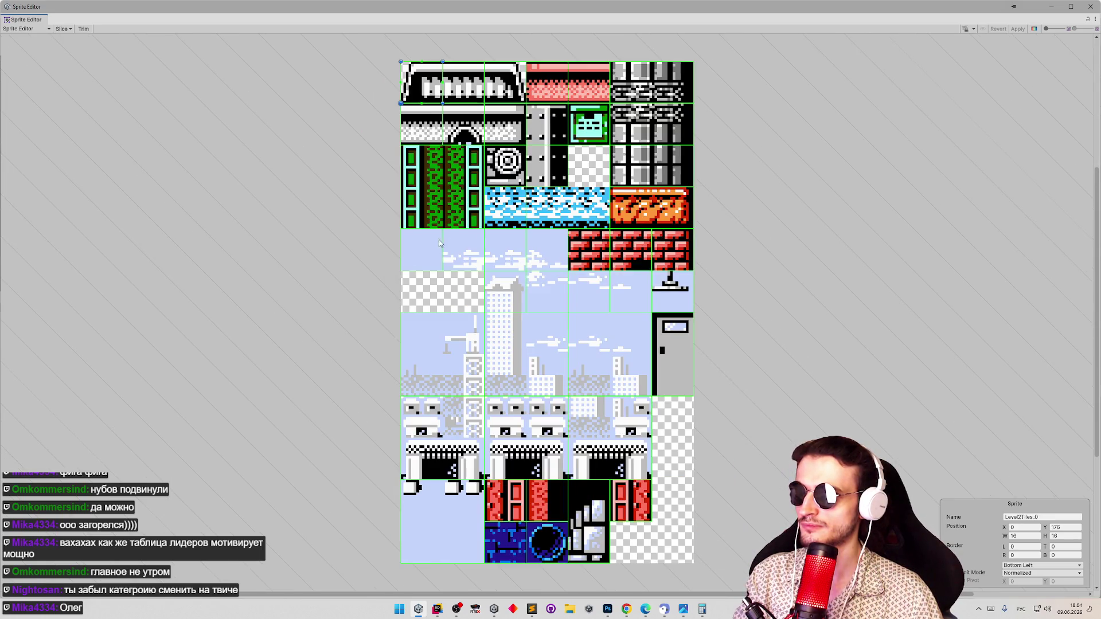
Add a sprite over the left water tile with a Bottom Left pivot
mouse_move(578, 156)
mouse_down()
mouse_move(565, 168)
mouse_move(586, 175)
mouse_up()
click(585, 175)
scroll(518, 168, up, 5)
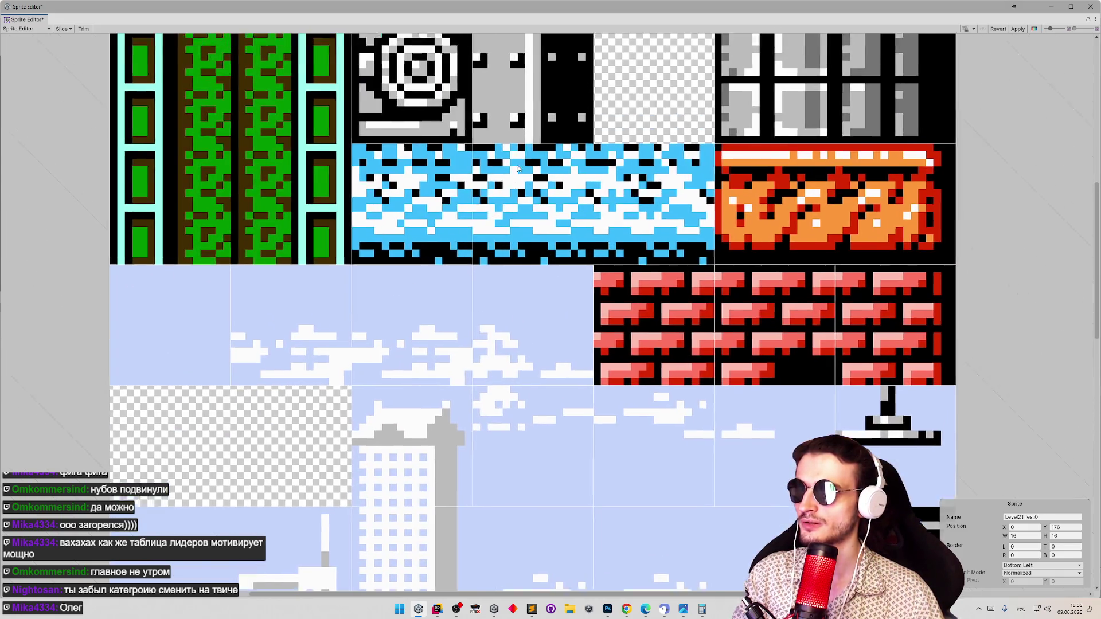
key(Escape)
click(499, 232)
key(Escape)
drag(494, 225, 614, 340)
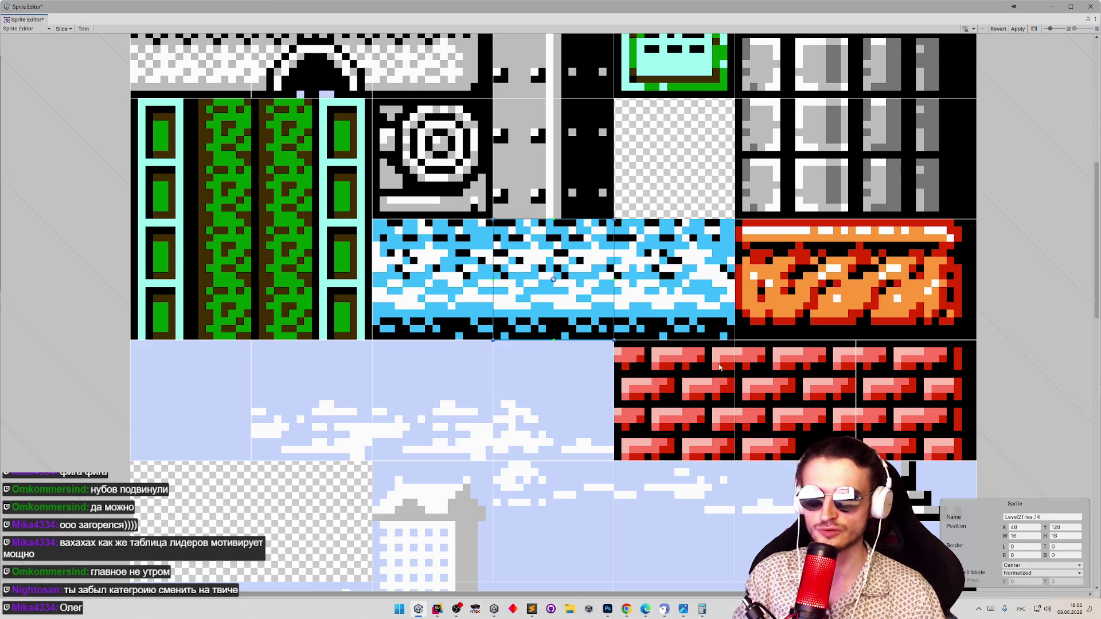
click(1025, 566)
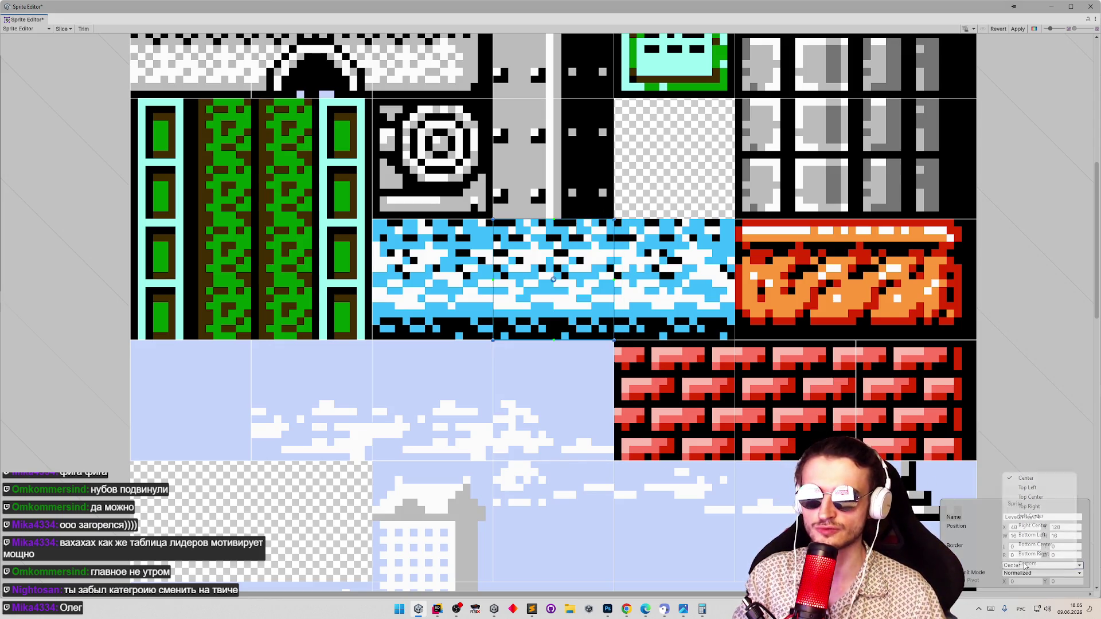
click(1031, 535)
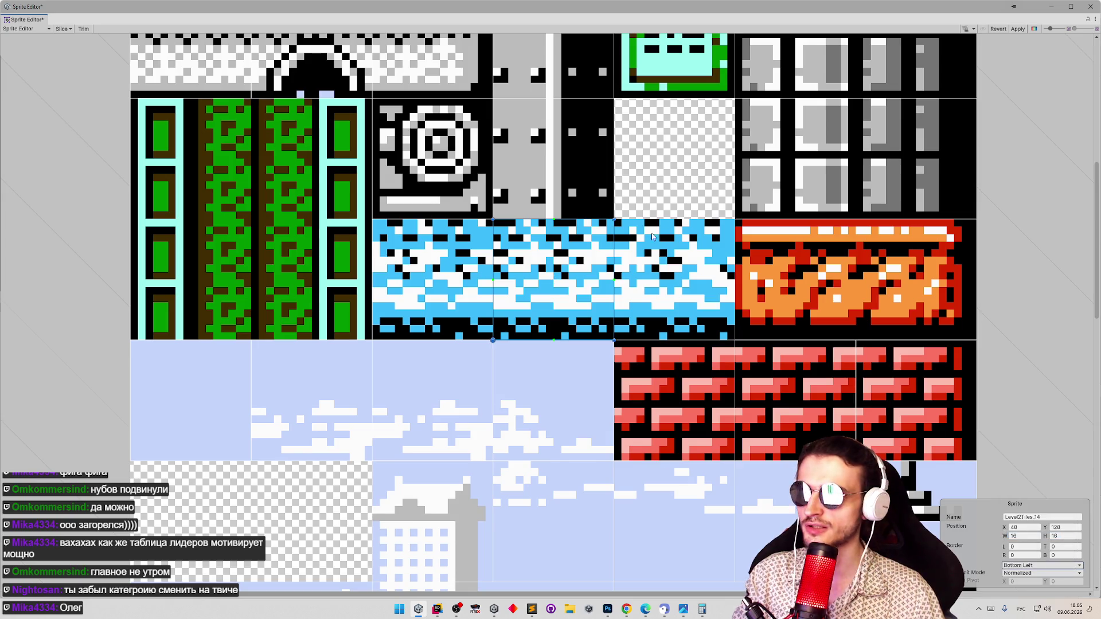
Add a Bottom Left–pivot sprite for the right water tile, apply, and close the Sprite Editor
mouse_move(733, 222)
mouse_down()
mouse_move(654, 325)
mouse_move(616, 341)
mouse_up()
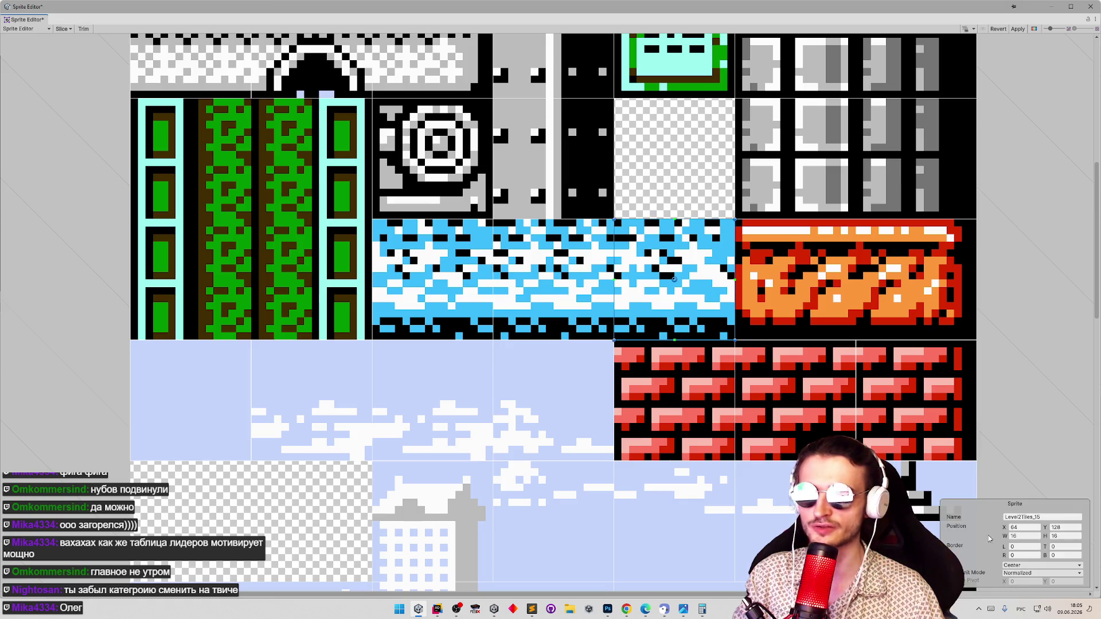
click(1032, 573)
click(1031, 582)
click(1039, 565)
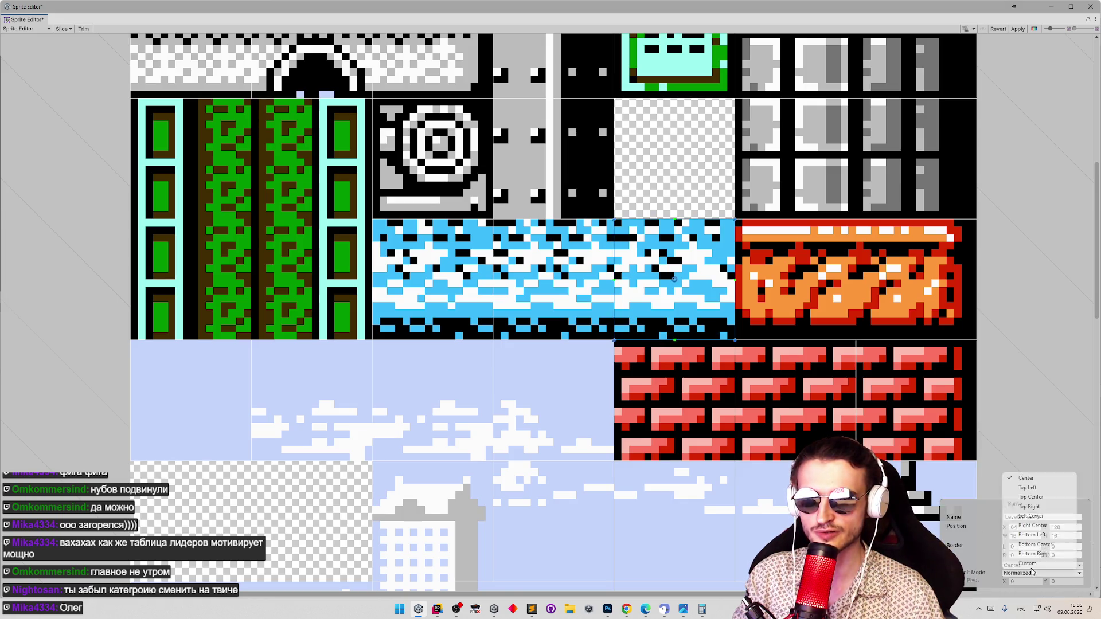
click(1032, 535)
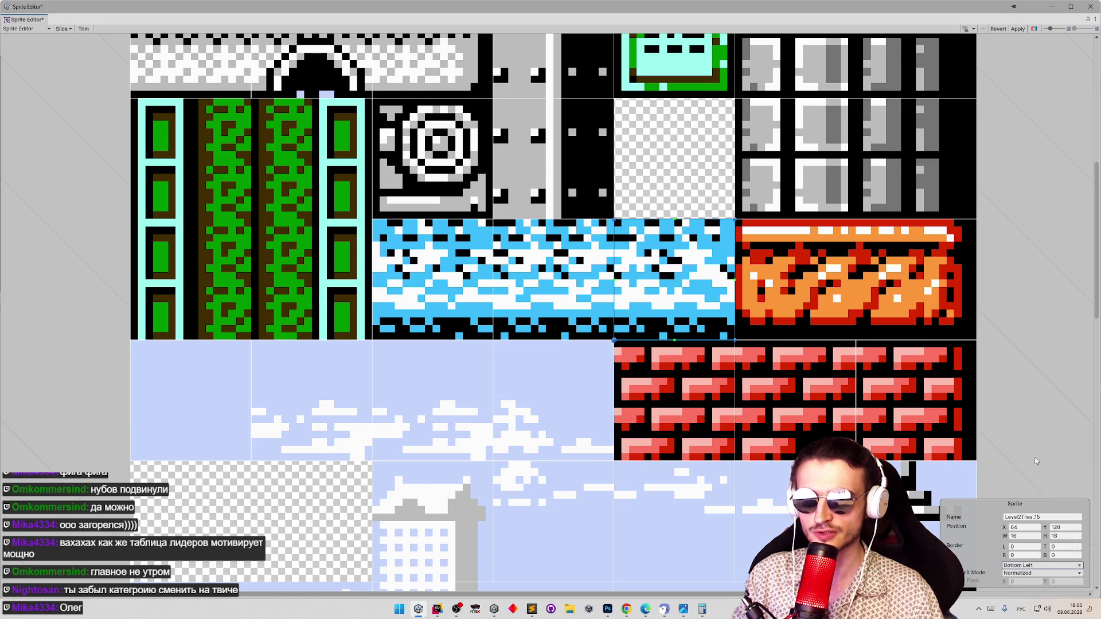
click(1021, 29)
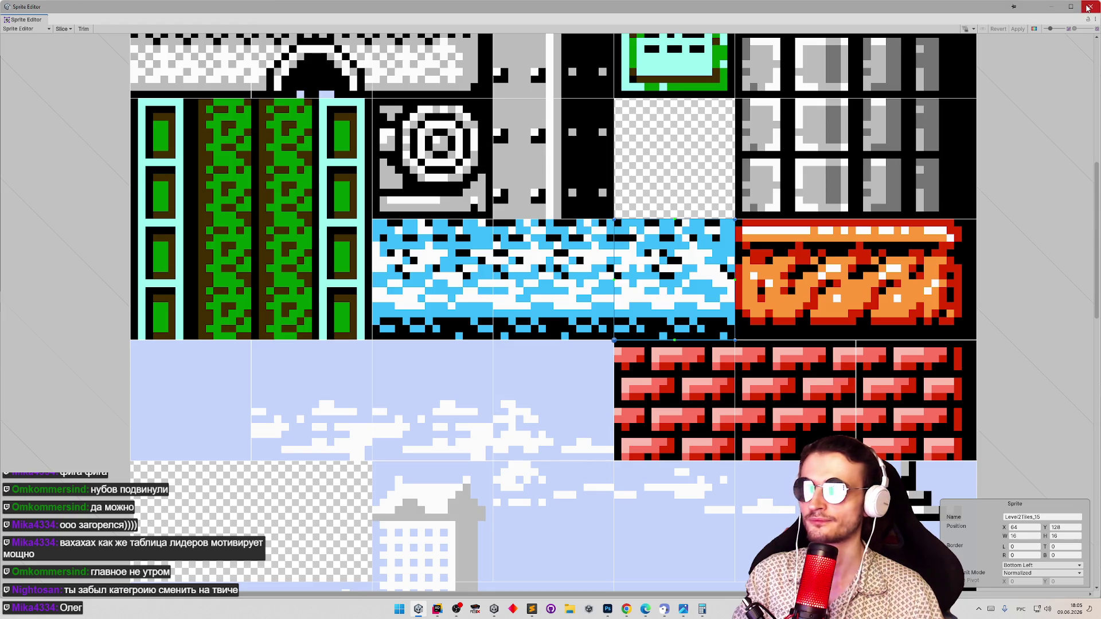
click(1089, 6)
mouse_move(277, 113)
mouse_down()
mouse_move(453, 115)
mouse_move(274, 121)
mouse_move(471, 138)
mouse_move(283, 108)
mouse_up()
click(590, 339)
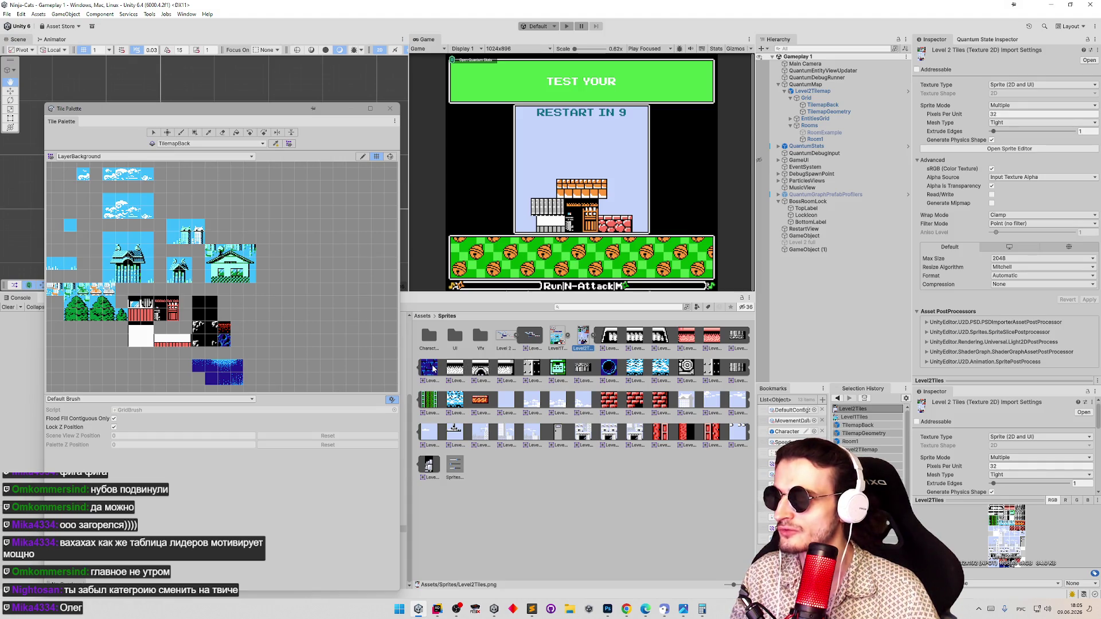
mouse_move(433, 370)
mouse_down()
mouse_move(225, 370)
mouse_move(238, 341)
mouse_up()
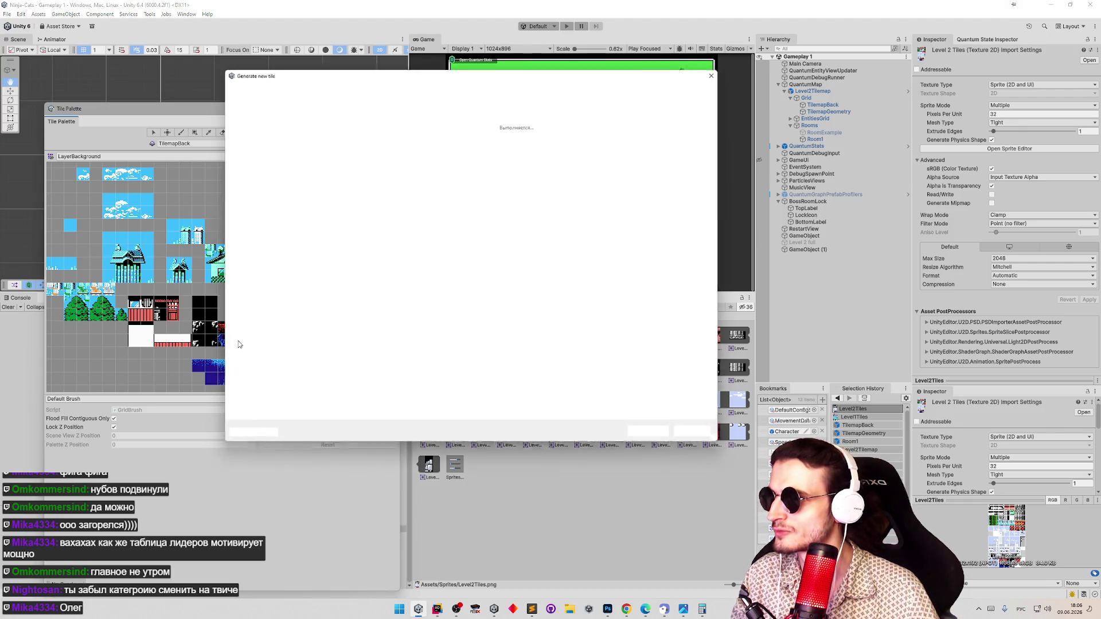
Create a BackgroundLvl2 folder inside Assets/Tiles and open it
click(491, 89)
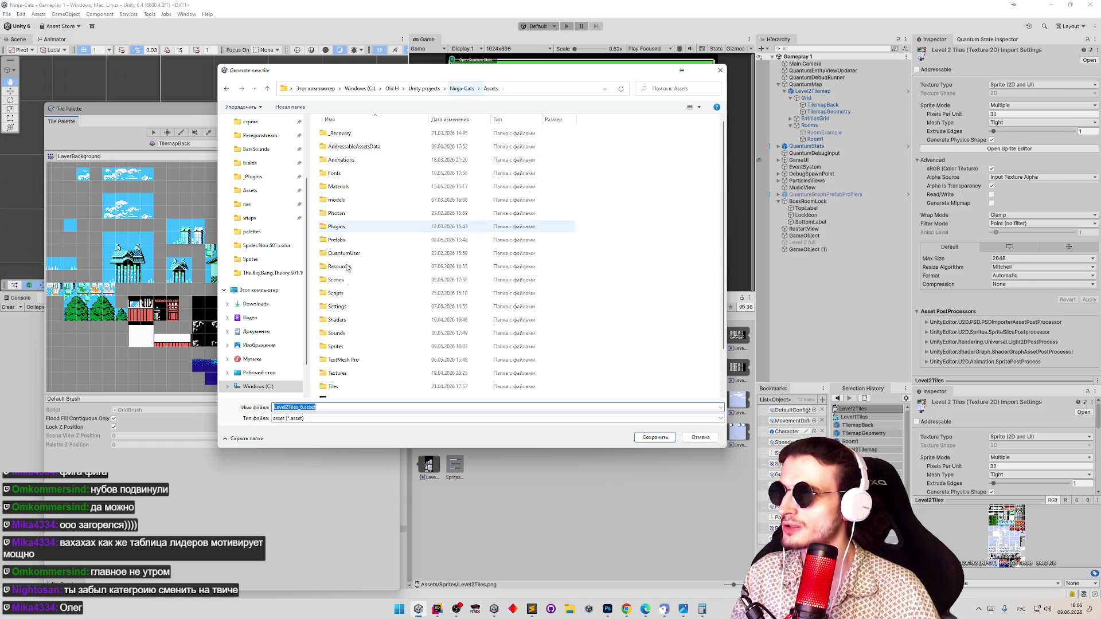
double_click(338, 387)
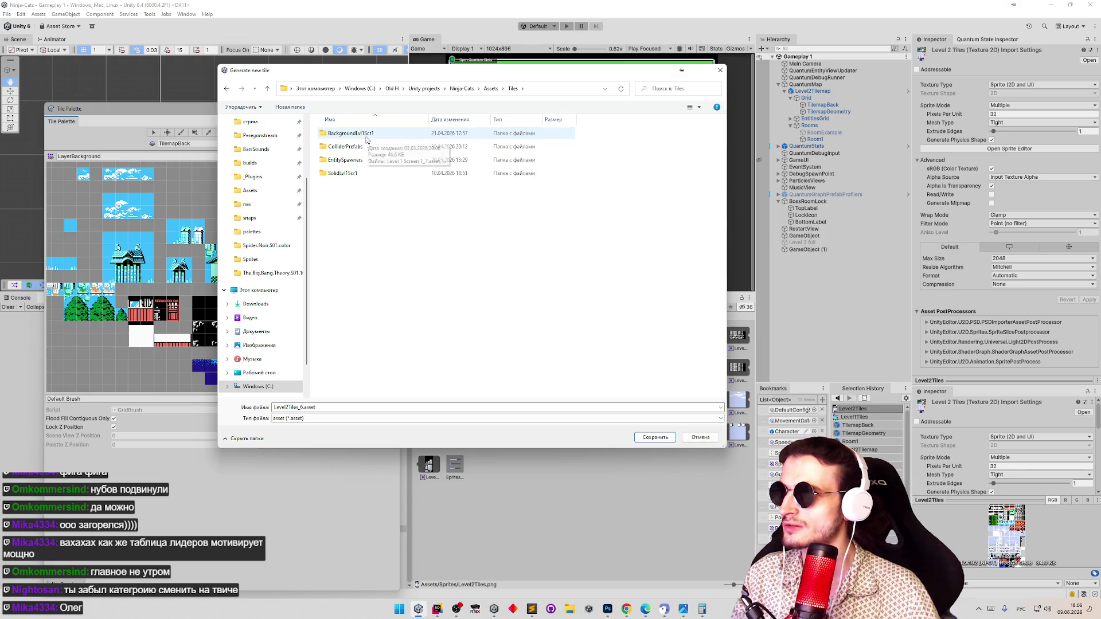
right_click(341, 196)
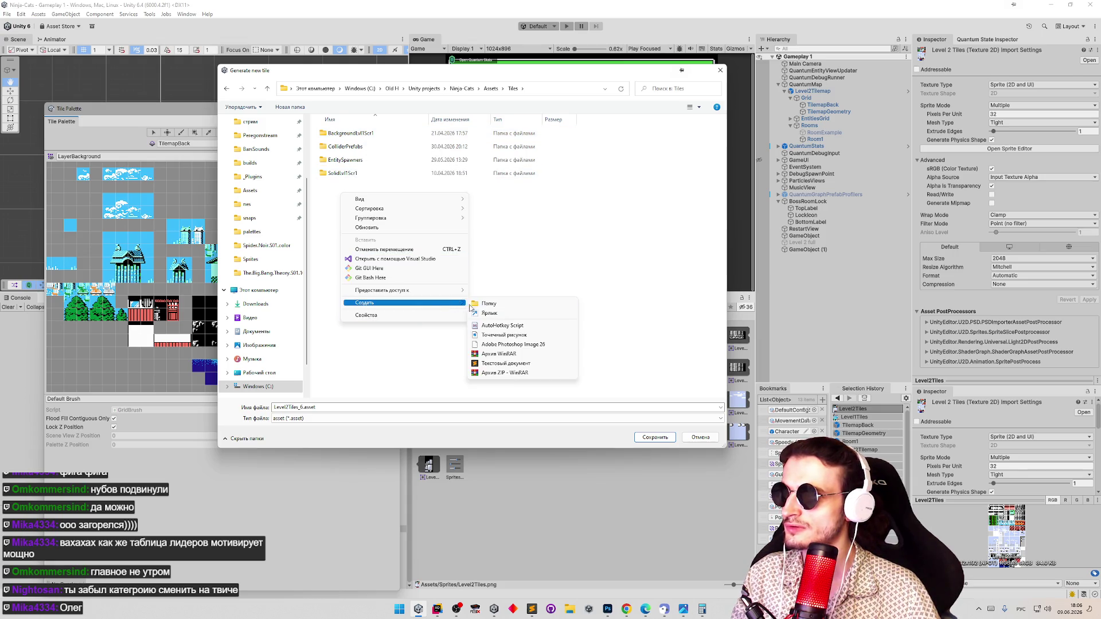
click(475, 305)
text(Иф)
key(super+space)
key(BackSpace)
key(BackSpace)
key(BackSpace)
text(Background)
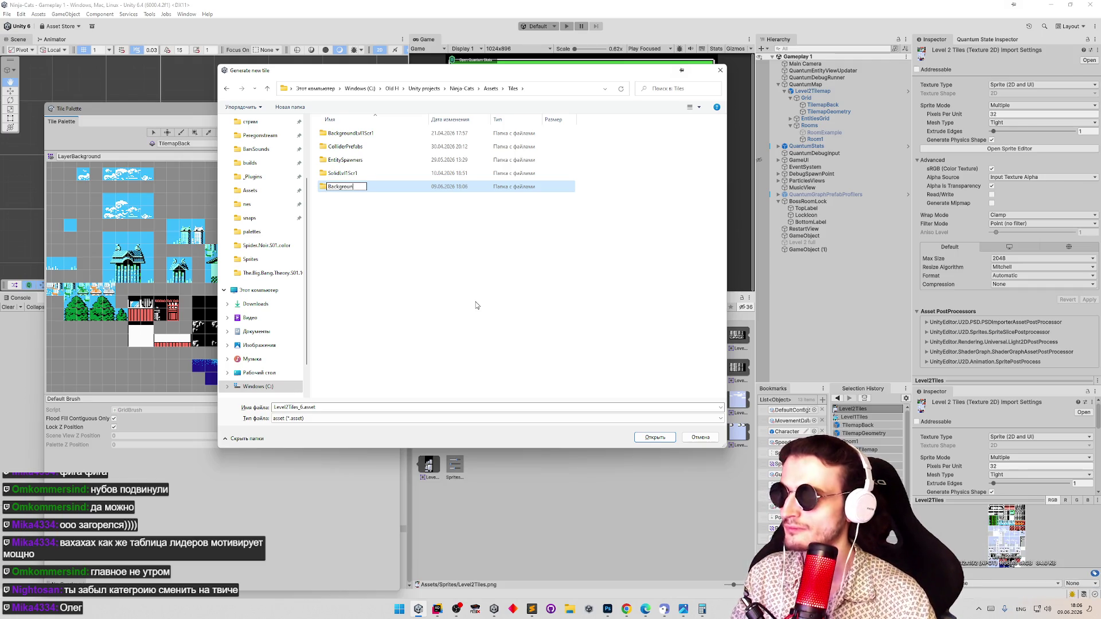
text(Lvl2)
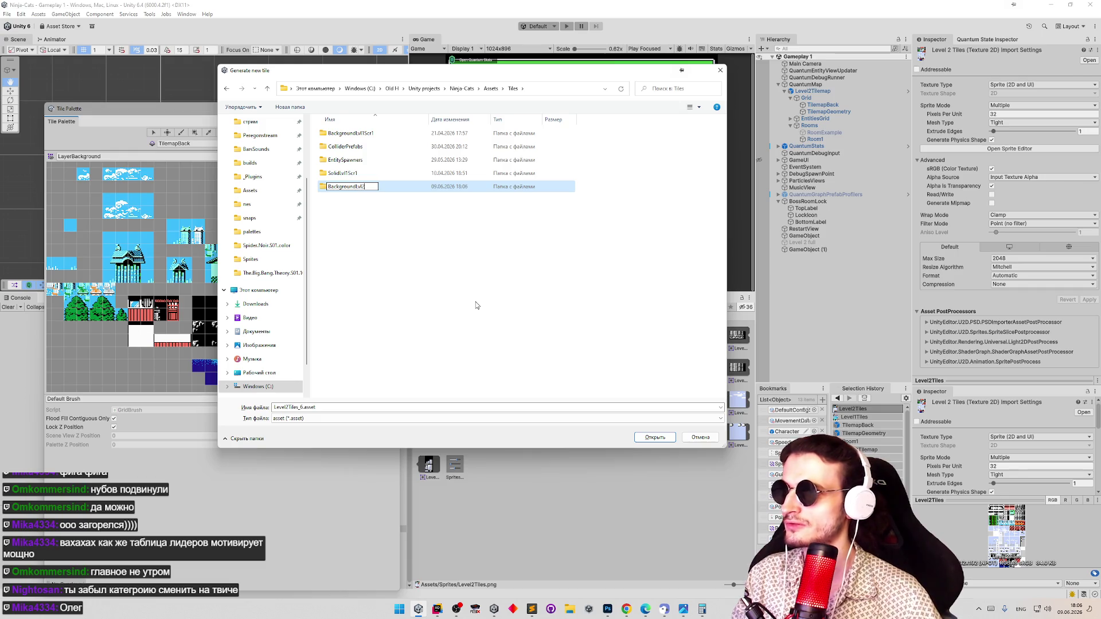
key(Return)
key(Return)
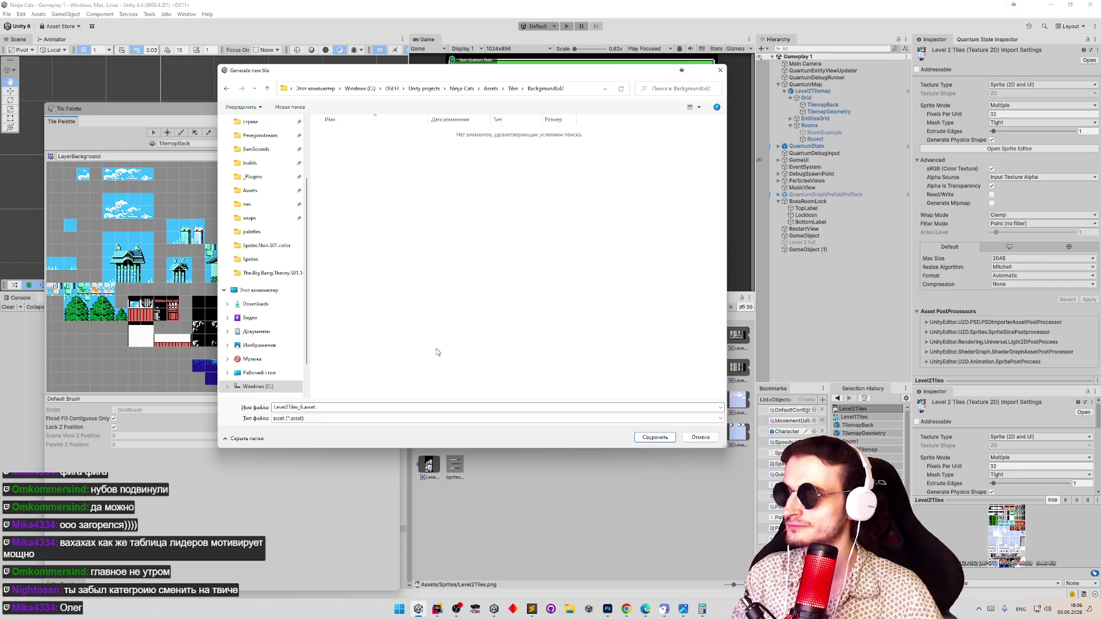
Save the new tile into BackgroundLvl2 and add another Level2Tiles sprite to the palette
click(654, 438)
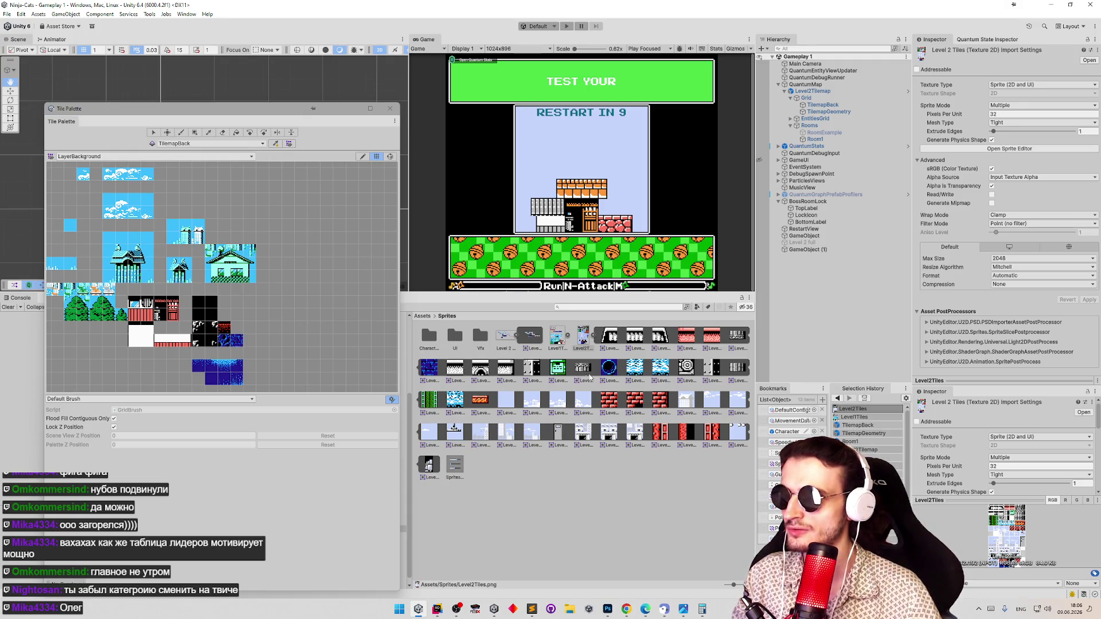
drag(582, 335, 234, 331)
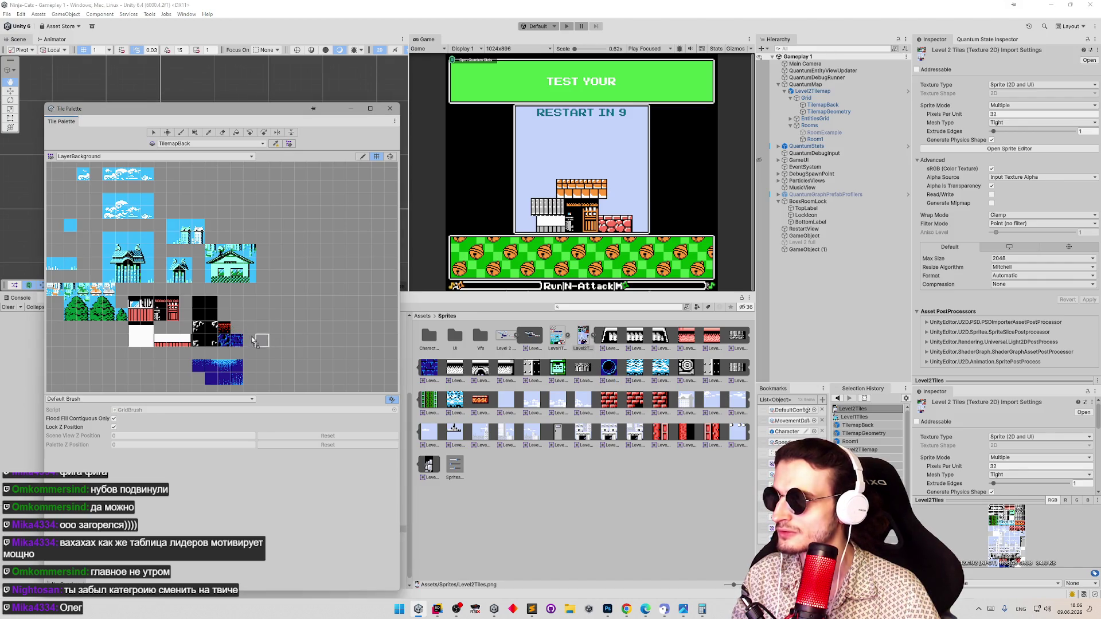
drag(233, 332, 232, 333)
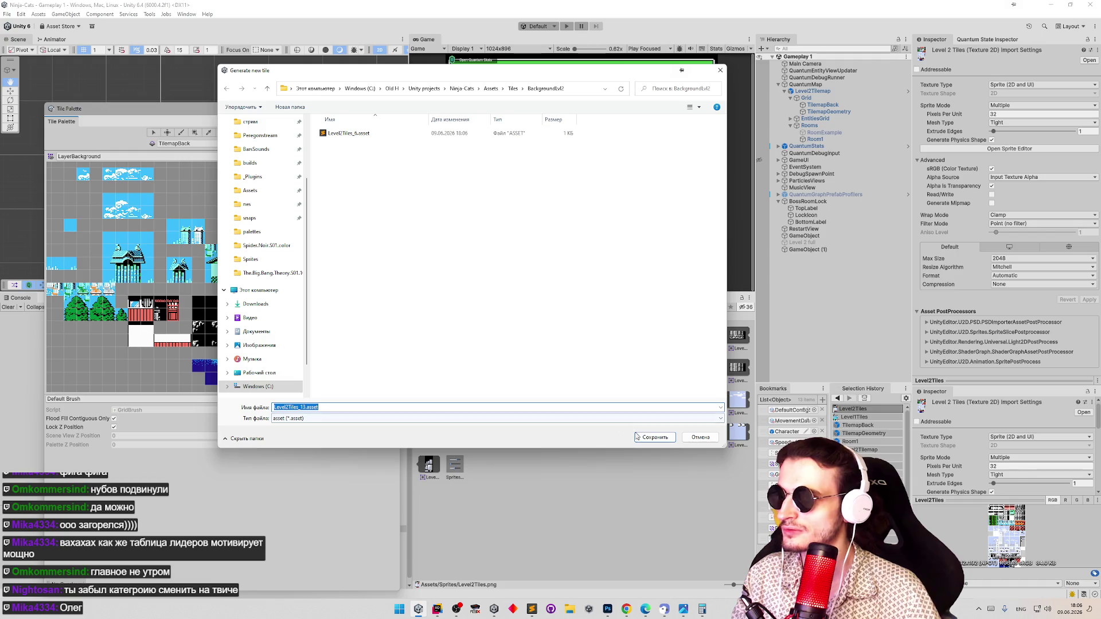
key(Escape)
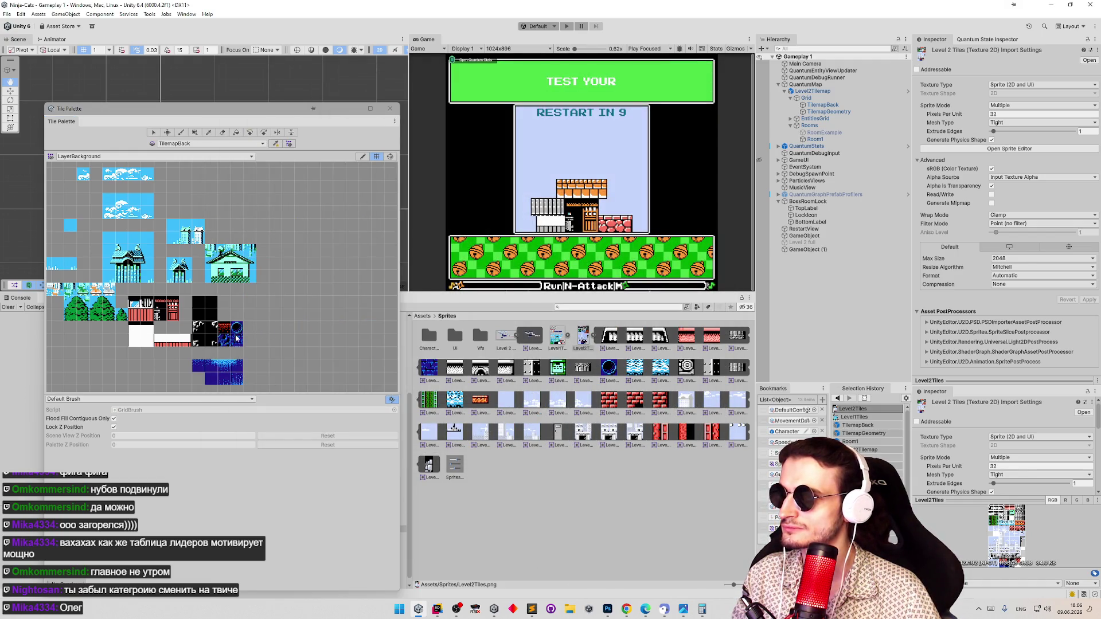
drag(212, 345, 235, 327)
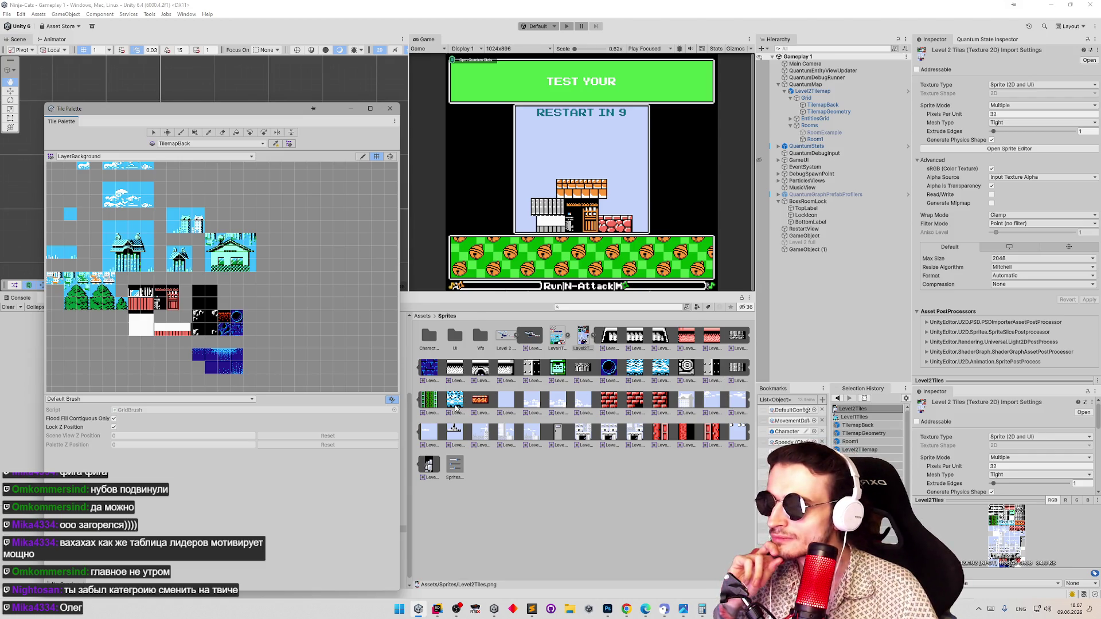
Select the third- and fourth-row Level2Tiles sprites
click(502, 403)
shift+click(737, 400)
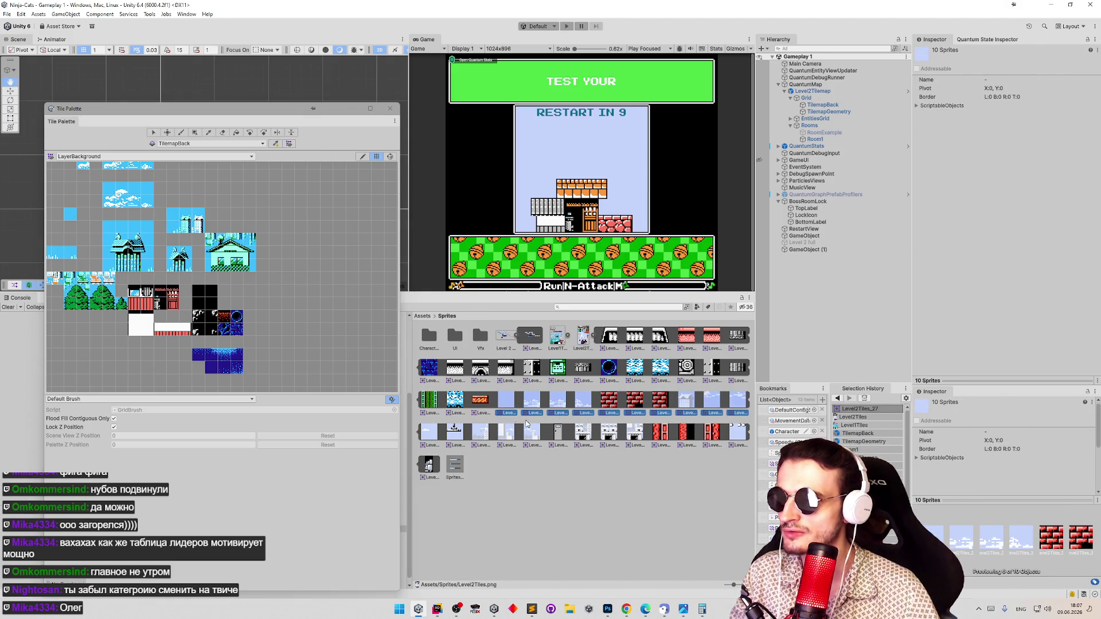
ctrl+click(429, 432)
ctrl+click(454, 431)
ctrl+click(480, 431)
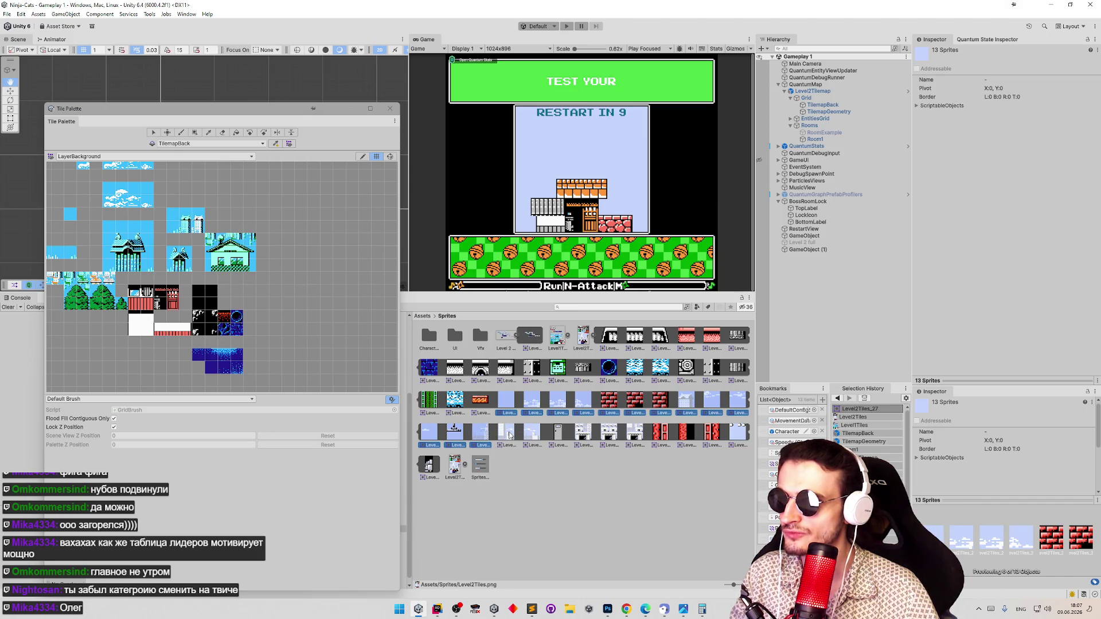
ctrl+click(509, 435)
ctrl+click(527, 437)
ctrl+click(555, 439)
ctrl+click(582, 437)
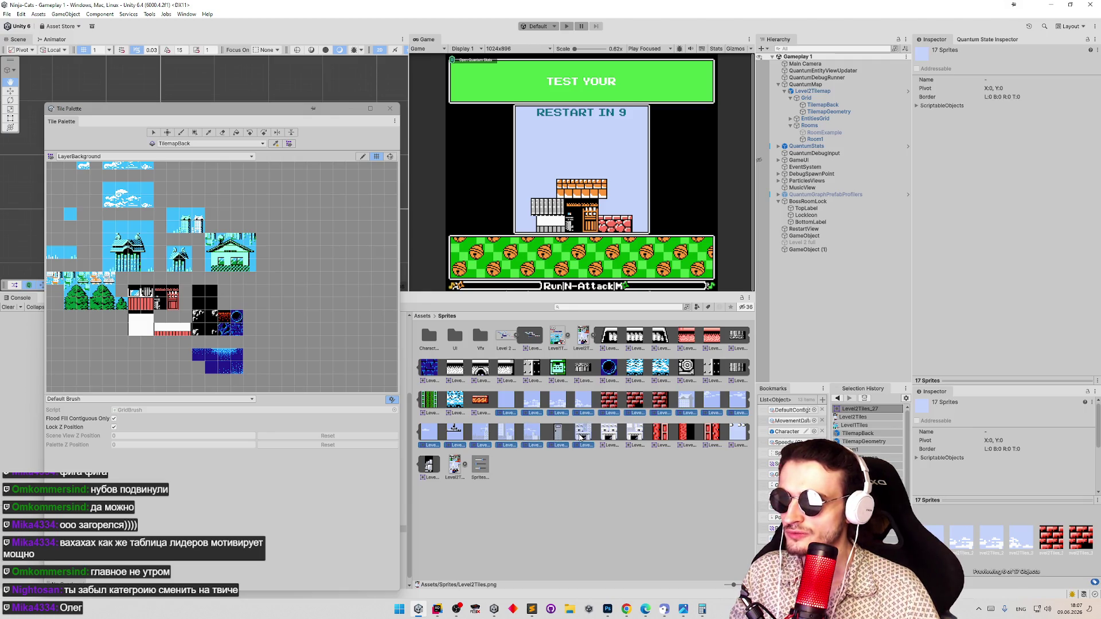
ctrl+click(609, 436)
ctrl+click(635, 435)
ctrl+click(661, 436)
ctrl+click(687, 436)
ctrl+click(712, 435)
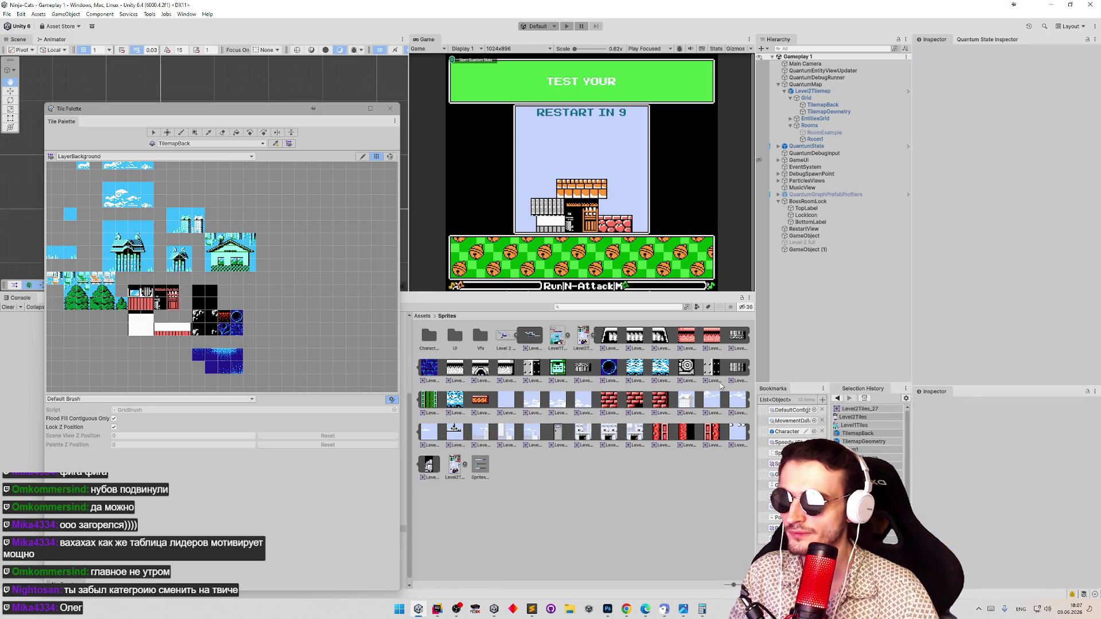
Select 24 sprites from Level2Tiles_27 and generate them as tiles into BackgroundLvl2
click(506, 404)
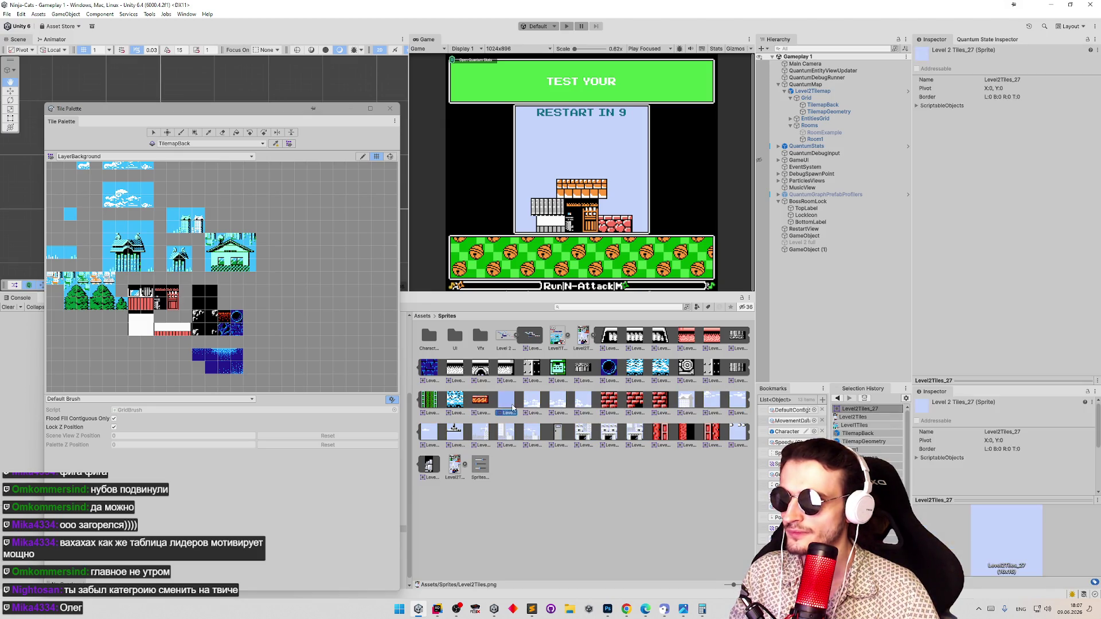
shift+click(432, 470)
mouse_move(381, 438)
mouse_down()
mouse_move(270, 310)
mouse_move(284, 321)
mouse_up()
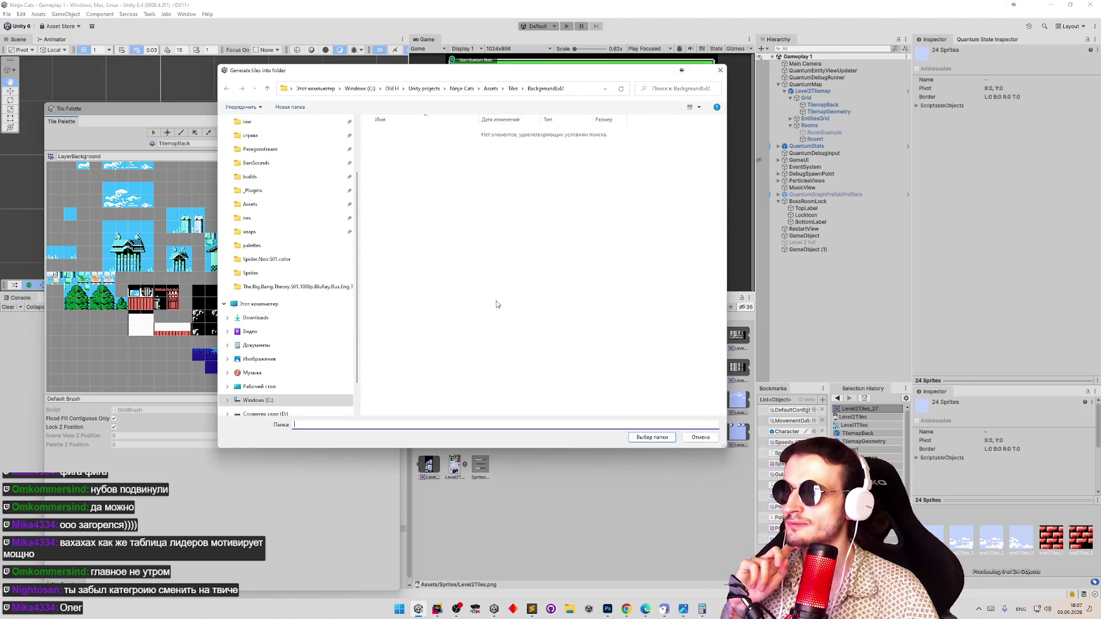
click(658, 438)
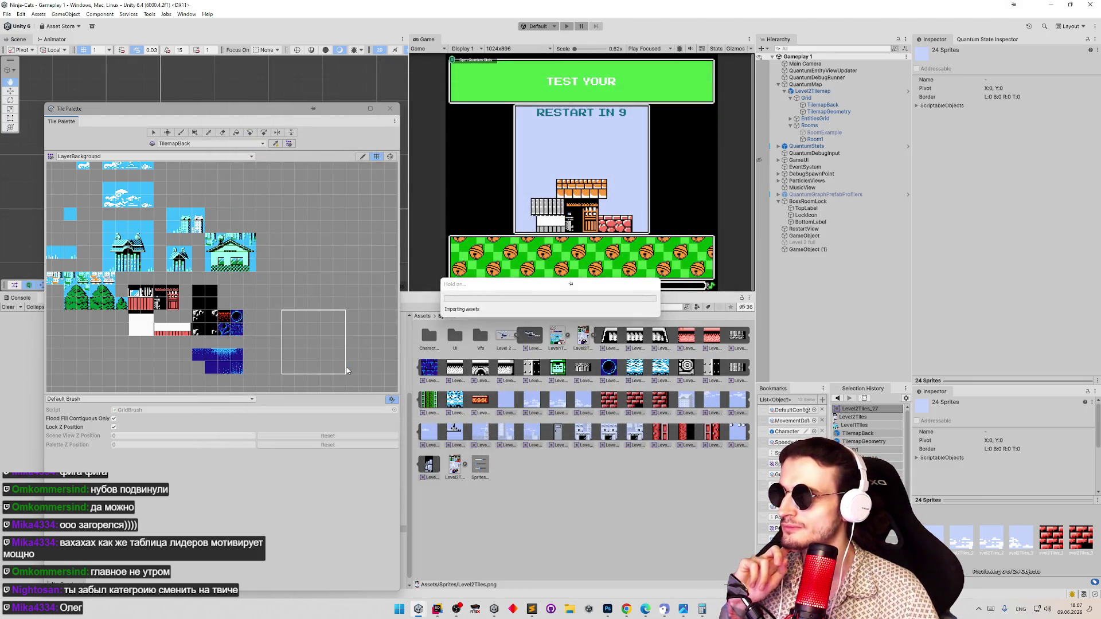
mouse_move(294, 325)
mouse_down()
mouse_move(313, 260)
mouse_move(258, 277)
mouse_move(274, 274)
mouse_move(259, 288)
mouse_move(287, 293)
mouse_move(273, 297)
mouse_up()
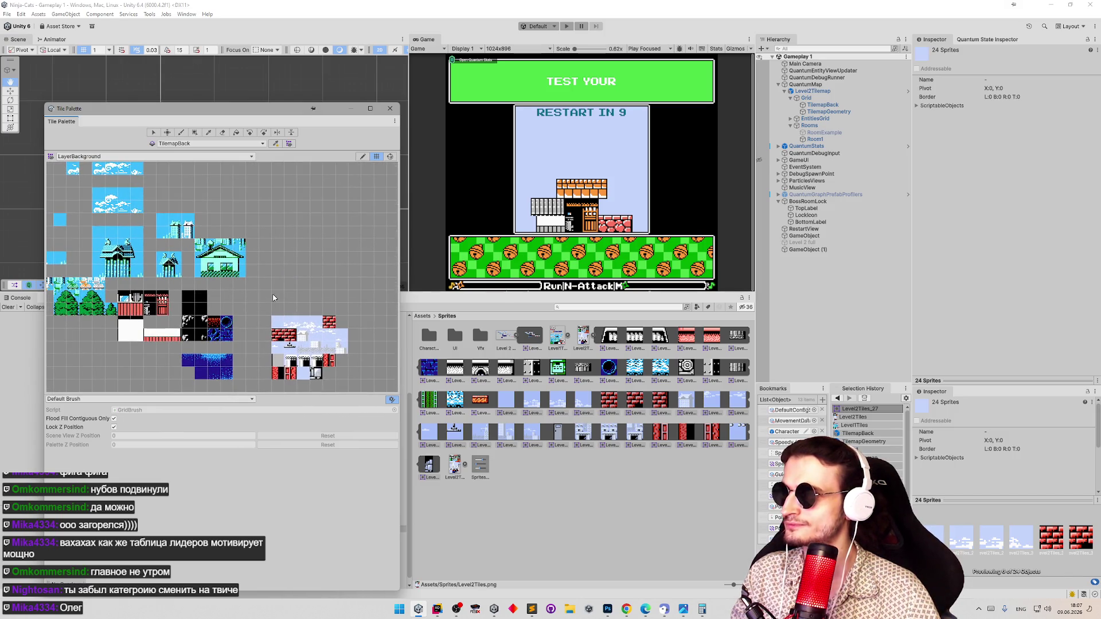
Move a 4x1 block of the new tiles up near the top of the LayerBackground palette
key(i)
mouse_move(318, 327)
mouse_down()
mouse_move(292, 258)
mouse_move(304, 333)
mouse_move(319, 309)
mouse_up()
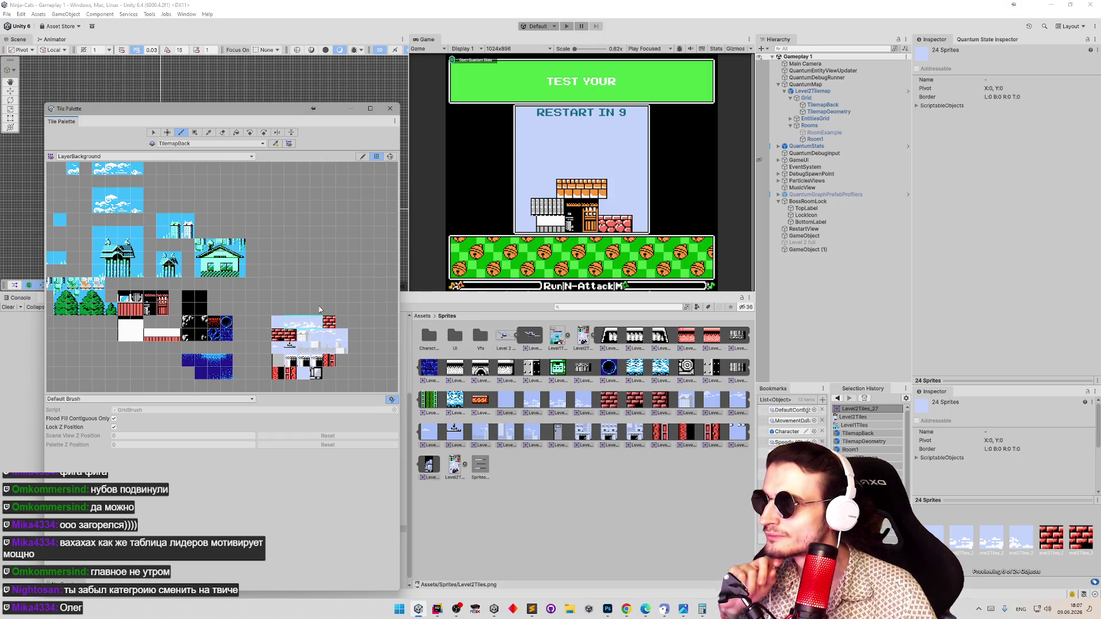
key(m)
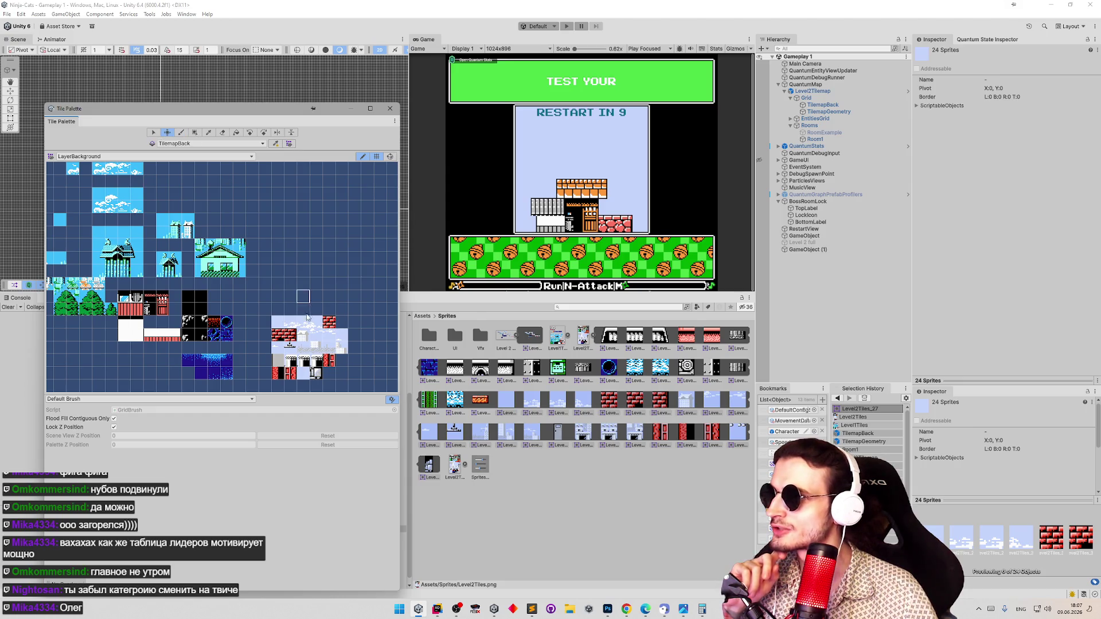
click(151, 131)
mouse_move(276, 319)
mouse_down()
mouse_move(316, 321)
mouse_move(267, 166)
mouse_up()
key(m)
mouse_move(270, 222)
mouse_down()
mouse_move(286, 255)
mouse_move(283, 208)
mouse_up()
drag(289, 259, 260, 216)
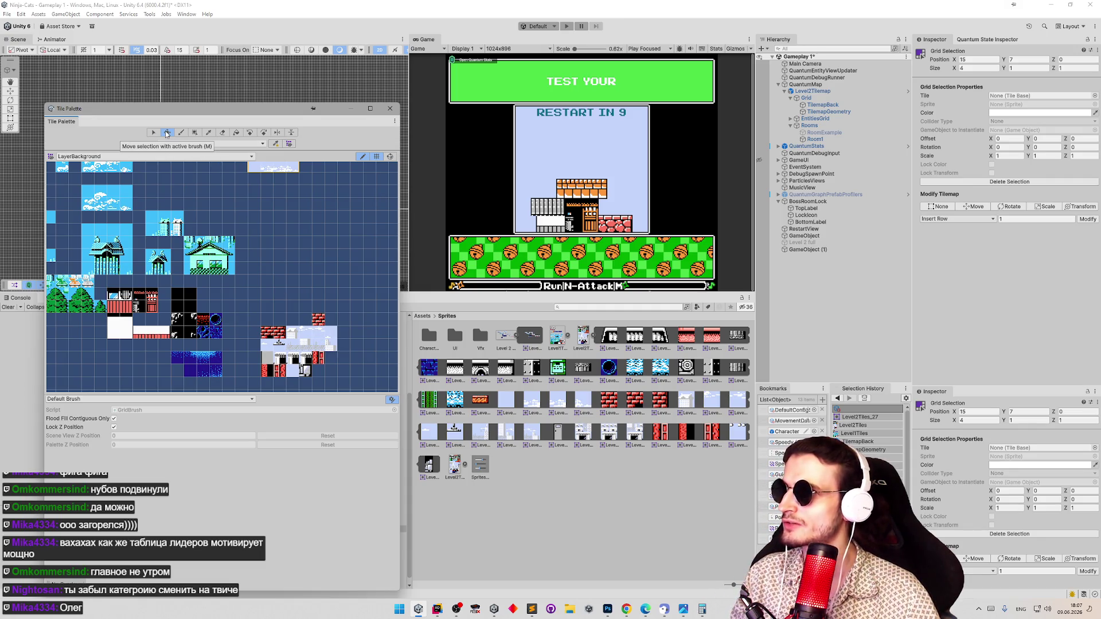
Relocate the three-tile block higher in the palette, redoing the first attempt
key(s)
key(m)
mouse_move(330, 335)
mouse_down()
mouse_move(313, 335)
mouse_move(266, 209)
mouse_move(276, 185)
mouse_up()
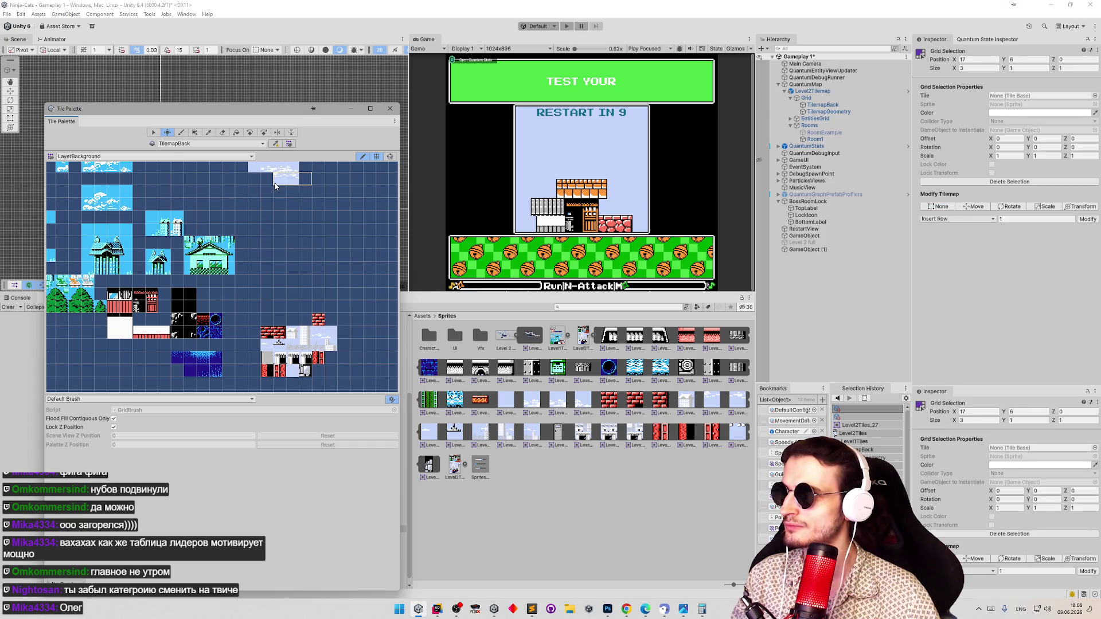
key(ctrl+z)
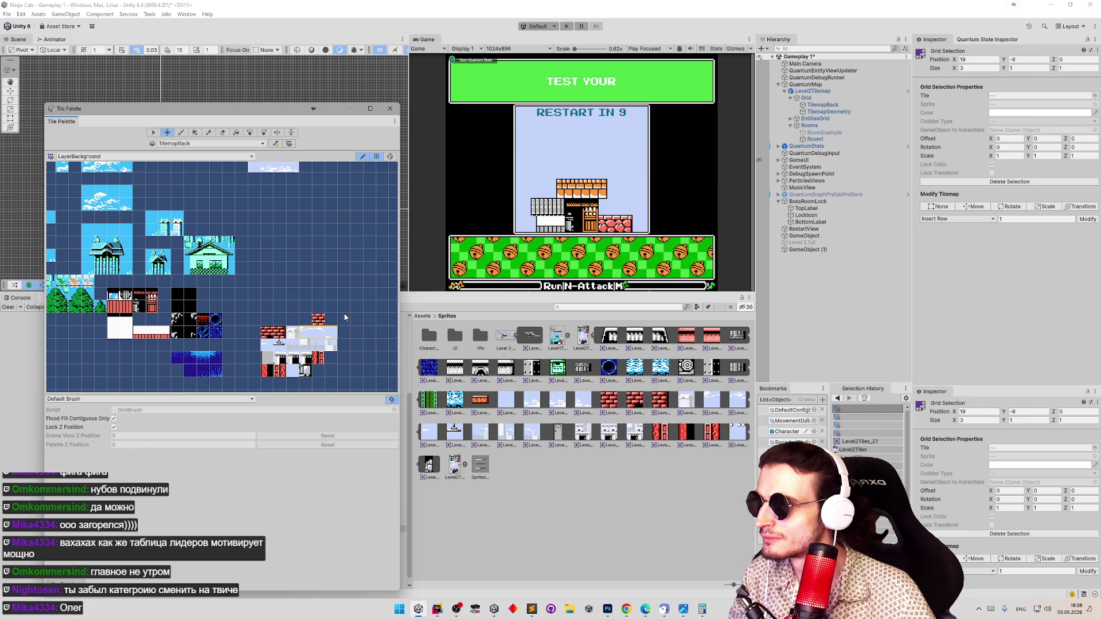
drag(304, 336, 298, 179)
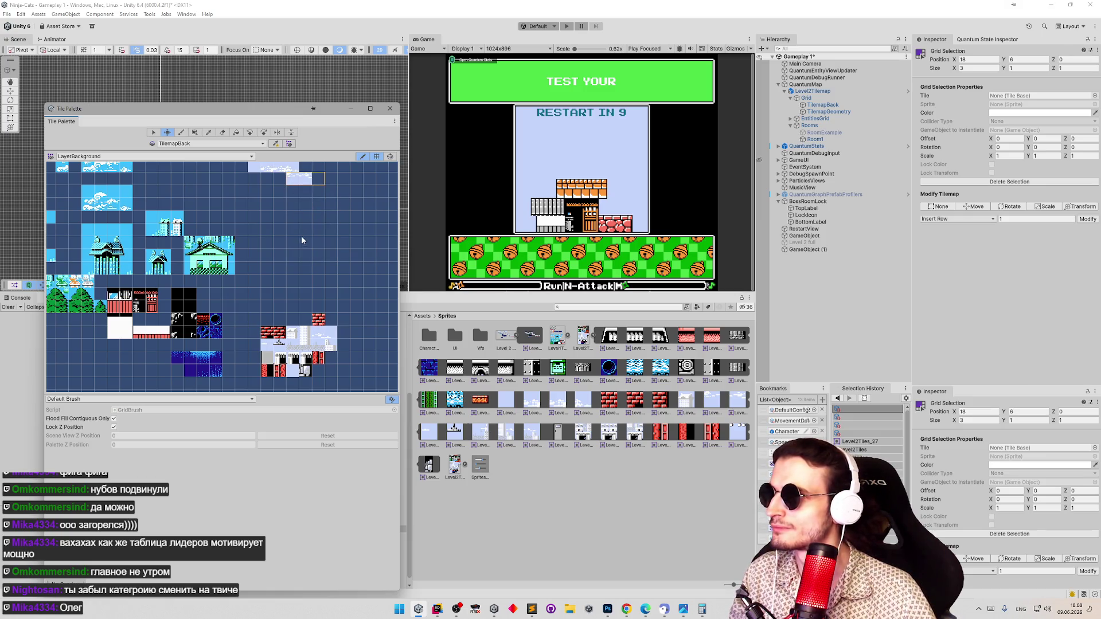
mouse_move(304, 231)
mouse_down()
mouse_move(284, 286)
mouse_move(281, 220)
mouse_up()
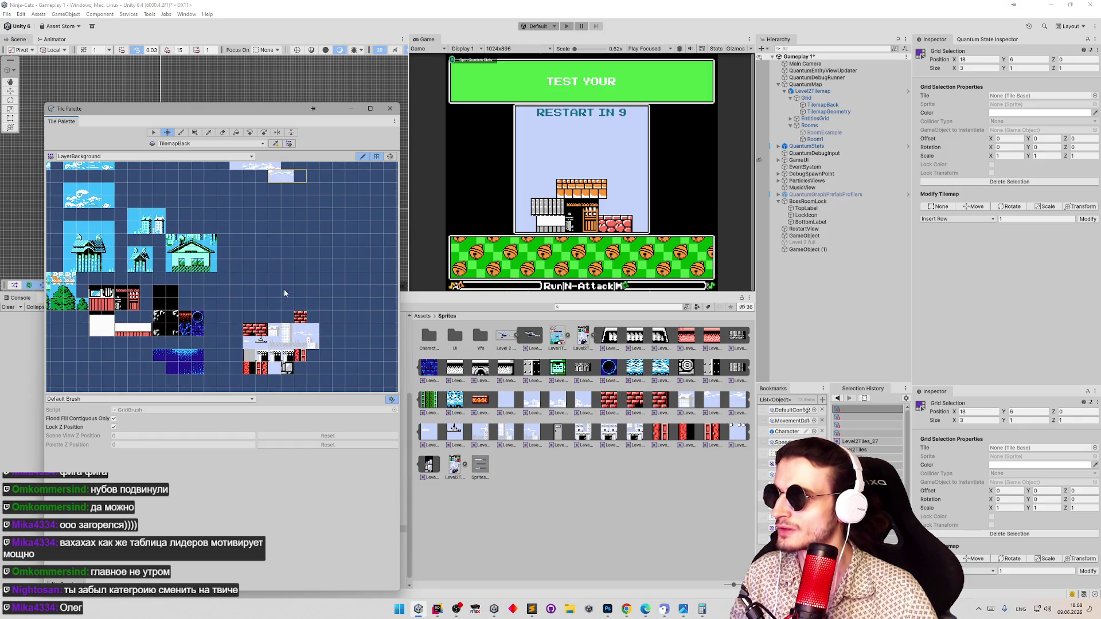
Move the brick tile Level2Tiles_31 up-left and another single tile up-right
key(s)
click(300, 316)
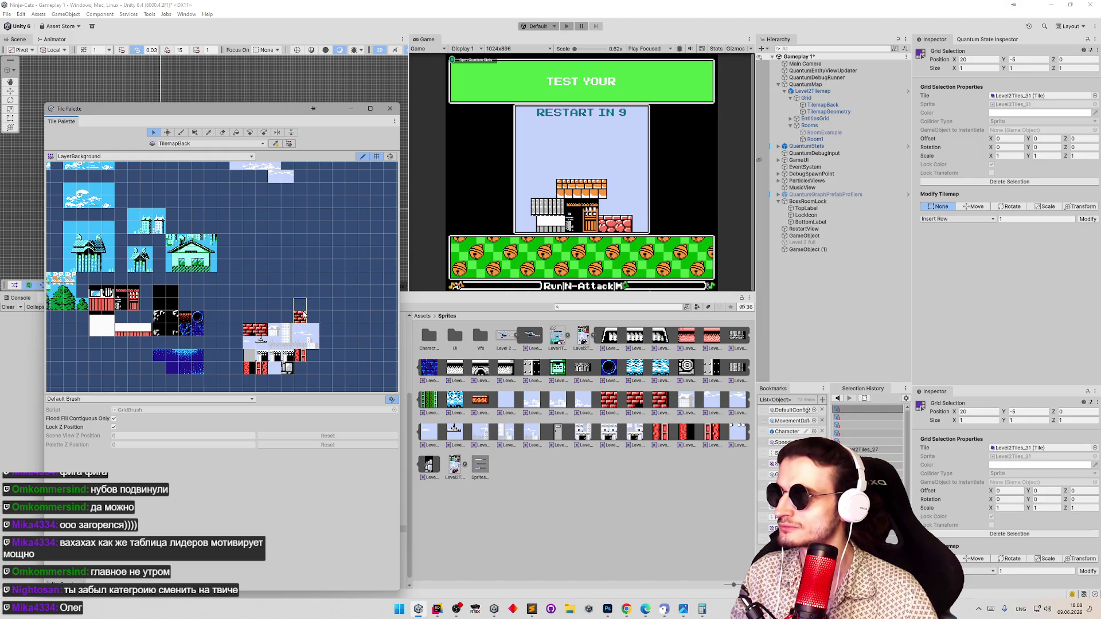
key(m)
mouse_move(306, 318)
mouse_down()
mouse_move(274, 294)
mouse_move(239, 296)
mouse_move(245, 336)
mouse_move(245, 312)
mouse_up()
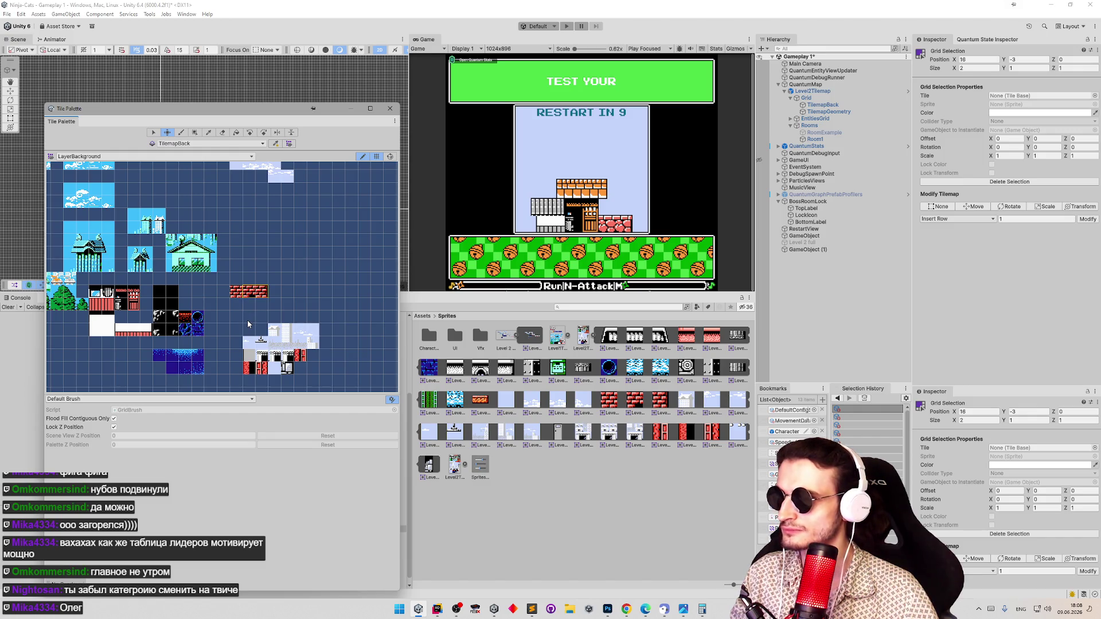
key(s)
click(252, 342)
key(m)
mouse_move(252, 342)
mouse_down()
mouse_move(307, 188)
mouse_move(301, 176)
mouse_up()
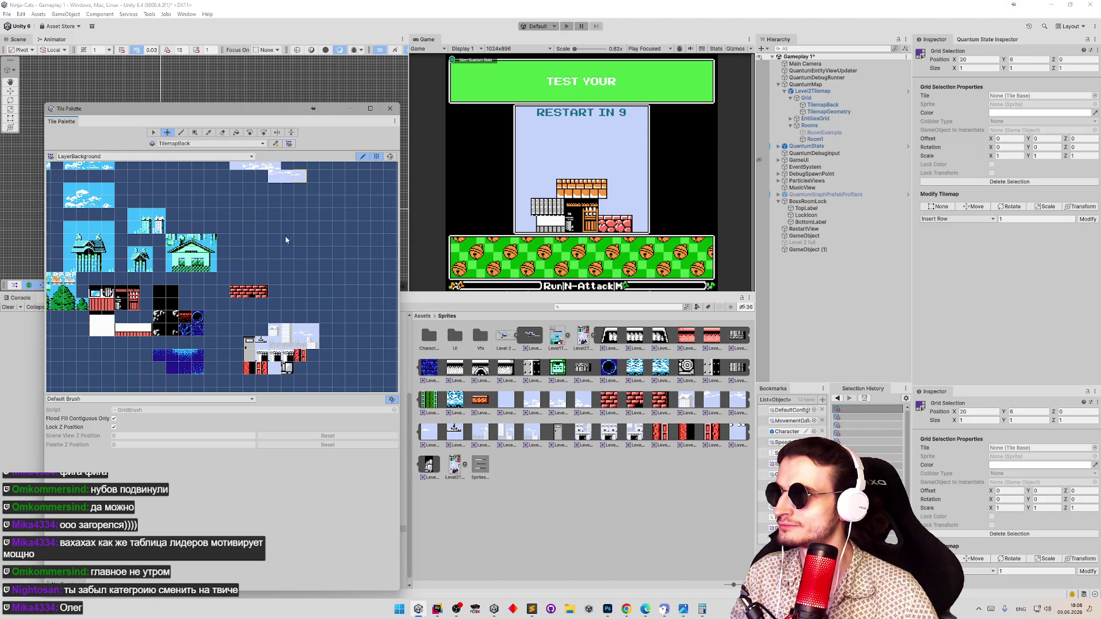
Regroup the red tiles near the brick tiles, placing them side by side
key(s)
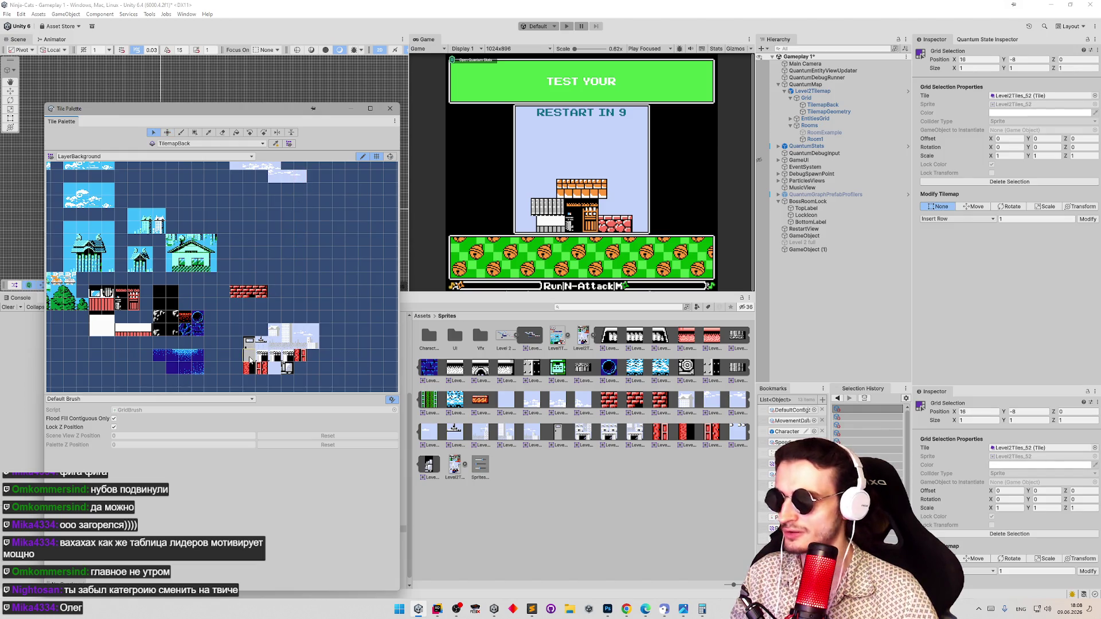
key(m)
mouse_move(250, 360)
mouse_down()
mouse_move(274, 291)
mouse_move(235, 332)
mouse_move(240, 310)
mouse_up()
key(s)
key(m)
drag(279, 368, 317, 278)
key(s)
key(m)
mouse_move(316, 358)
mouse_down()
mouse_move(340, 274)
mouse_move(330, 260)
mouse_up()
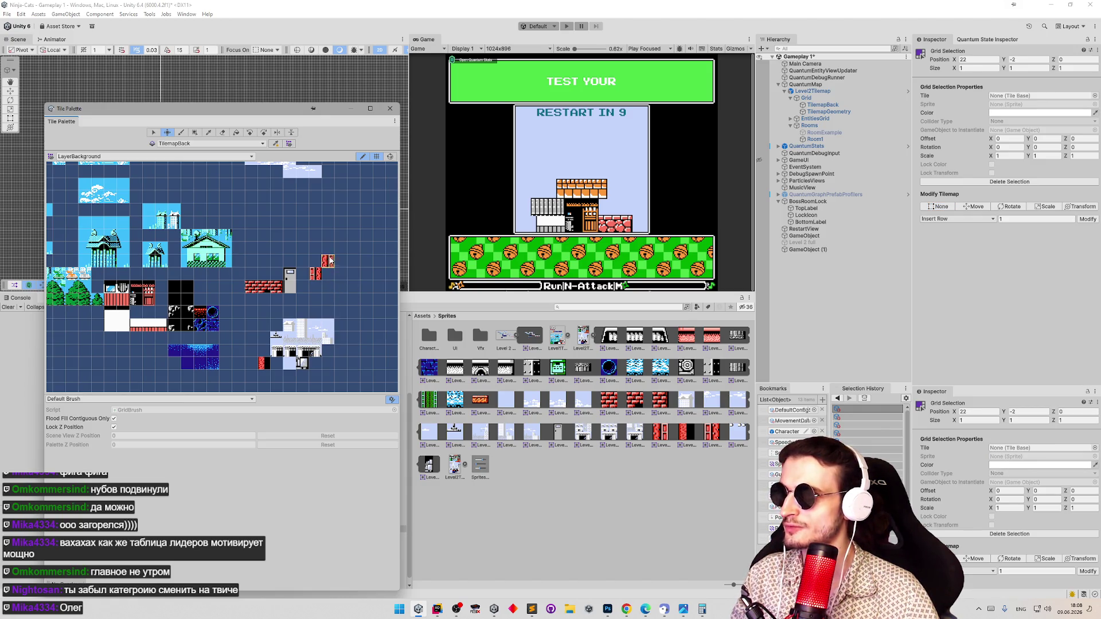
View the whole Level 2 full.png reference in Photoshop, then minimize it
click(608, 609)
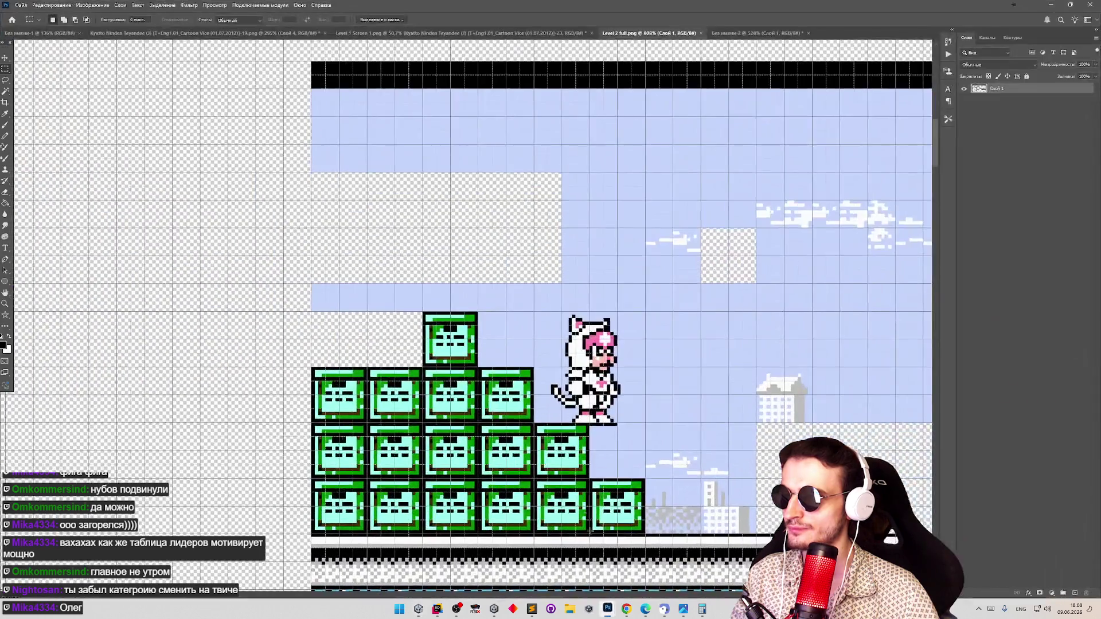
key(z)
mouse_move(544, 295)
mouse_down()
mouse_move(458, 302)
mouse_move(503, 231)
mouse_up()
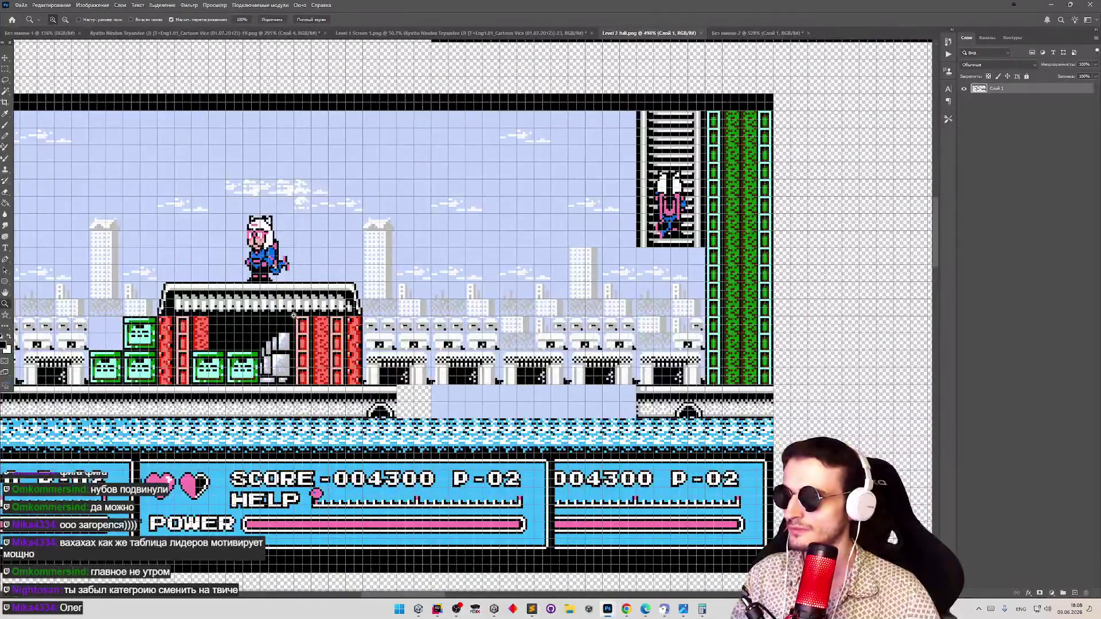
click(1048, 5)
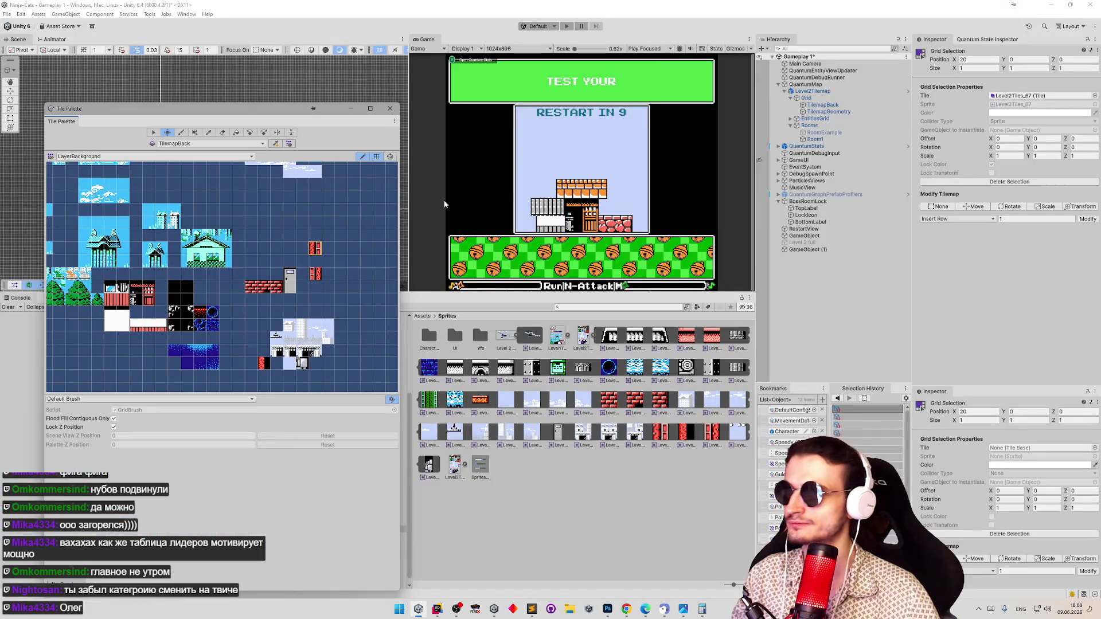
Widen the Tile Palette window and frame the palette tiles
scroll(300, 278, up, 3)
scroll(297, 261, down, 5)
key(z)
scroll(295, 260, up, 2)
scroll(301, 273, down, 2)
scroll(329, 297, up, 2)
scroll(321, 284, up, 2)
drag(400, 353, 589, 351)
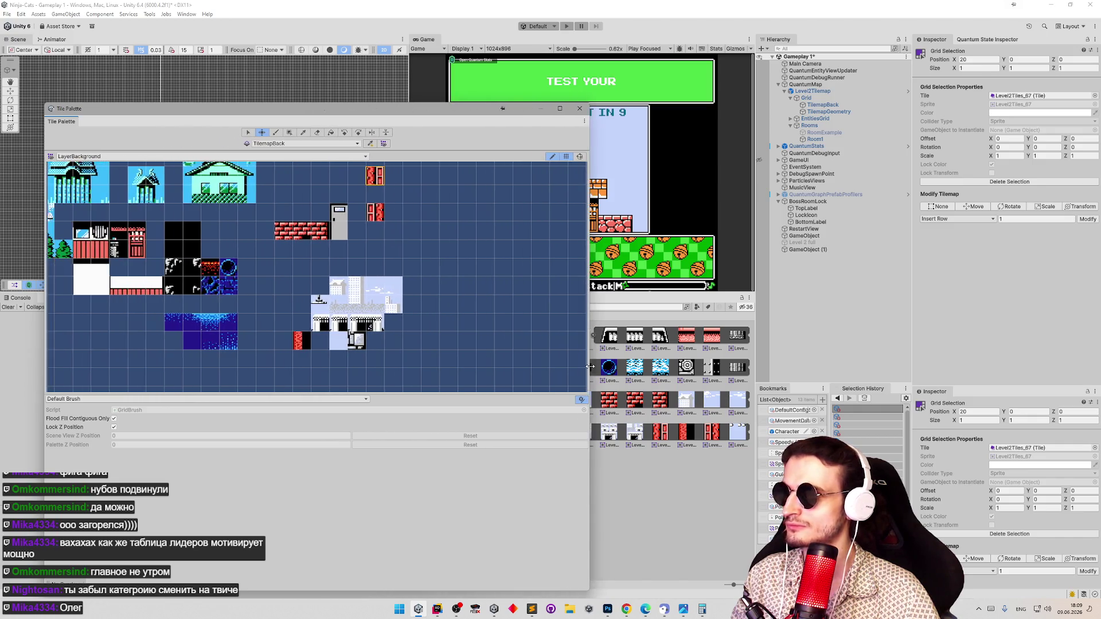
scroll(419, 221, up, 3)
drag(406, 282, 445, 203)
Move a red tile up to the top row and shift three red tiles left
key(s)
click(401, 240)
key(m)
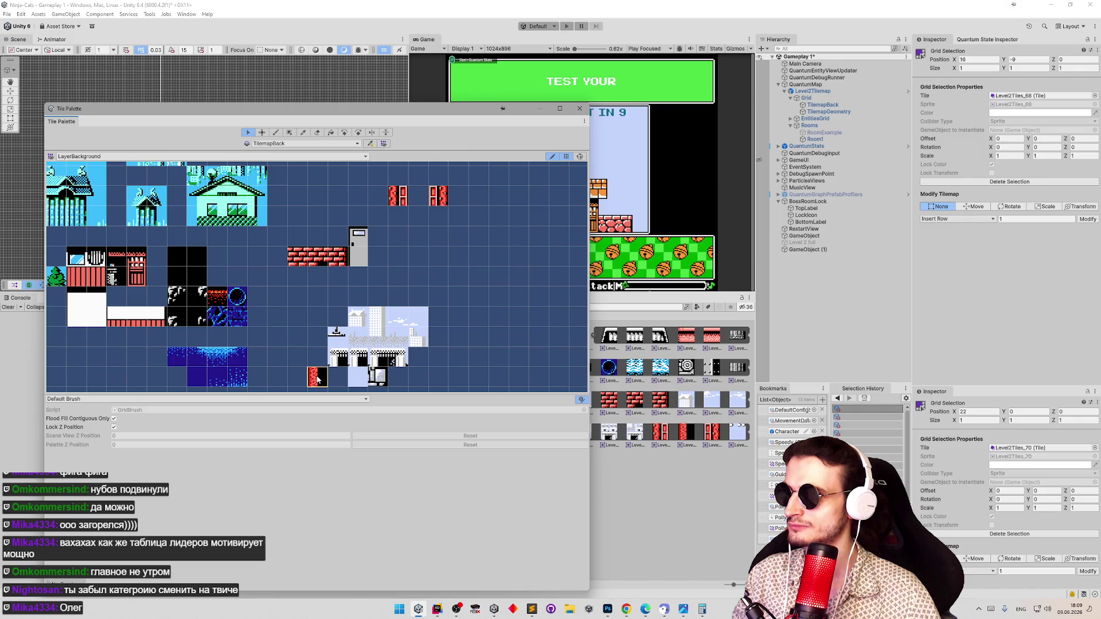
mouse_move(314, 377)
mouse_down()
mouse_move(418, 216)
mouse_move(401, 209)
mouse_move(436, 201)
mouse_move(300, 206)
mouse_up()
key(s)
key(m)
drag(338, 240, 368, 231)
Move the light-blue tile up-right and Level2Tiles_38 four cells left, three up
key(s)
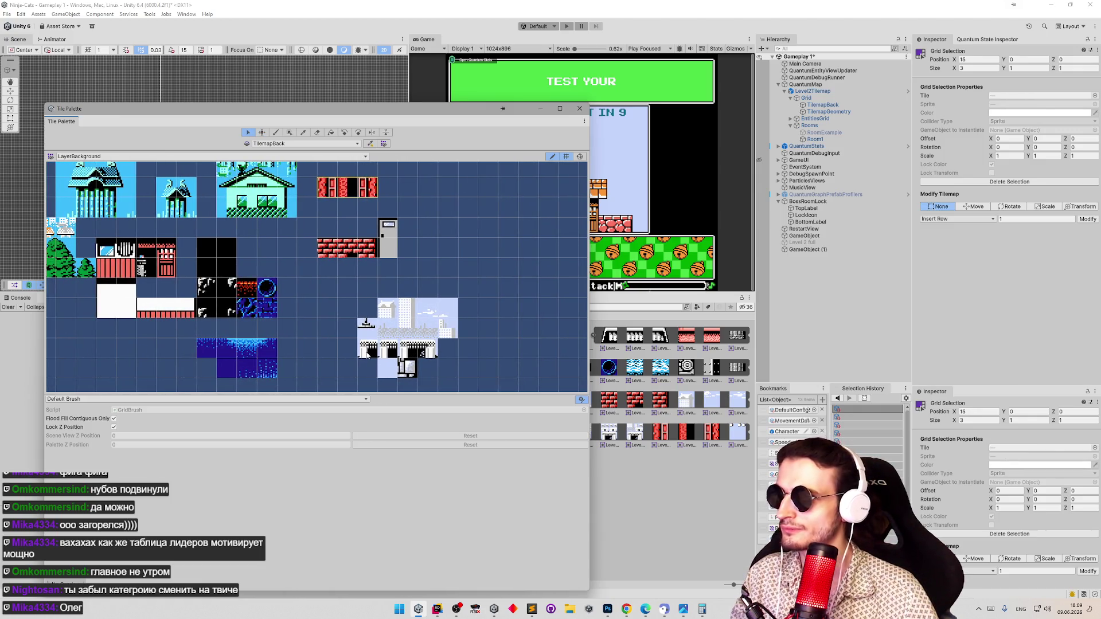
click(387, 377)
key(m)
mouse_move(388, 376)
mouse_down()
mouse_move(463, 237)
mouse_move(432, 256)
mouse_move(505, 323)
mouse_up()
key(s)
click(363, 330)
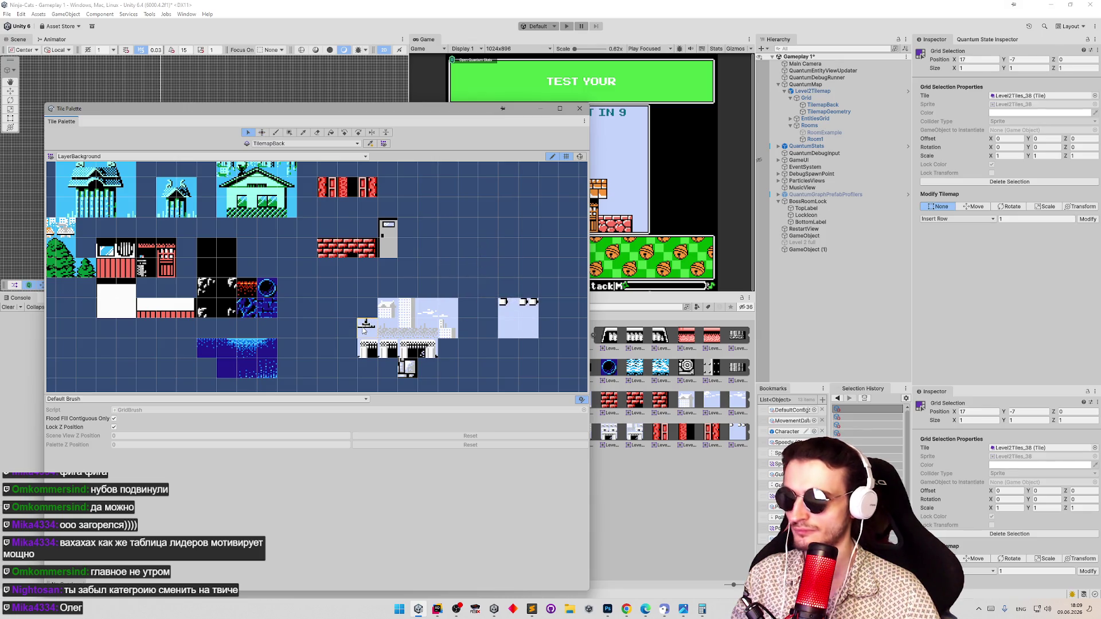
key(m)
drag(363, 330, 284, 268)
Move a light-blue tile block higher in the palette
mouse_move(288, 220)
mouse_down()
mouse_move(410, 295)
mouse_move(348, 295)
mouse_move(355, 351)
mouse_move(359, 281)
mouse_move(308, 277)
mouse_move(419, 235)
mouse_move(399, 301)
mouse_move(379, 267)
mouse_up()
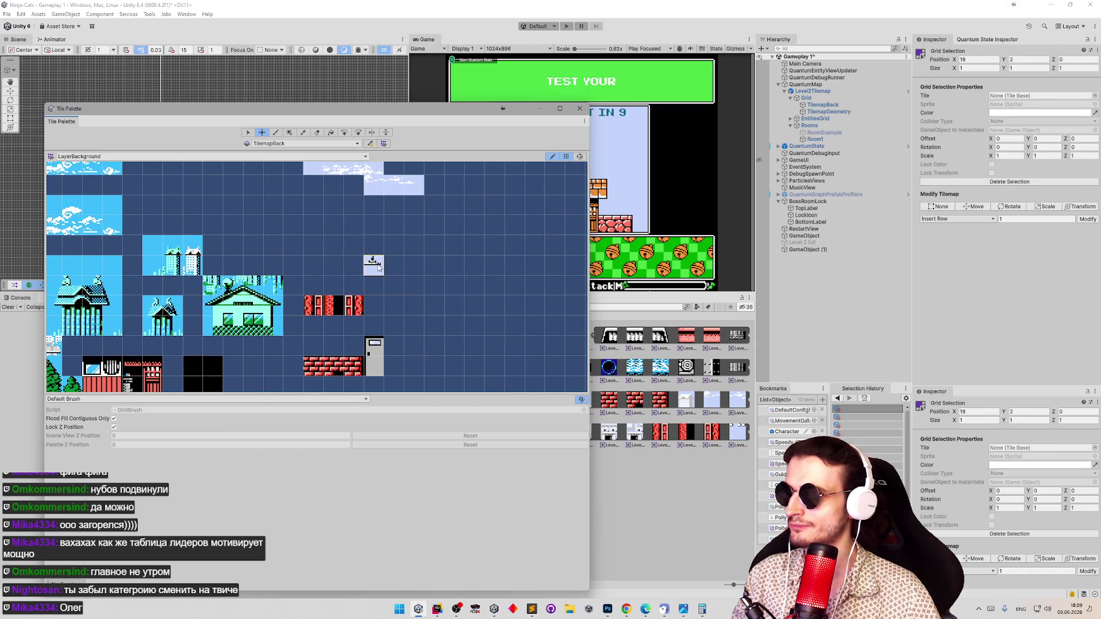
mouse_move(266, 274)
mouse_down()
mouse_move(453, 329)
mouse_move(451, 175)
mouse_move(364, 288)
mouse_up()
scroll(401, 275, down, 2)
key(z)
scroll(405, 256, up, 1)
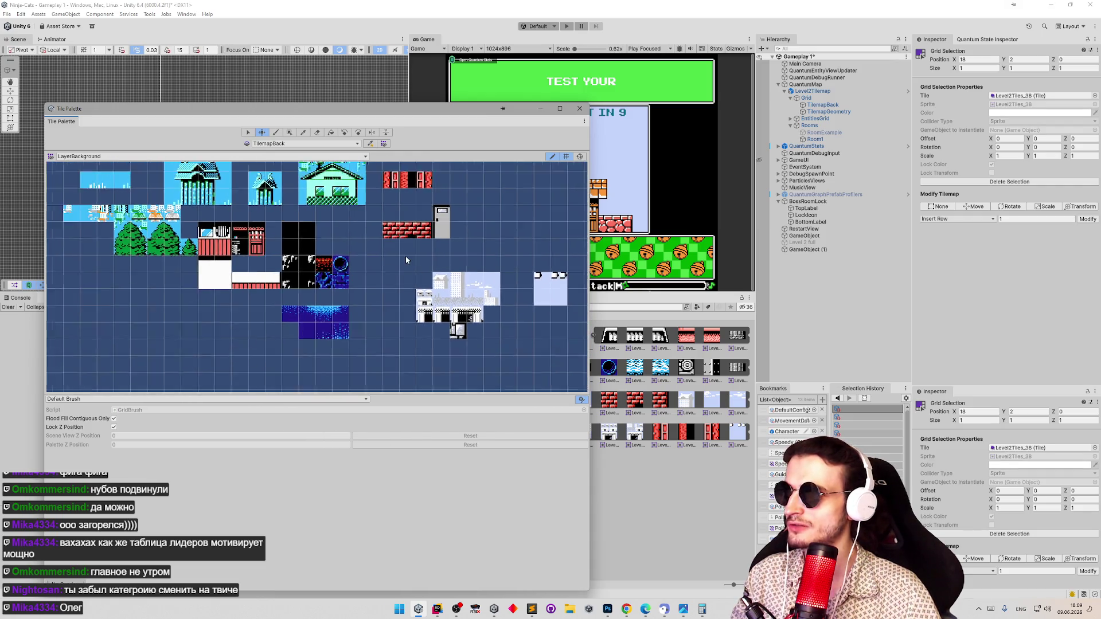
scroll(405, 256, down, 4)
scroll(423, 247, up, 5)
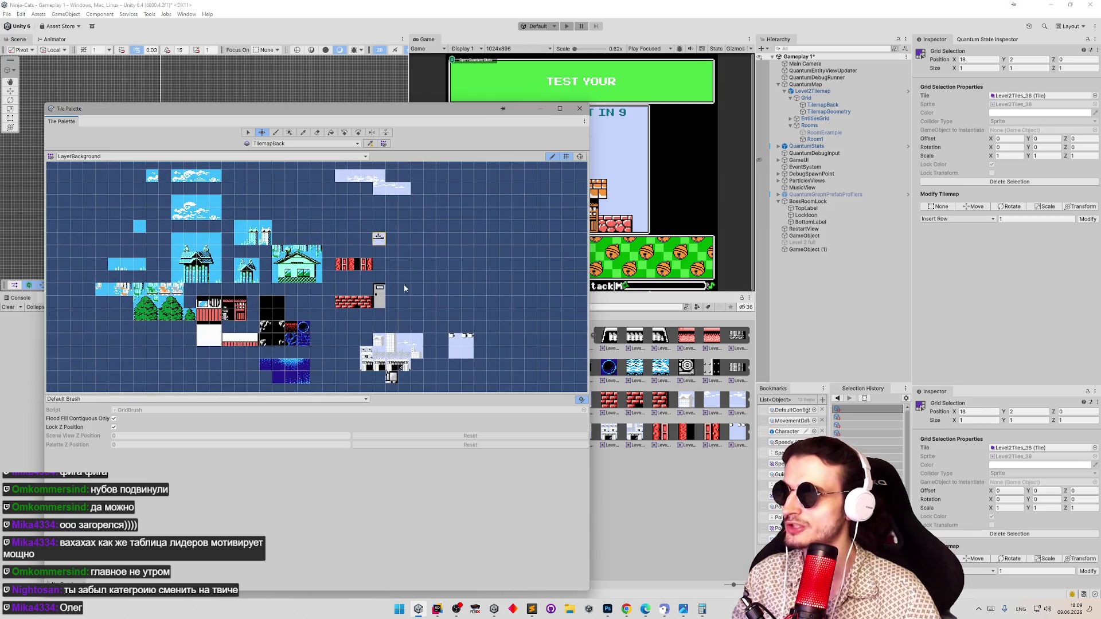
scroll(394, 335, up, 3)
key(s)
click(474, 355)
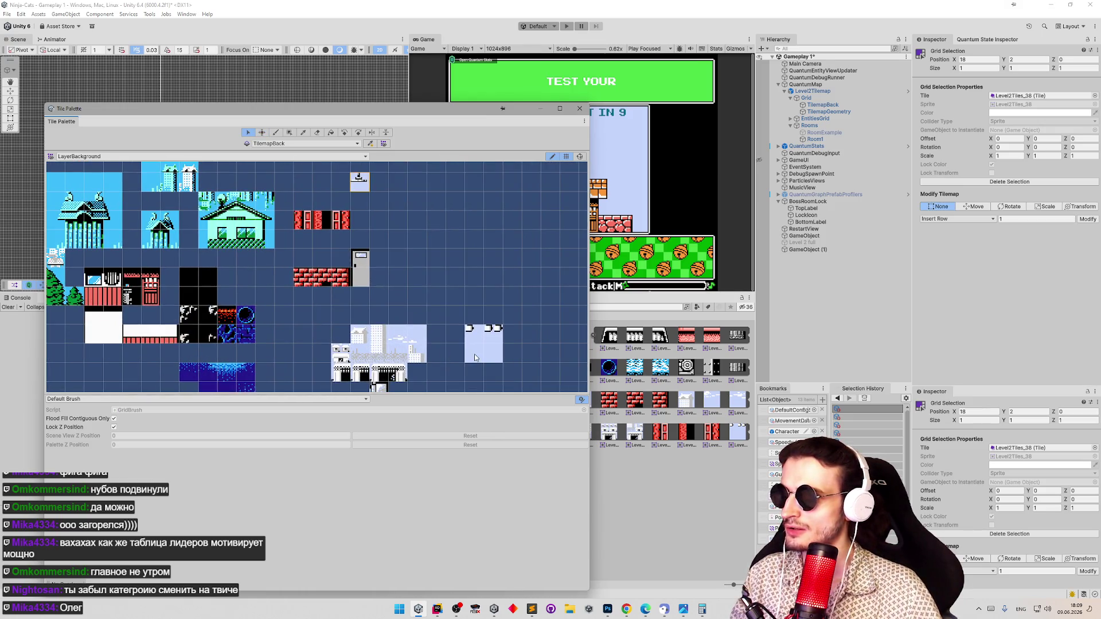
key(ctrl+z)
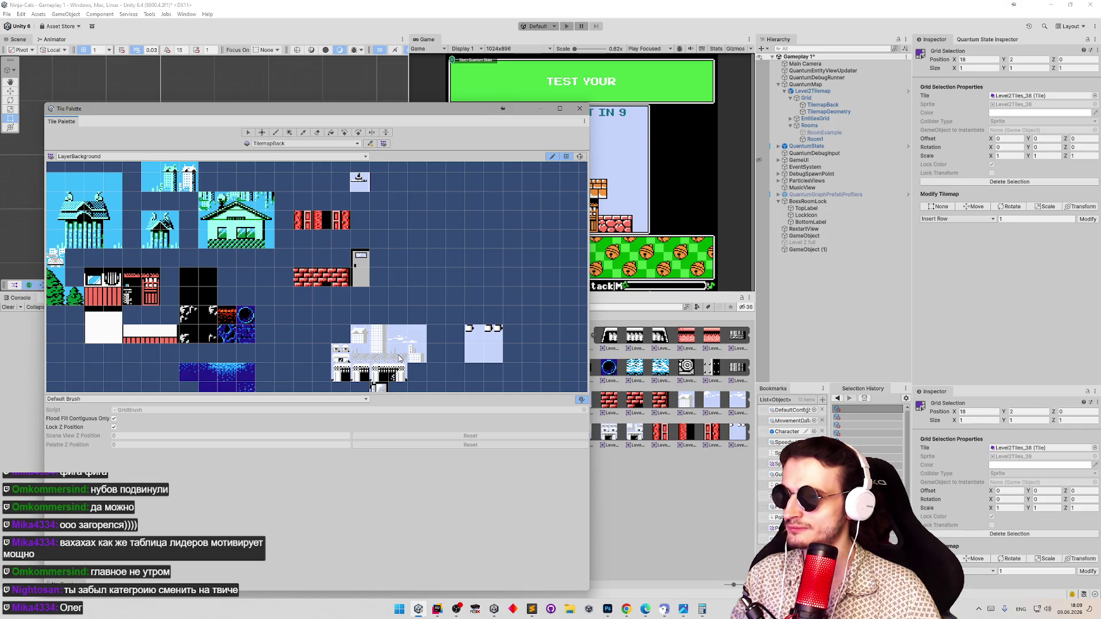
key(ctrl+z)
key(m)
mouse_move(397, 358)
mouse_down()
mouse_move(430, 287)
mouse_move(437, 295)
mouse_move(443, 222)
mouse_move(443, 298)
mouse_move(443, 261)
mouse_up()
Raise the skyline block up and right beside the top row of background tiles
scroll(396, 322, down, 3)
key(s)
key(m)
drag(375, 350, 400, 223)
scroll(400, 223, up, 3)
drag(400, 293, 400, 255)
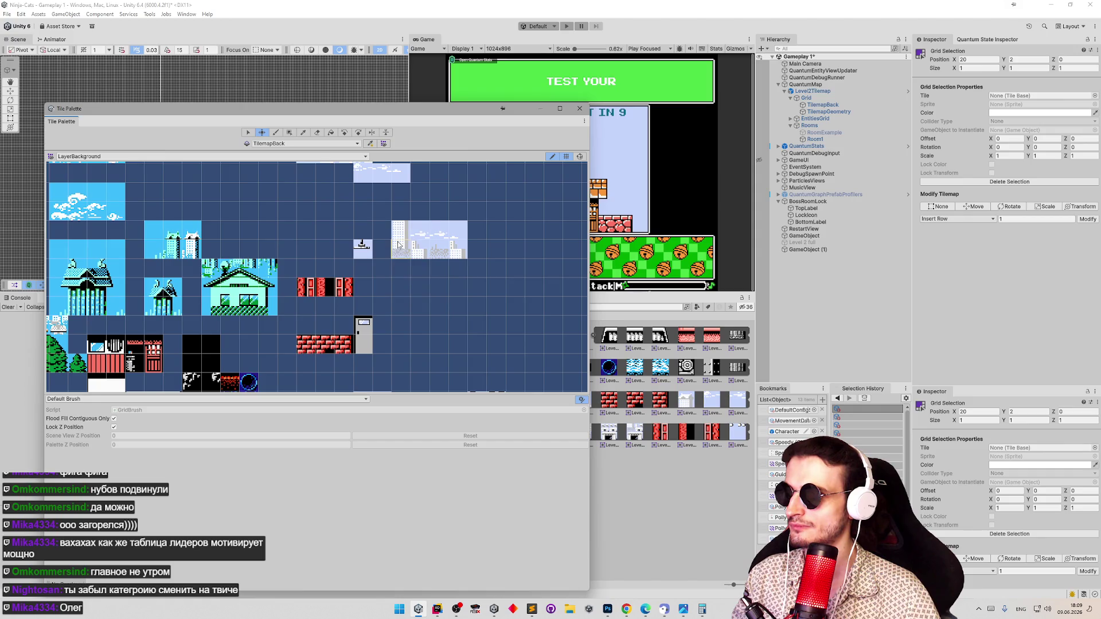
Pick tile Level2Tiles_48, then shift the neighbouring skyline tile one cell right
scroll(410, 252, down, 3)
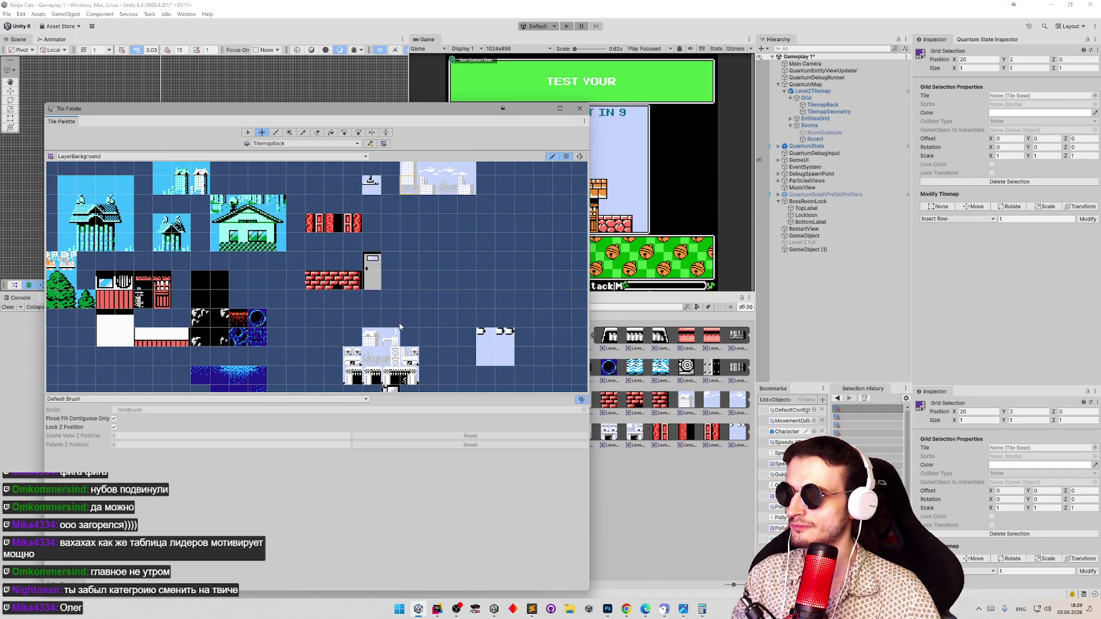
key(s)
click(381, 351)
scroll(424, 284, up, 5)
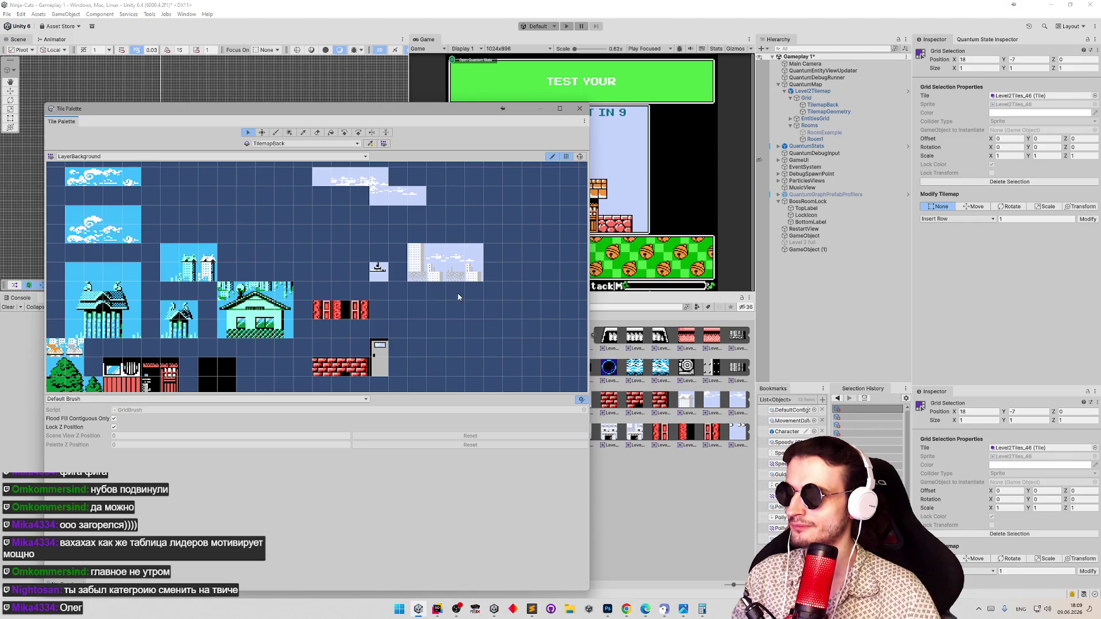
key(m)
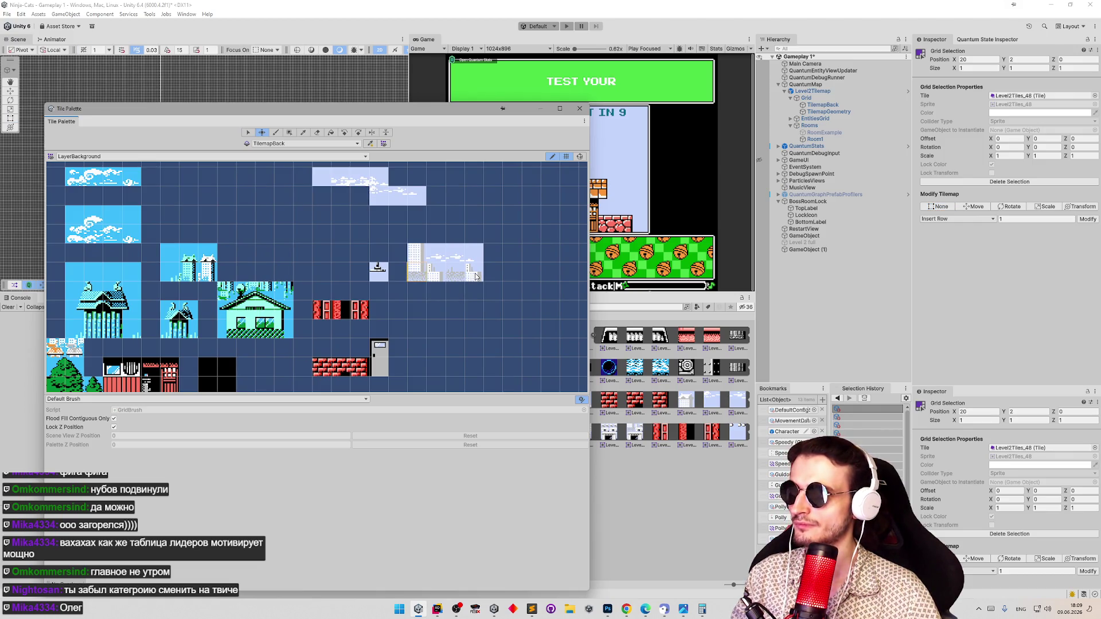
key(s)
click(456, 278)
key(m)
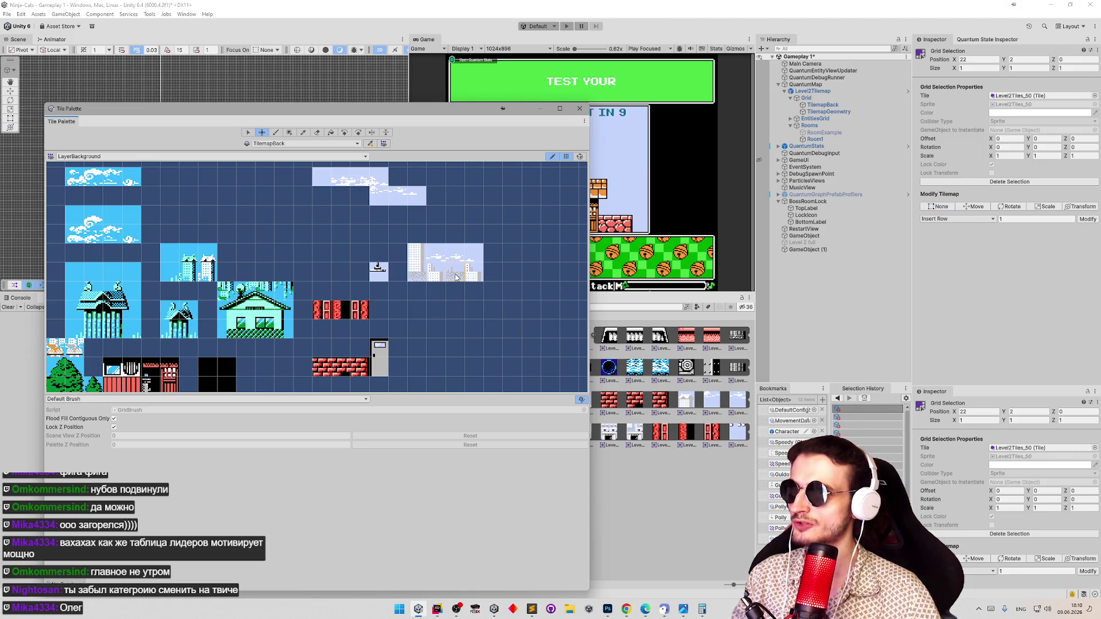
drag(461, 279, 475, 277)
Move the small tower tile six cells right and three cells up
key(s)
click(402, 240)
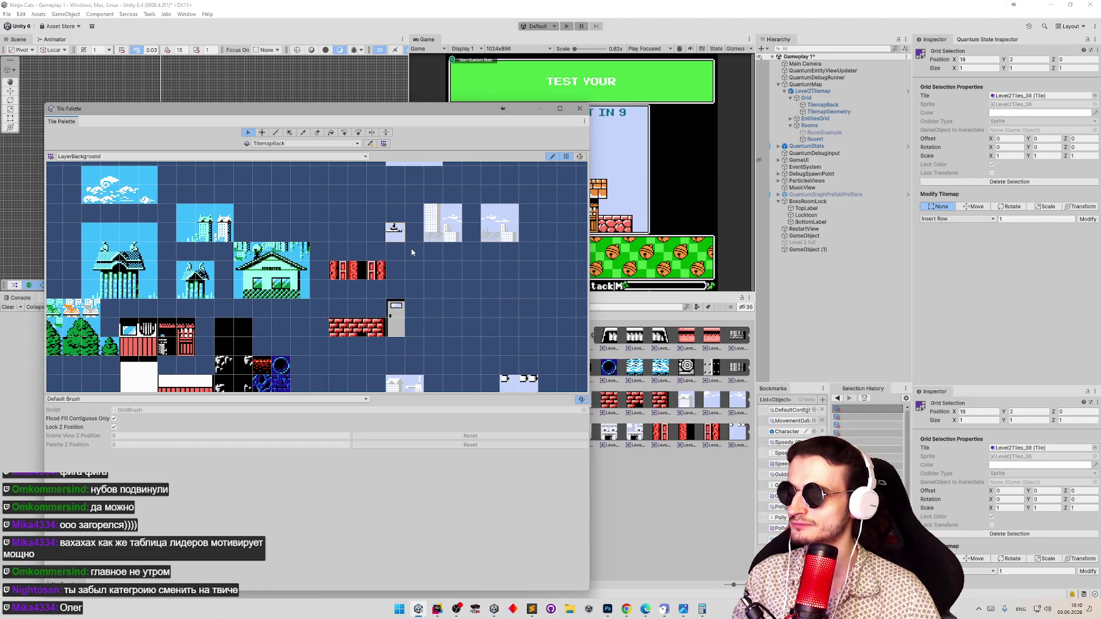
key(m)
mouse_move(403, 241)
mouse_down()
mouse_move(476, 221)
mouse_move(513, 189)
mouse_up()
Move a selected tile block up, then move the 2x2 block up and right
key(s)
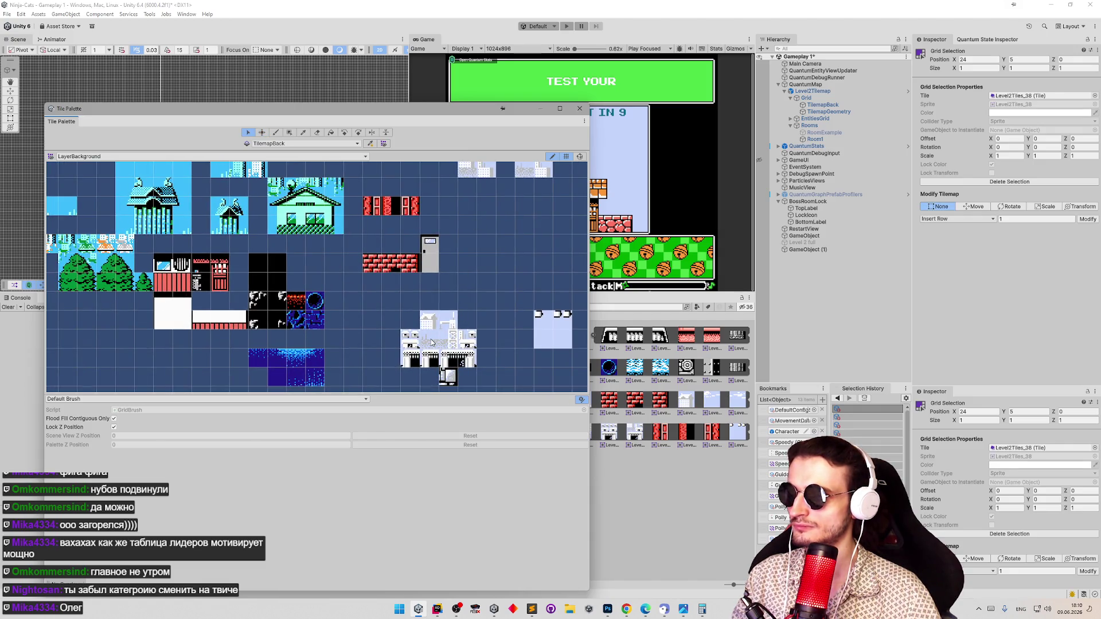
key(m)
mouse_move(431, 333)
mouse_down()
mouse_move(401, 192)
mouse_move(438, 289)
mouse_move(430, 253)
mouse_move(410, 248)
mouse_up()
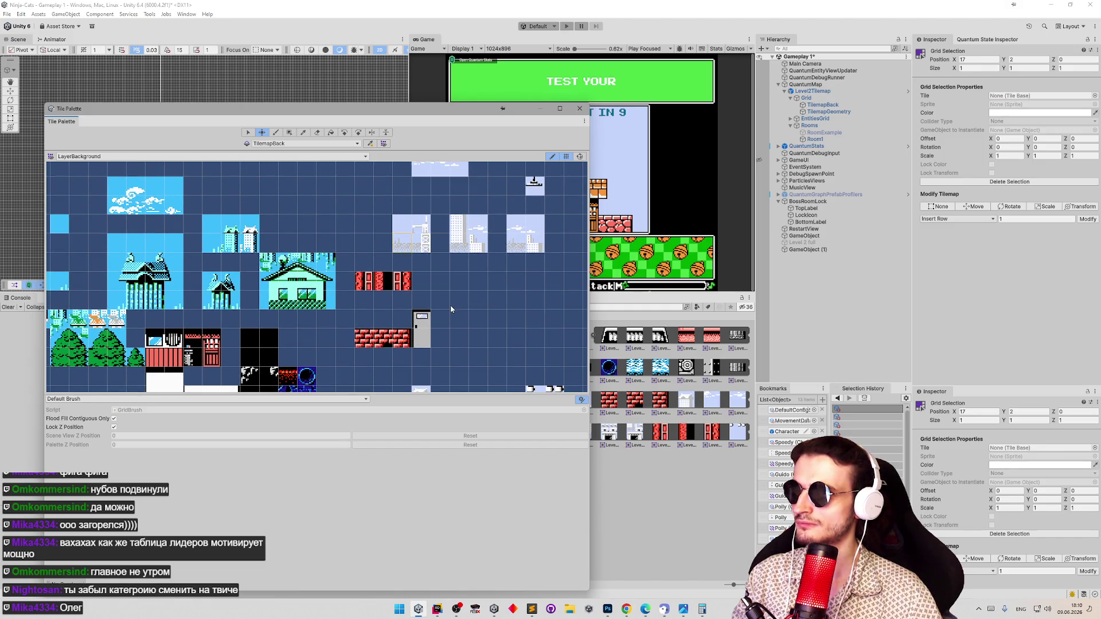
drag(449, 305, 400, 226)
key(s)
key(m)
mouse_move(356, 360)
mouse_down()
mouse_move(406, 226)
mouse_move(387, 227)
mouse_up()
Move a building block beside the red tiles and another building tile to the top row
key(s)
click(377, 361)
key(m)
drag(377, 363, 453, 229)
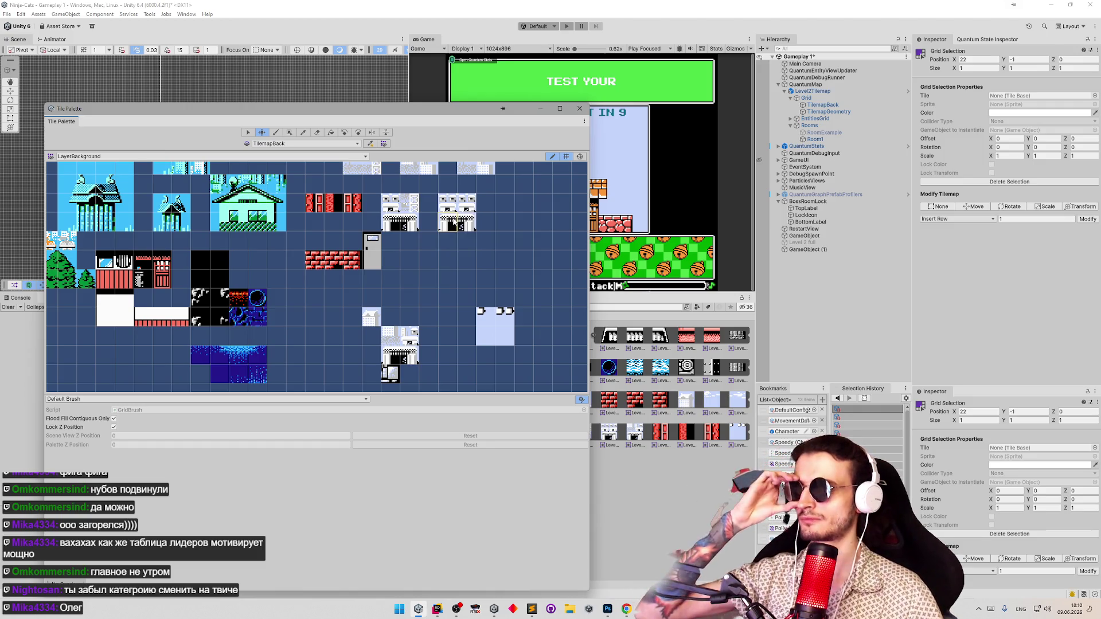
drag(443, 322, 467, 387)
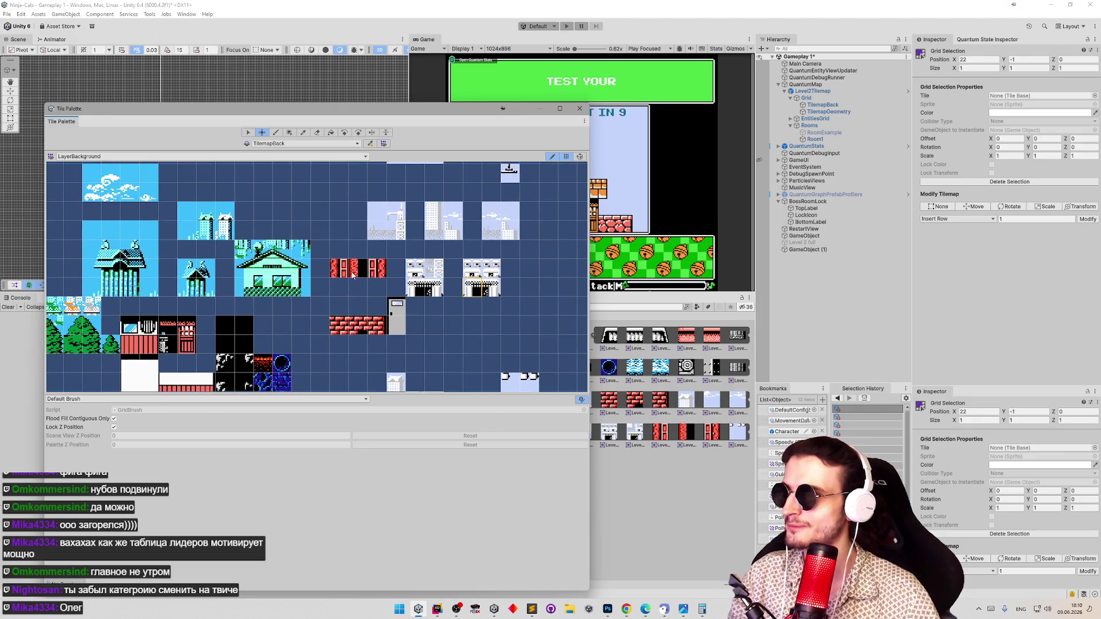
drag(406, 310, 370, 252)
click(376, 360)
drag(376, 360, 490, 228)
Reposition the light-blue cloud tile, then move a lower tile two cells right and five up
click(470, 345)
key(m)
mouse_move(470, 344)
mouse_down()
mouse_move(440, 277)
mouse_move(519, 275)
mouse_up()
mouse_move(424, 293)
mouse_down()
mouse_move(464, 358)
mouse_move(459, 396)
mouse_move(478, 252)
mouse_up()
key(s)
click(418, 333)
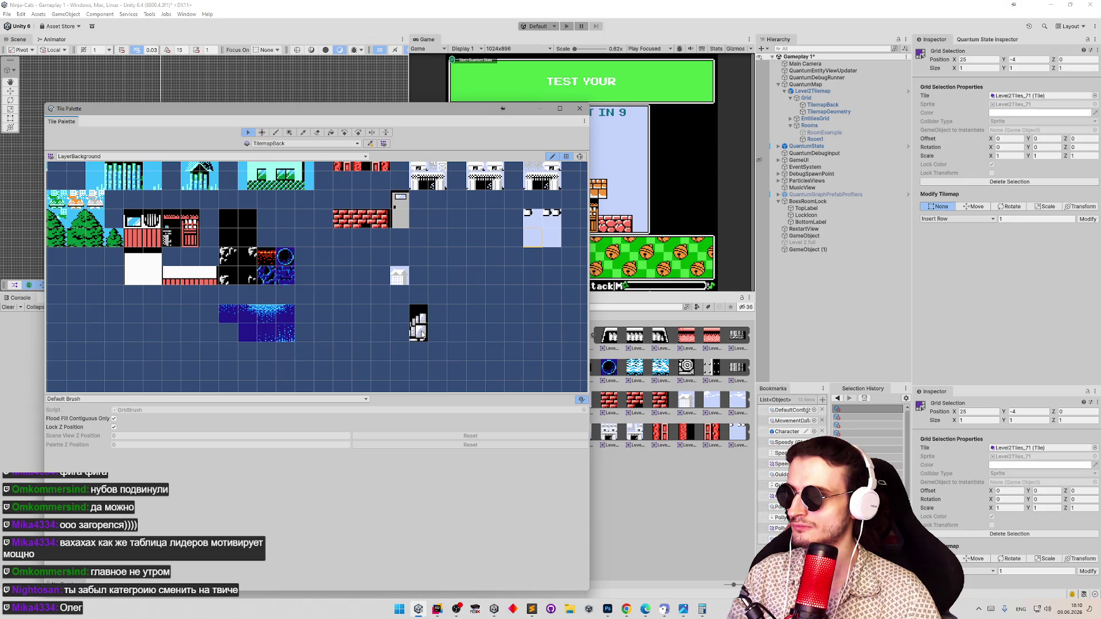
key(m)
mouse_move(418, 333)
mouse_down()
mouse_move(463, 243)
mouse_move(459, 328)
mouse_move(477, 350)
mouse_move(386, 281)
mouse_move(422, 256)
mouse_up()
Nudge the red tile one cell right and move a building tile one cell right and up
key(s)
click(401, 248)
key(m)
key(s)
click(381, 287)
key(m)
drag(381, 287, 402, 265)
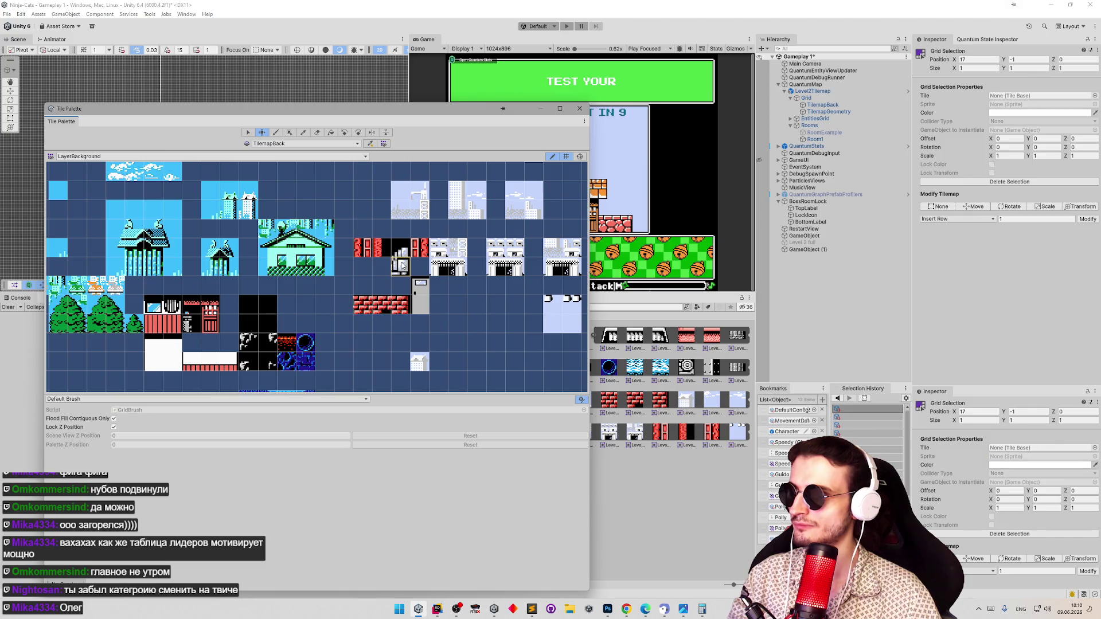
mouse_move(496, 334)
mouse_down()
mouse_move(489, 350)
mouse_move(462, 263)
mouse_up()
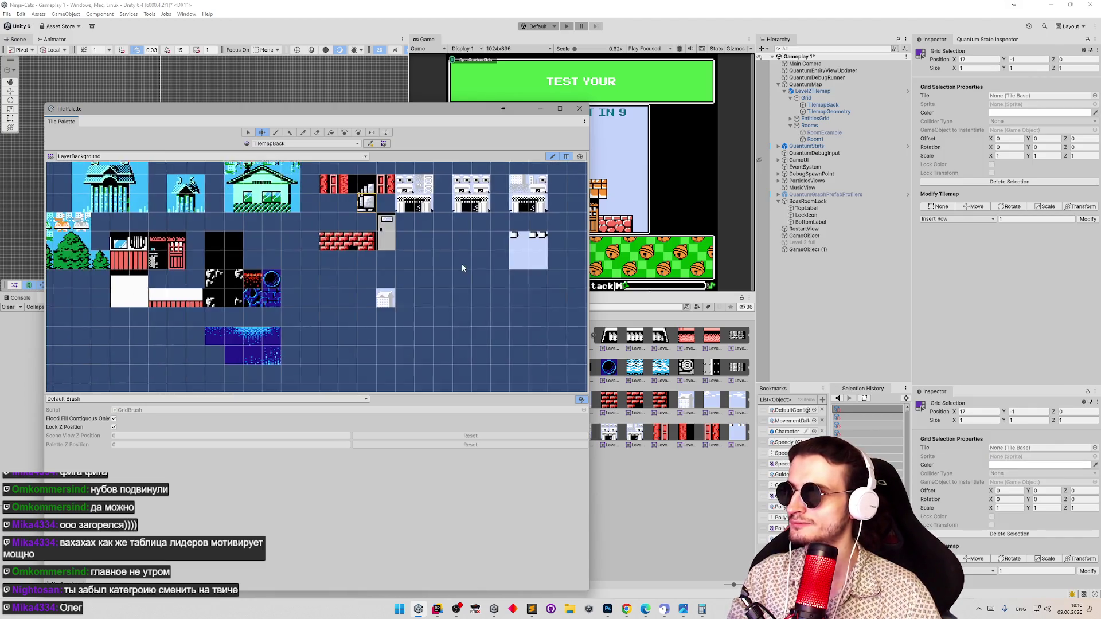
drag(453, 300, 447, 316)
Place Level2Tiles_34 onto the building top and shift the building tiles one cell left
key(s)
click(372, 332)
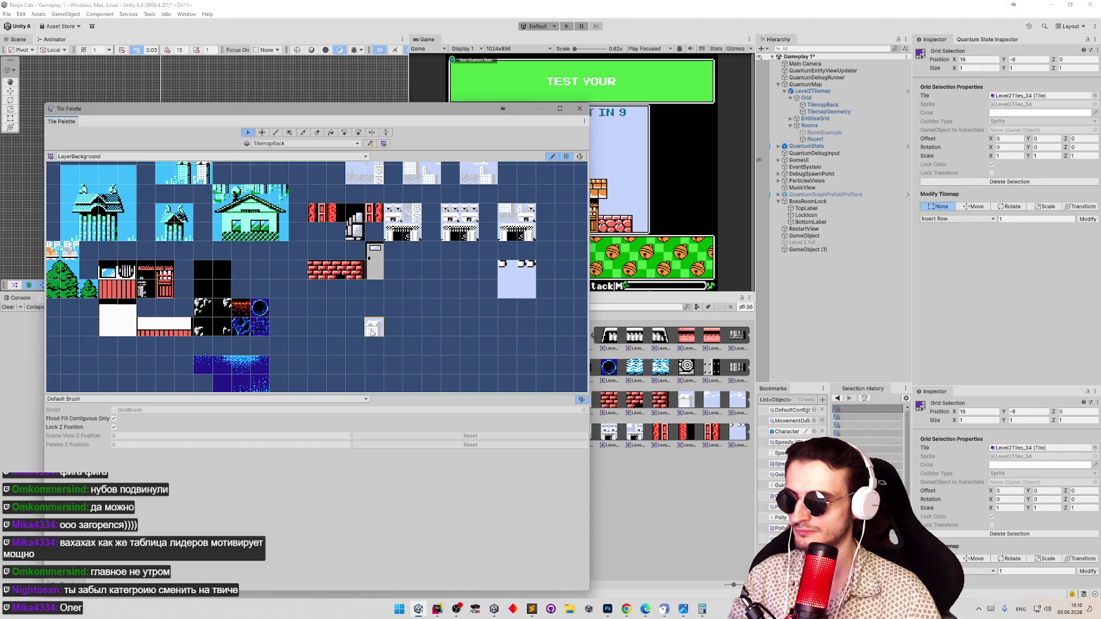
key(m)
mouse_move(404, 147)
mouse_down()
mouse_move(428, 231)
mouse_move(422, 220)
mouse_up()
mouse_move(458, 272)
mouse_down()
mouse_move(367, 228)
mouse_move(401, 218)
mouse_move(457, 321)
mouse_up()
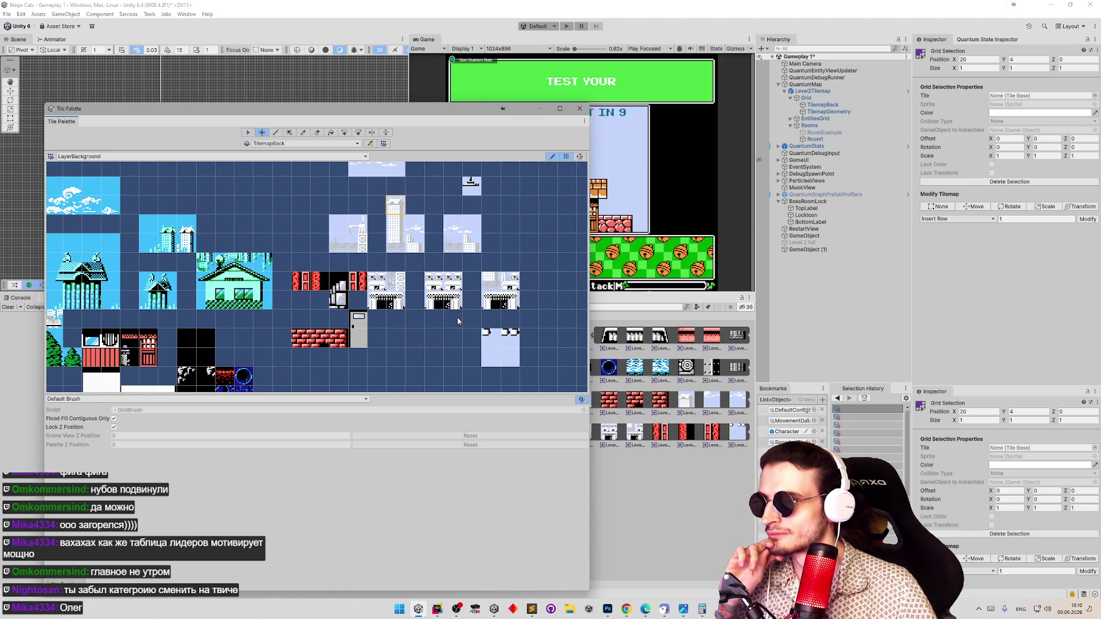
drag(458, 319, 462, 329)
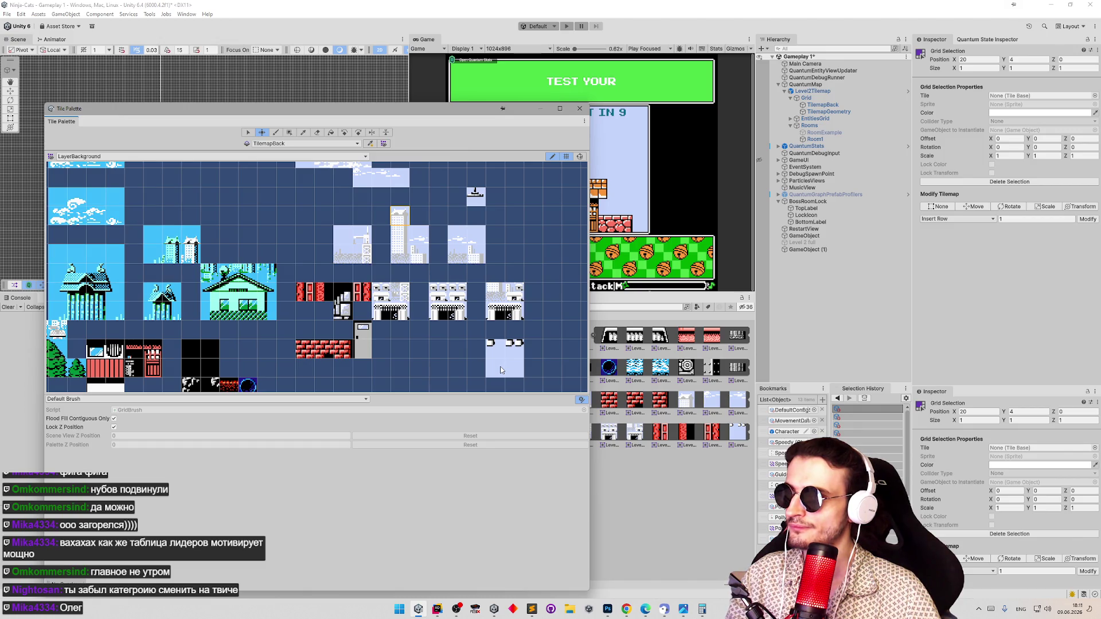
click(439, 311)
drag(439, 311, 425, 317)
Move Level2Tiles_63 two cells left and shift the 6x2 building block left and up
key(s)
click(492, 315)
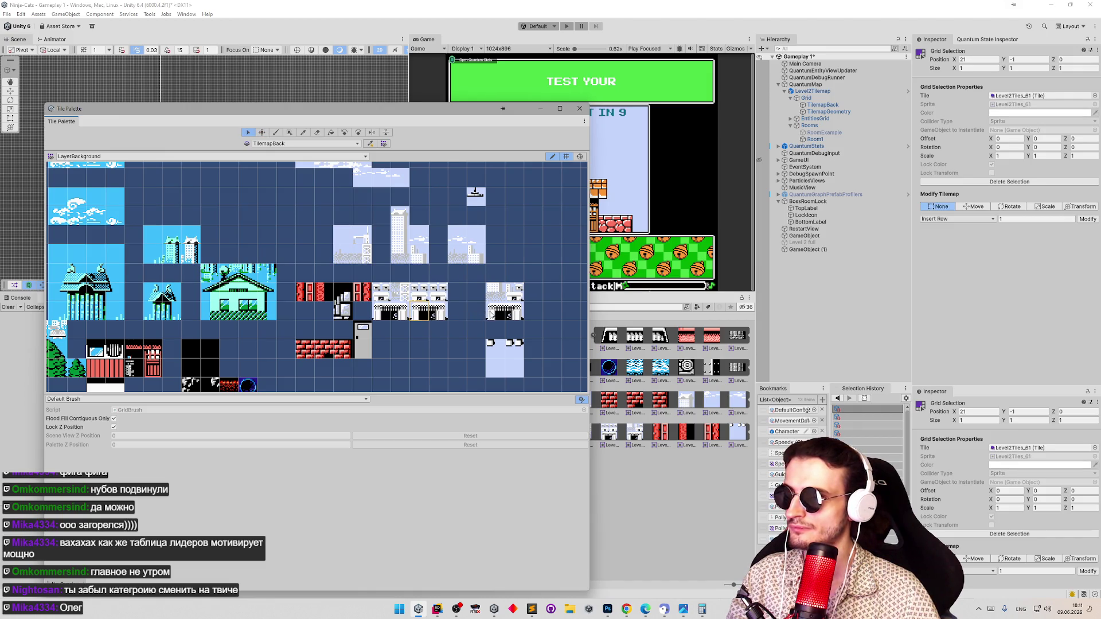
key(m)
drag(492, 315, 454, 314)
key(s)
mouse_move(494, 372)
mouse_down()
mouse_move(401, 363)
mouse_move(396, 344)
mouse_up()
key(m)
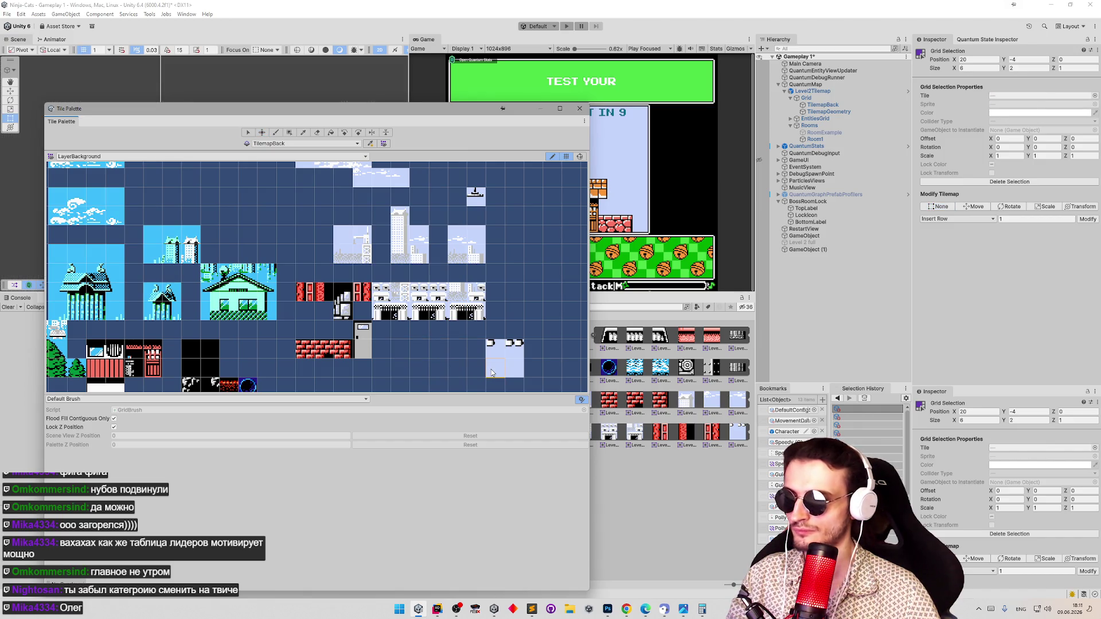
mouse_move(496, 371)
mouse_down()
mouse_move(381, 352)
mouse_move(455, 399)
mouse_move(455, 330)
mouse_move(439, 346)
mouse_up()
Switch the paint target to TilemapGeometry and show the LayerGeometry palette
click(322, 144)
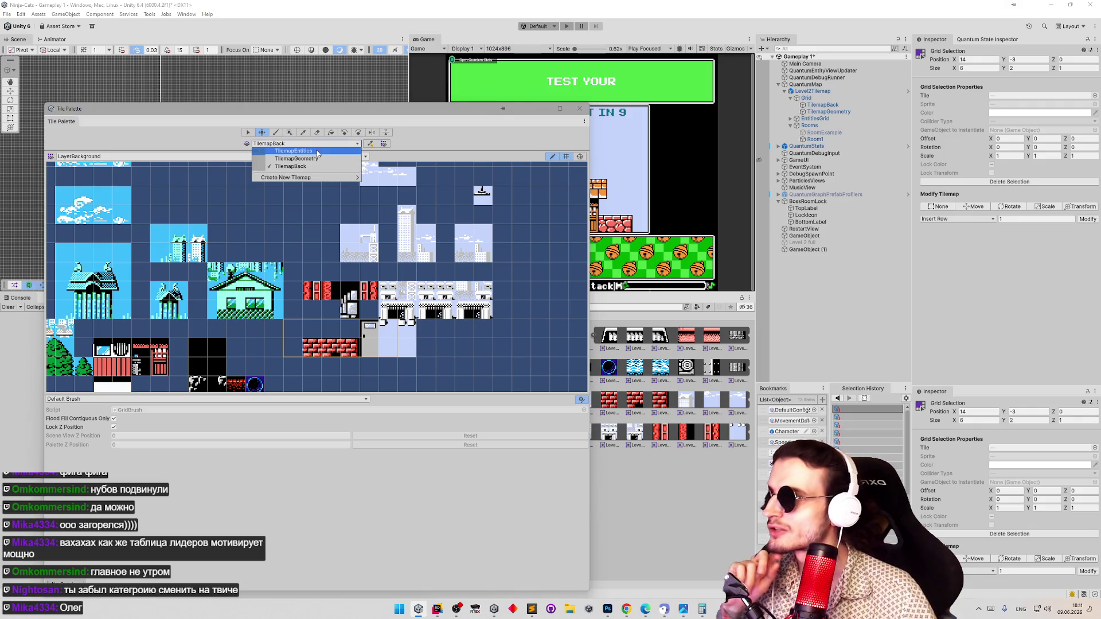
click(315, 158)
click(273, 156)
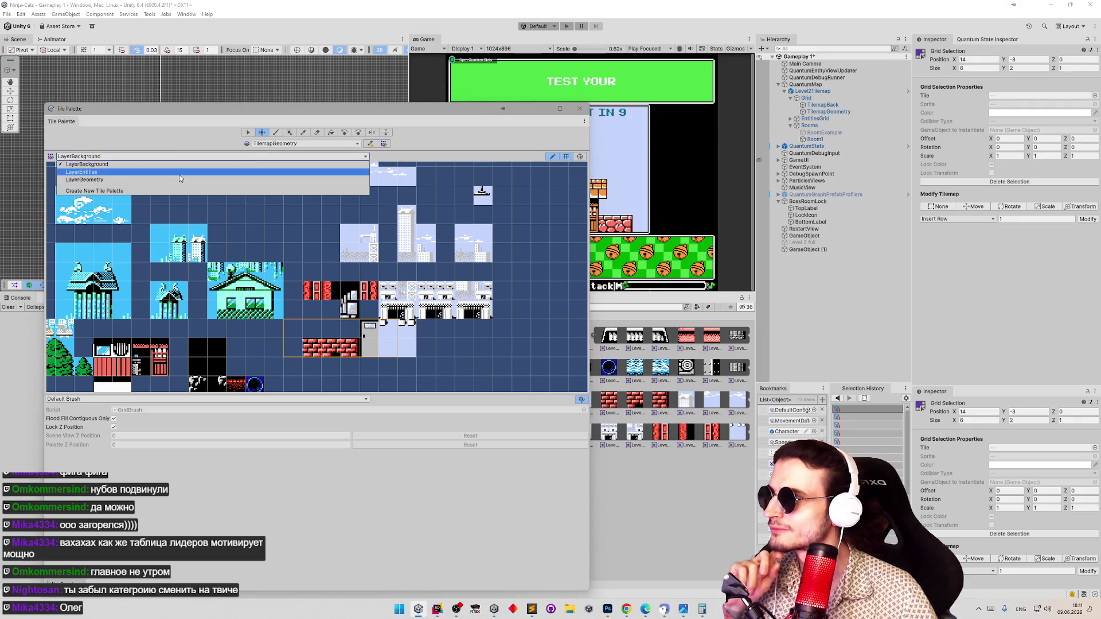
click(173, 182)
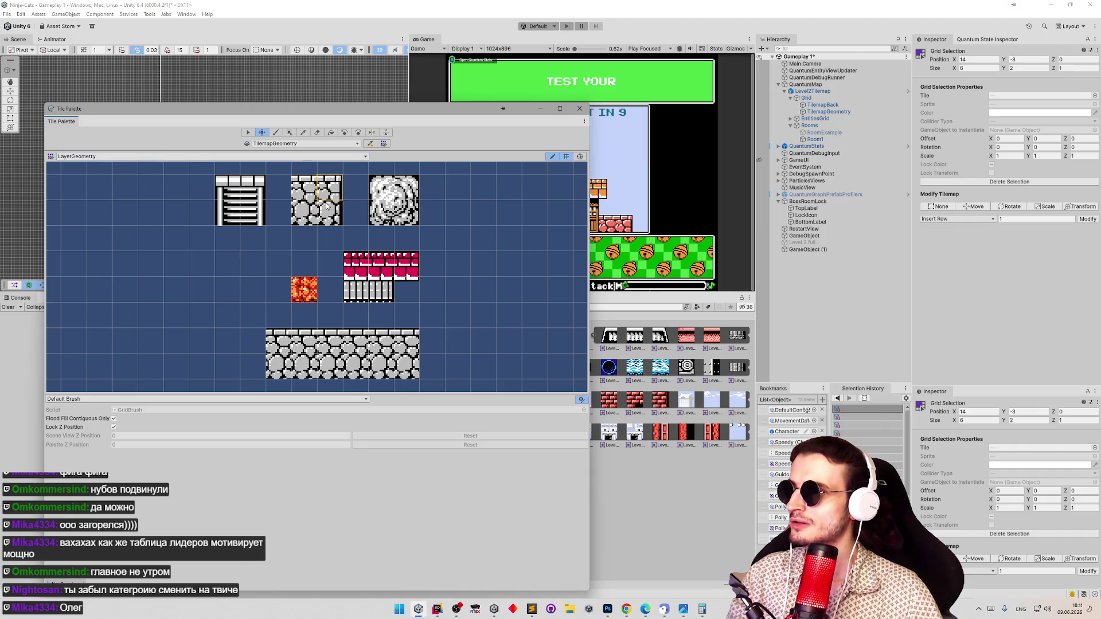
right_click(245, 260)
click(455, 270)
scroll(455, 269, down, 6)
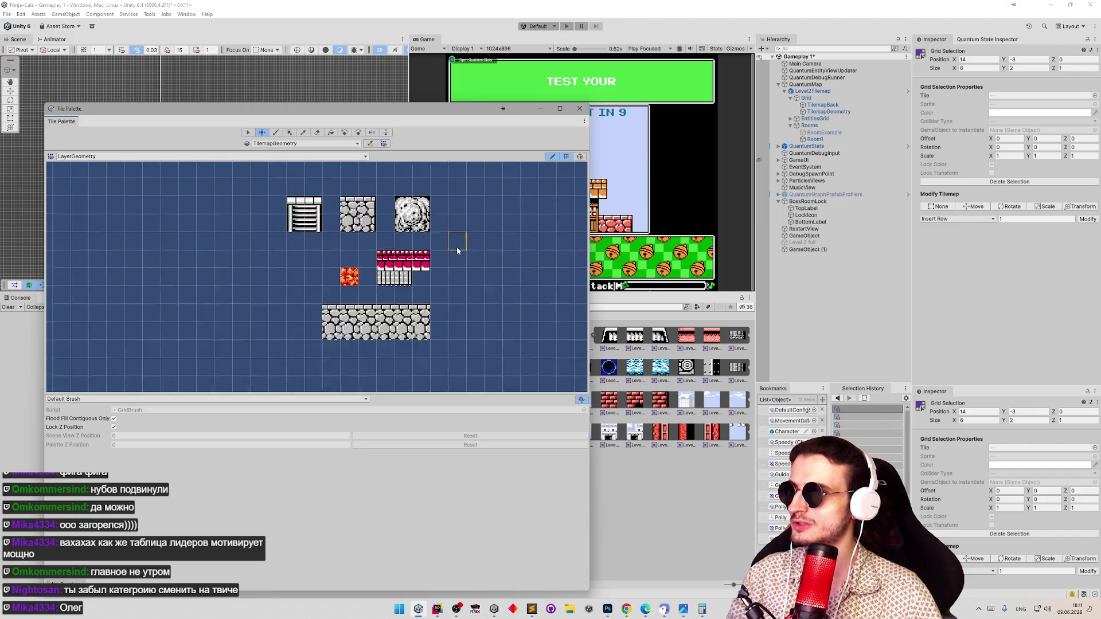
scroll(453, 226, up, 5)
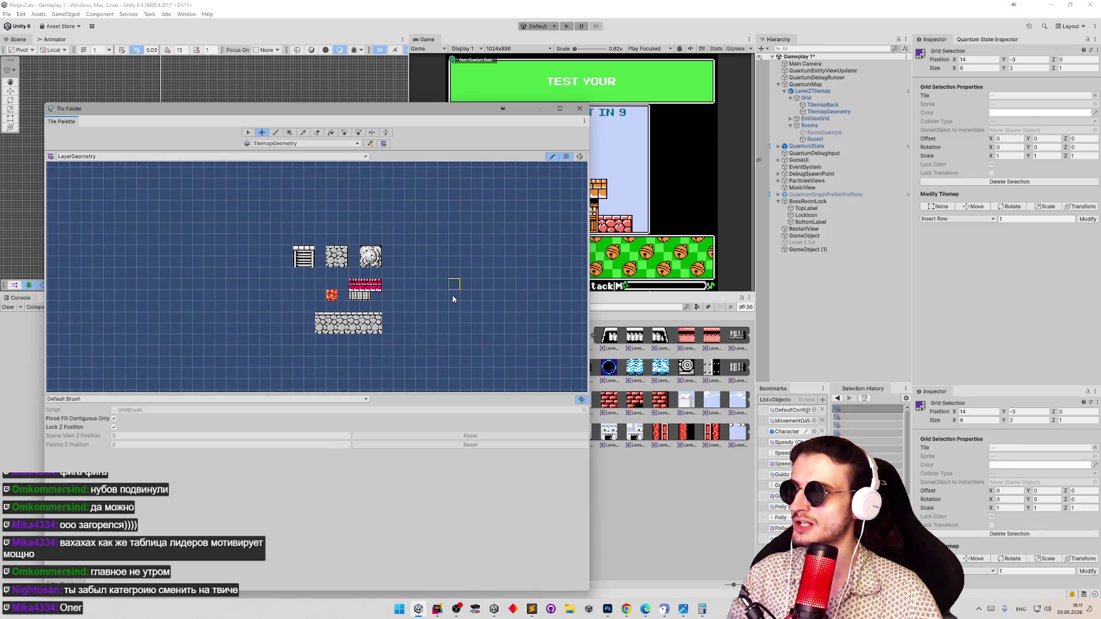
Select the 18 Level2Tiles sprites and drag them into the LayerGeometry palette
mouse_move(453, 110)
mouse_down()
mouse_move(312, 104)
mouse_move(333, 100)
mouse_up()
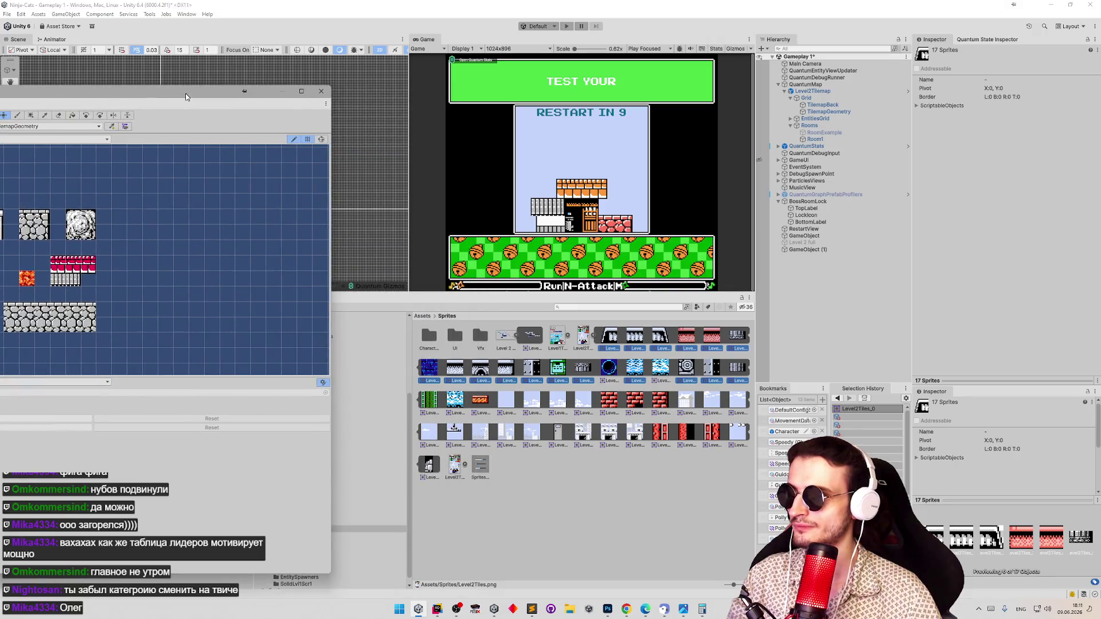
click(611, 344)
shift+click(429, 401)
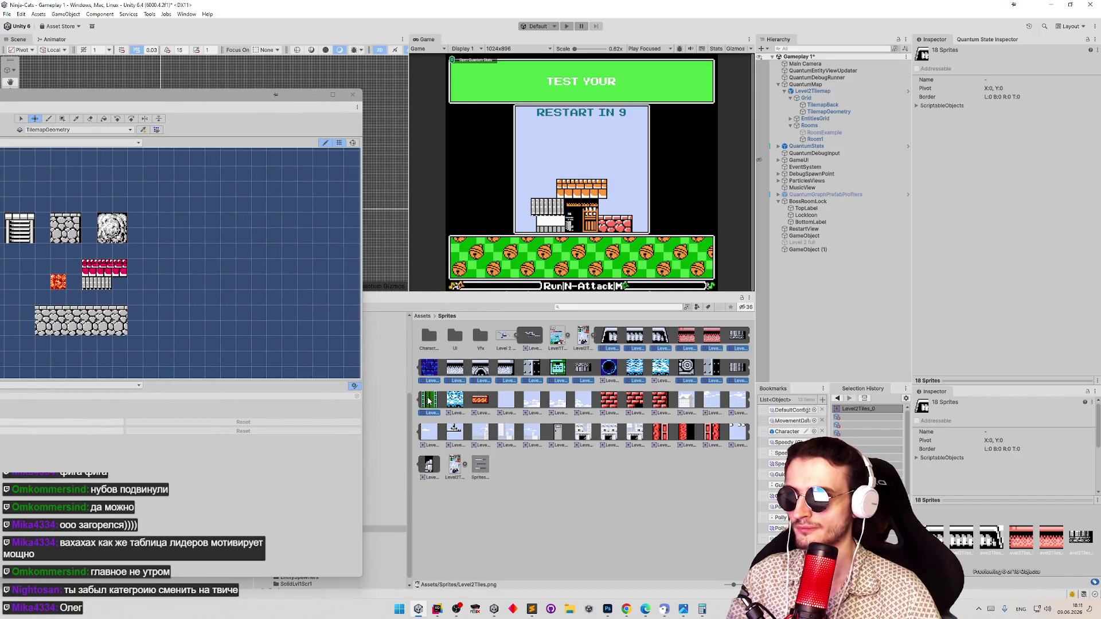
ctrl+click(433, 378)
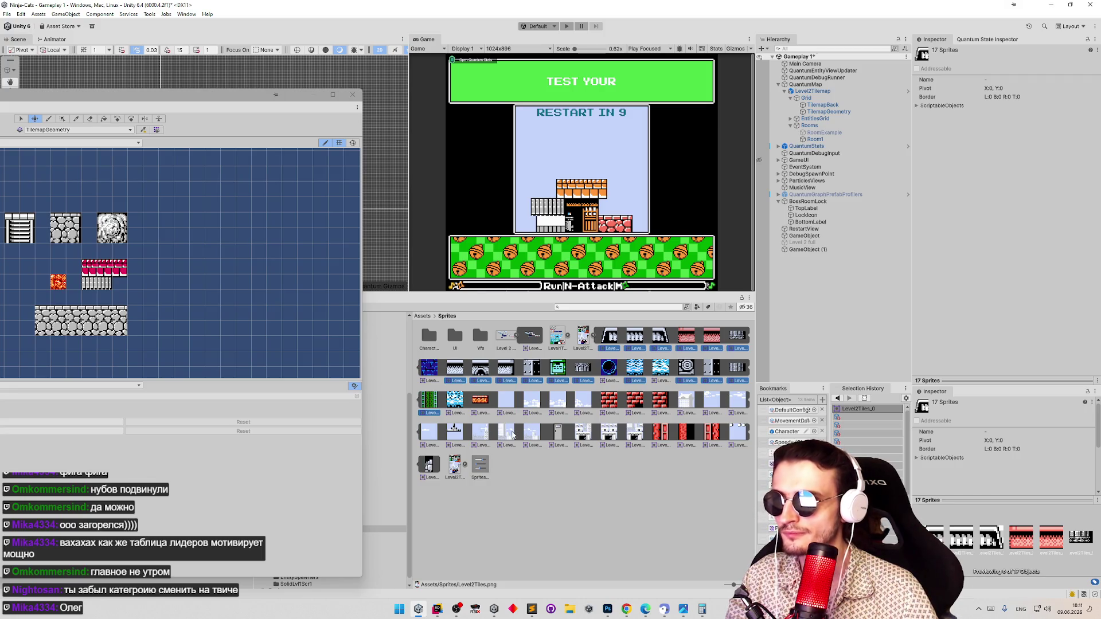
ctrl+click(480, 401)
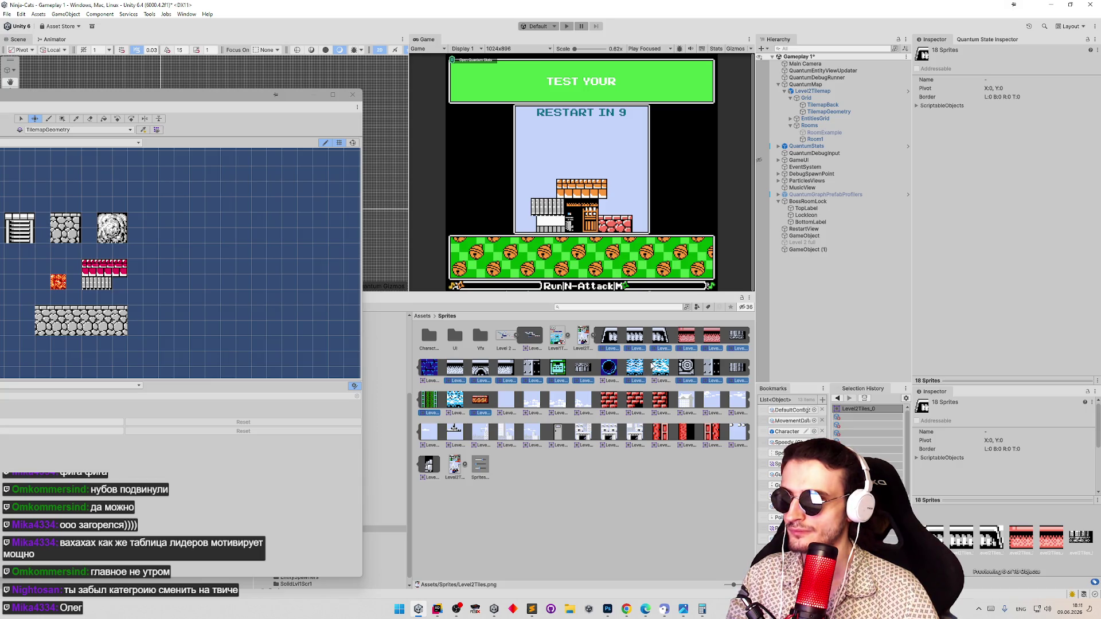
mouse_move(434, 403)
mouse_down()
mouse_move(165, 267)
mouse_move(160, 255)
mouse_move(191, 224)
mouse_move(168, 217)
mouse_up()
Create a SolidLvl2 folder under Assets/Tiles and generate the geometry tiles into it
click(512, 88)
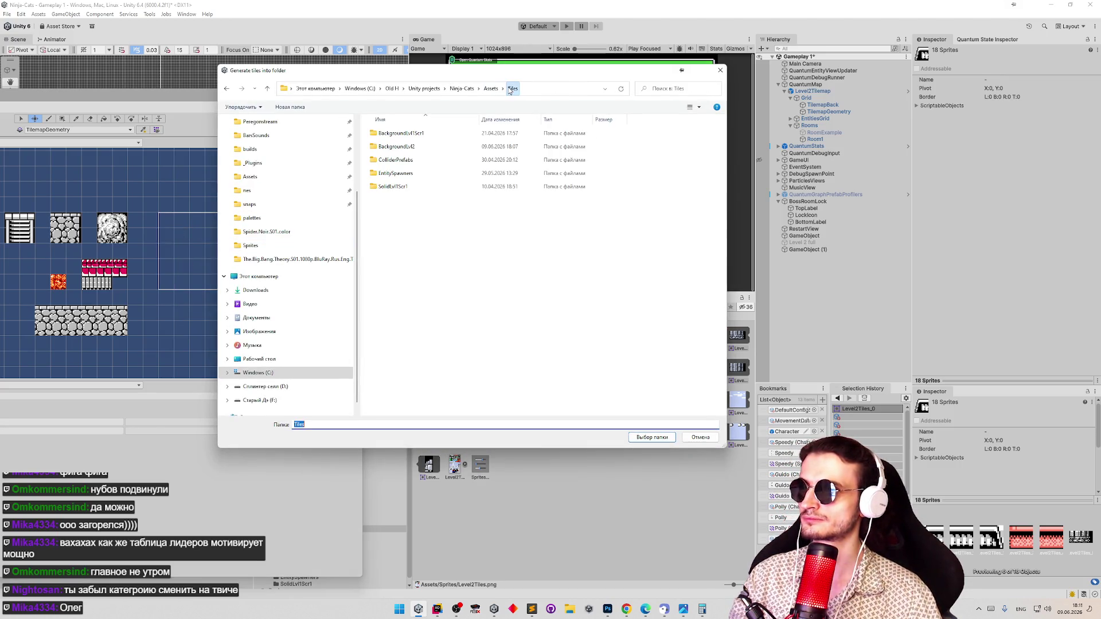
right_click(413, 209)
right_click(405, 206)
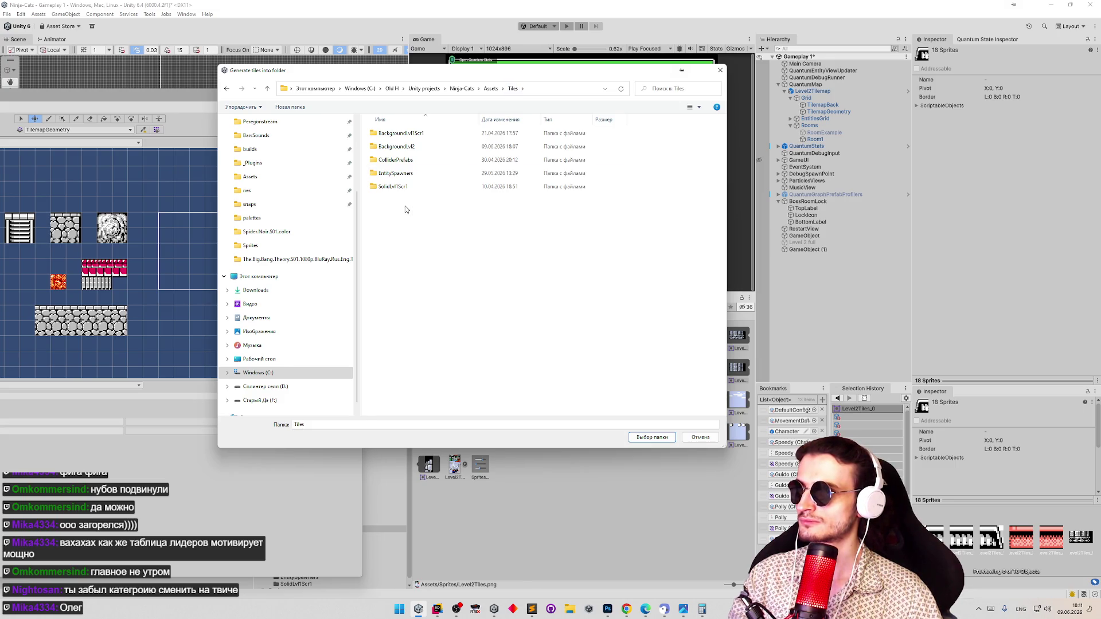
mouse_move(503, 328)
click(549, 324)
text(SolidLvl2)
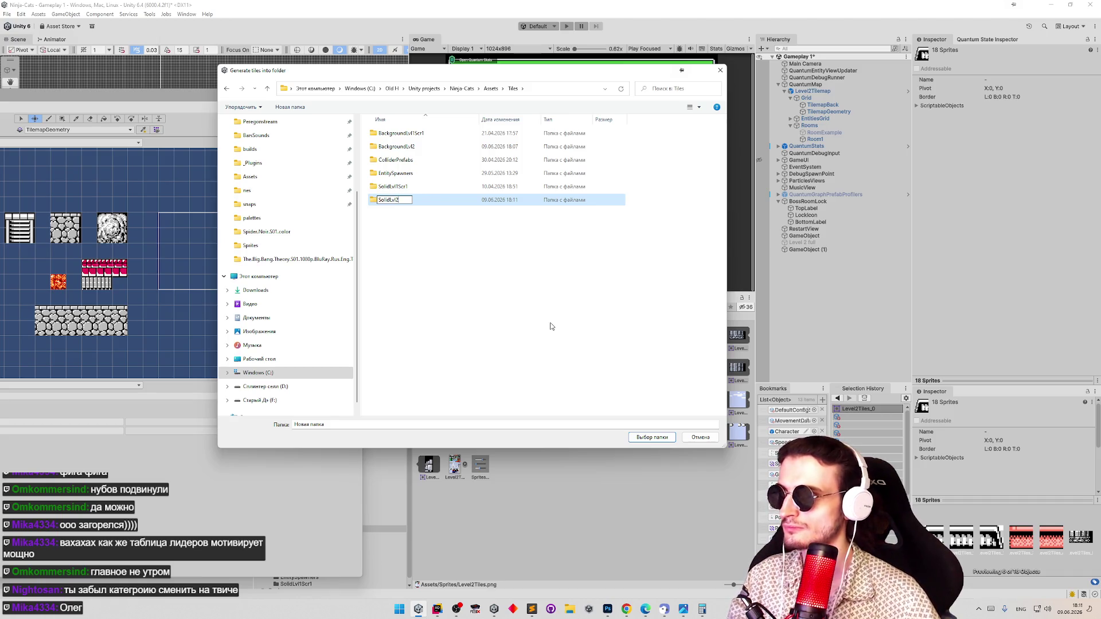
key(Return)
key(Return)
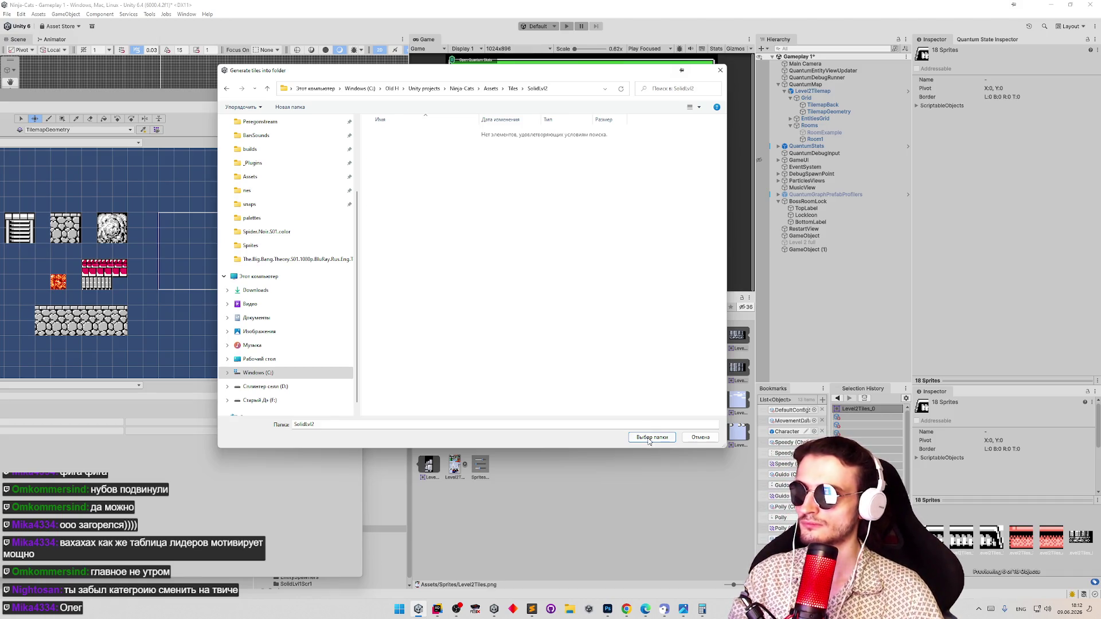
click(652, 437)
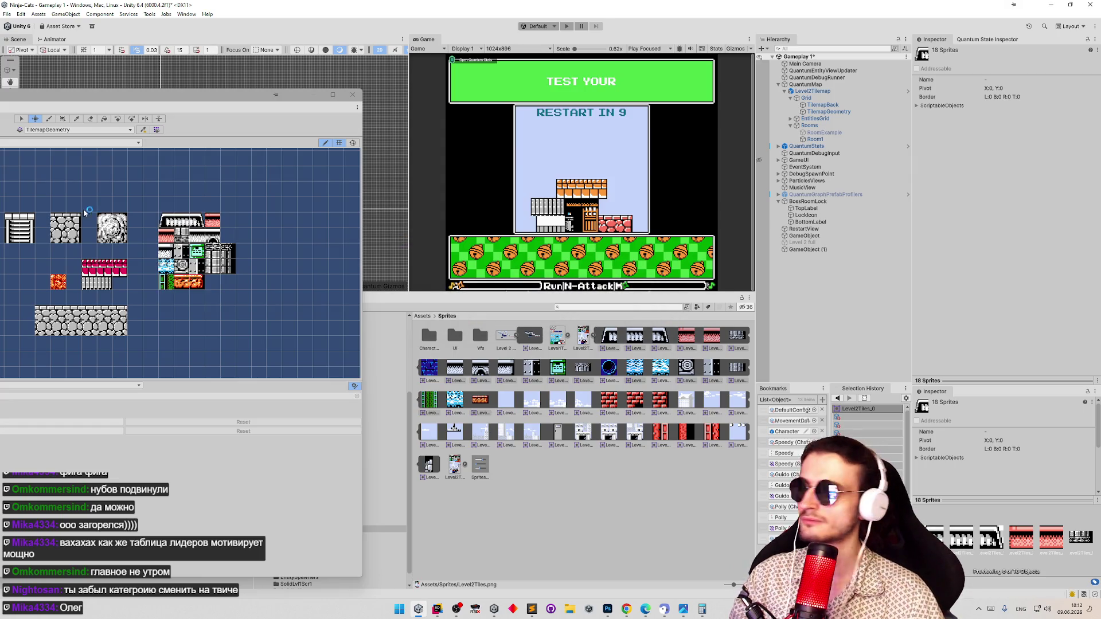
Bring the palette back into view and move the orange and light-blue tiles into open cells
drag(251, 98, 441, 104)
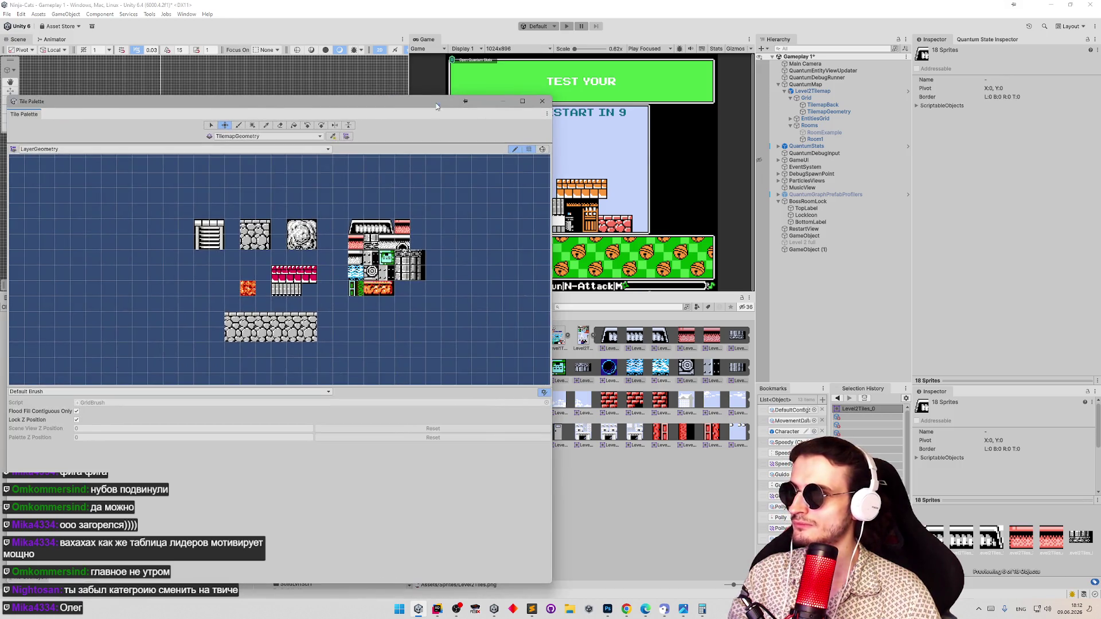
click(377, 295)
mouse_move(376, 294)
mouse_down()
mouse_move(392, 325)
mouse_move(362, 301)
mouse_move(361, 325)
mouse_move(347, 326)
mouse_up()
click(361, 294)
click(354, 279)
mouse_move(354, 279)
mouse_down()
mouse_move(355, 303)
mouse_move(339, 287)
mouse_move(337, 257)
mouse_move(351, 201)
mouse_move(411, 195)
mouse_up()
Move a small building tile up to the top right and clear the selection
click(358, 264)
key(s)
click(388, 229)
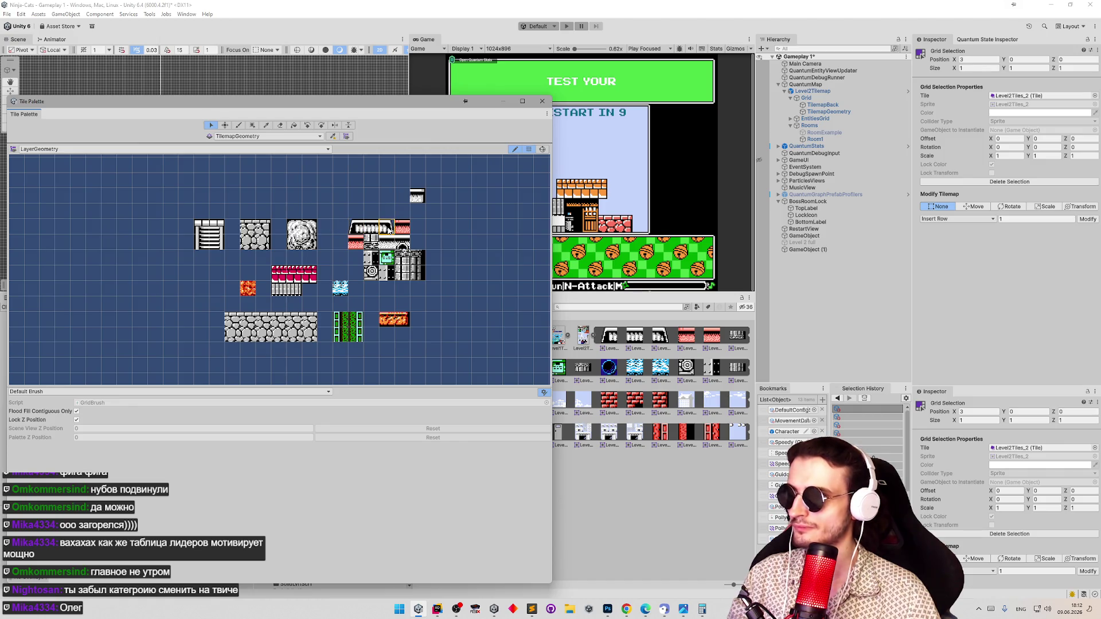
click(342, 228)
key(s)
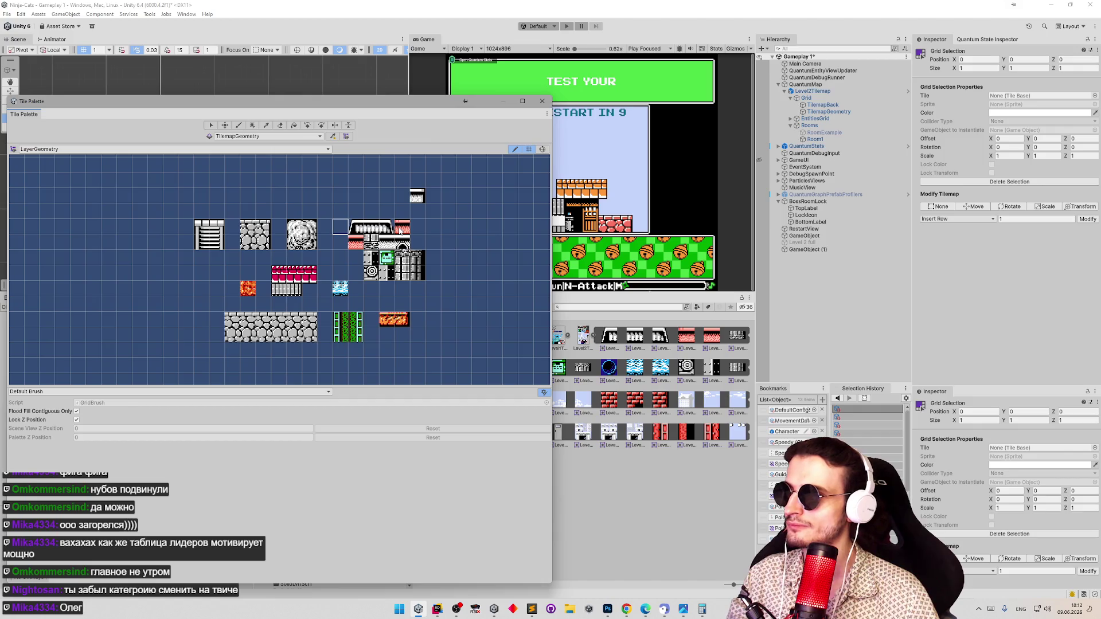
Move the red tile Level2Tiles_4 up and to the right in the palette
key(s)
click(353, 247)
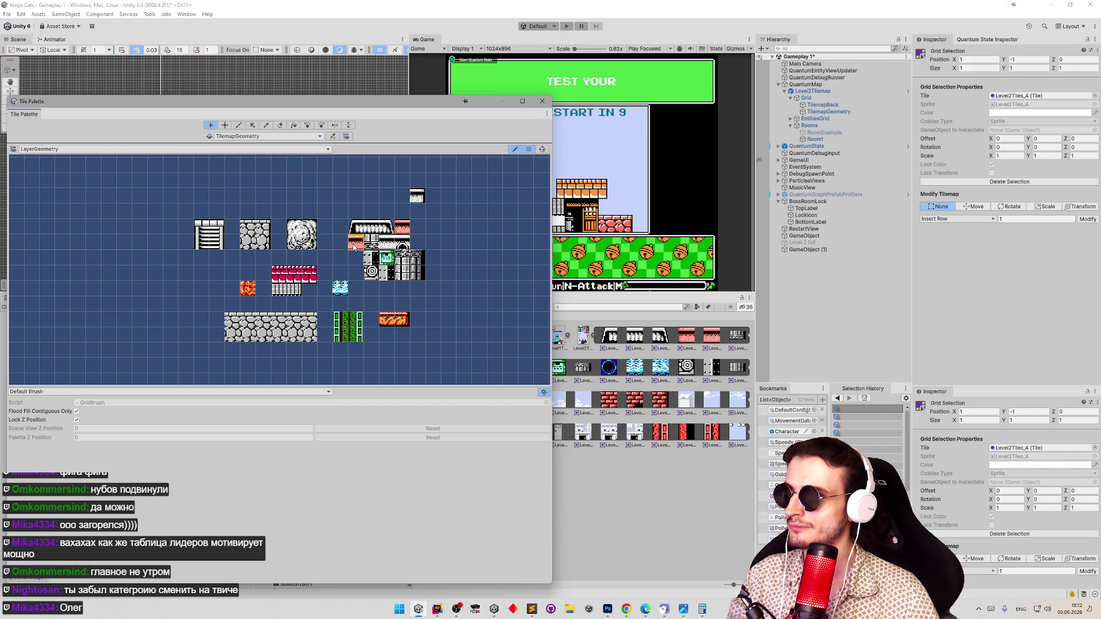
key(m)
drag(353, 247, 422, 228)
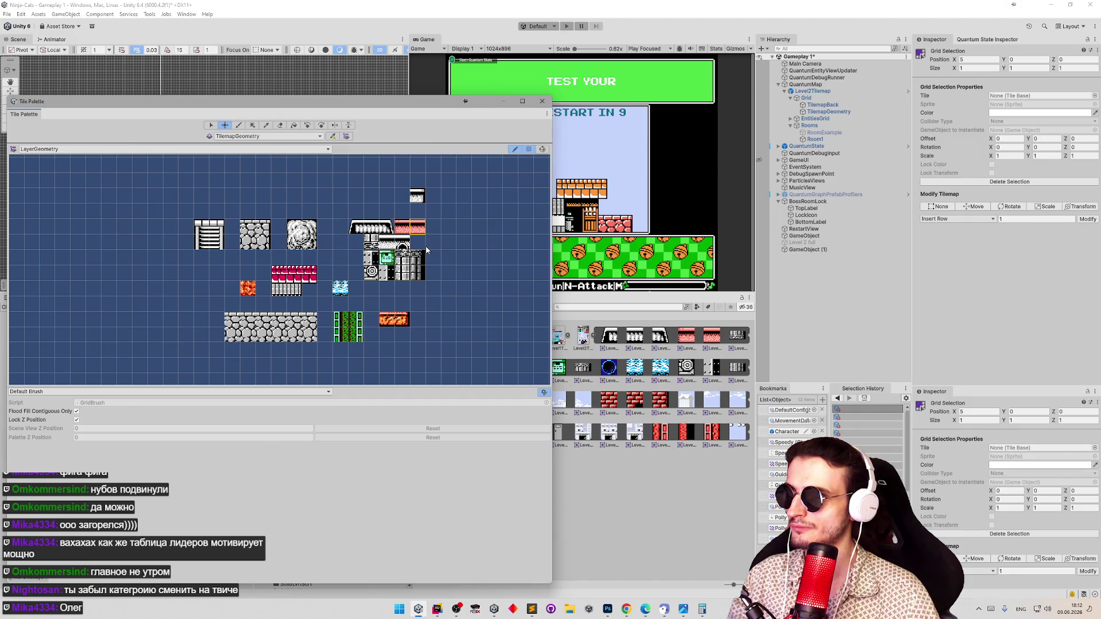
Move a lower tile to cell 6,-5 and Level2Tiles_18 beside the tall block
key(s)
click(387, 289)
mouse_move(393, 292)
mouse_down()
mouse_move(439, 308)
mouse_move(434, 293)
mouse_up()
key(s)
click(406, 281)
key(m)
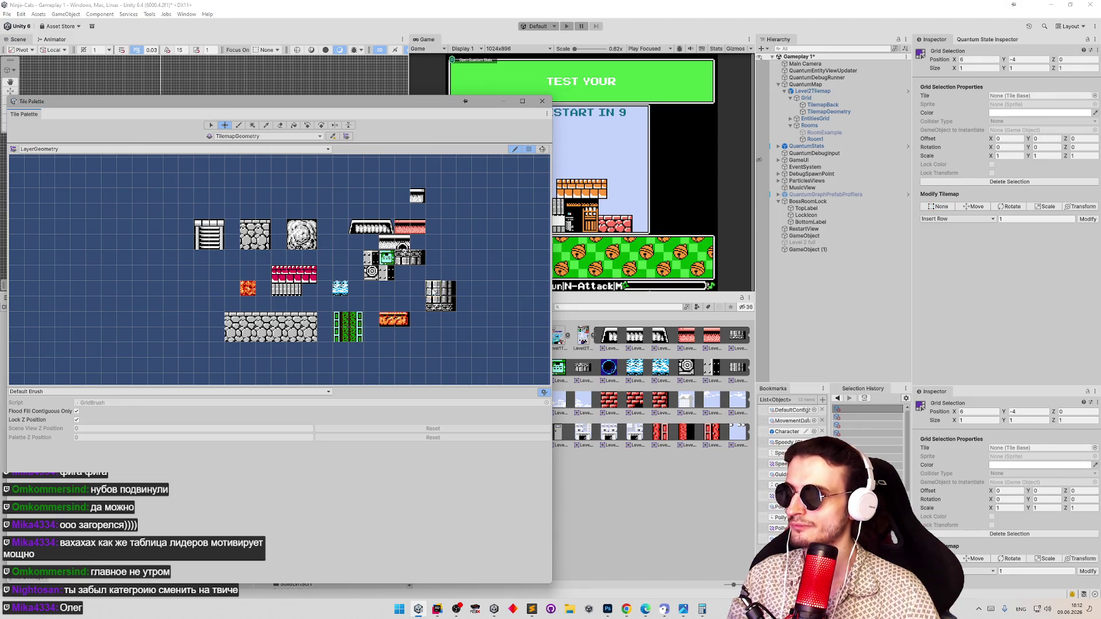
key(s)
key(m)
drag(405, 264, 431, 275)
Move the small tile Level2Tiles_10 to cell 5,-3
key(s)
click(386, 278)
click(439, 275)
click(371, 257)
key(m)
mouse_move(410, 272)
mouse_down()
mouse_move(418, 273)
mouse_move(401, 279)
mouse_move(415, 282)
mouse_move(408, 291)
mouse_move(352, 251)
mouse_up()
Shift the green tile Level2Tiles_11 one cell left and up
key(s)
click(387, 275)
key(m)
key(s)
key(m)
key(s)
click(387, 259)
key(m)
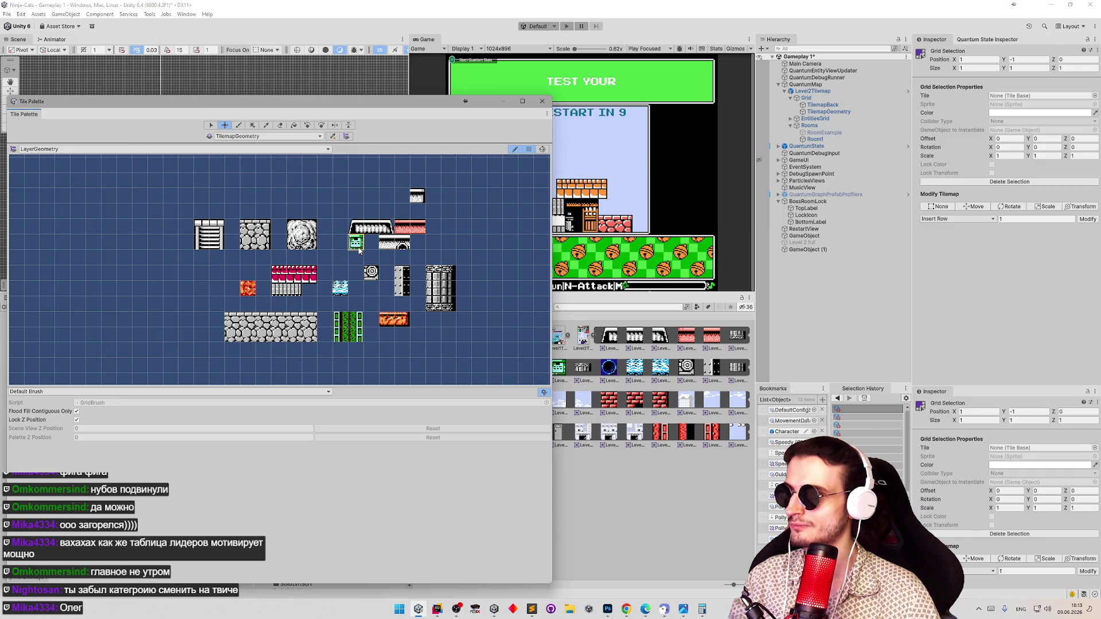
Relocate the two-cell block starting at Level2Tiles_7 down and to the left
key(s)
click(387, 248)
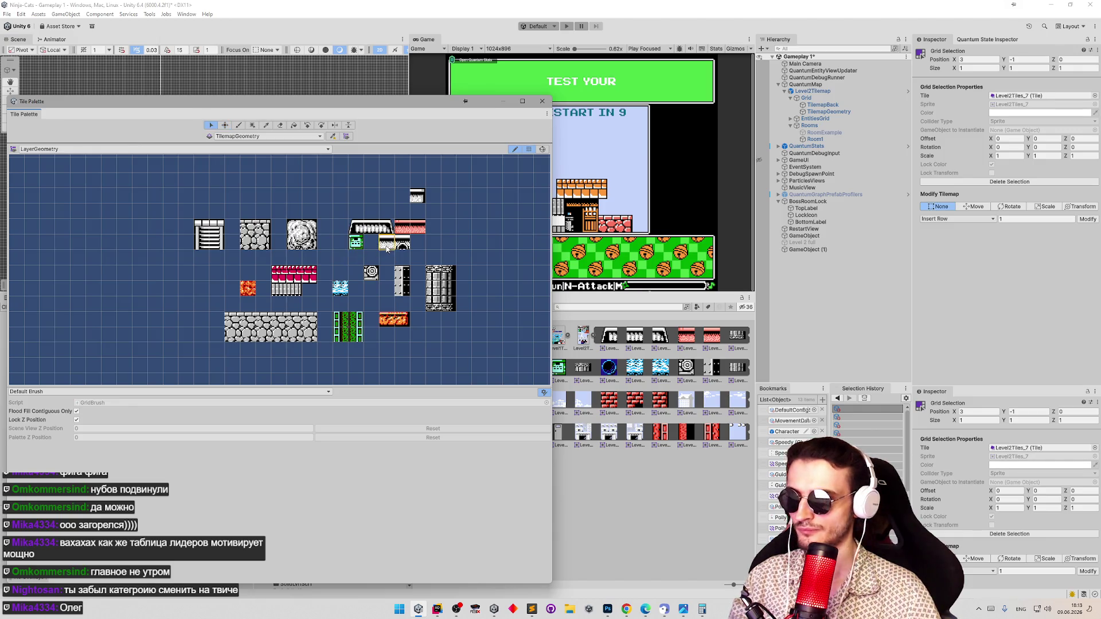
mouse_move(388, 248)
mouse_down()
mouse_move(428, 248)
mouse_move(401, 249)
mouse_move(390, 201)
mouse_up()
key(m)
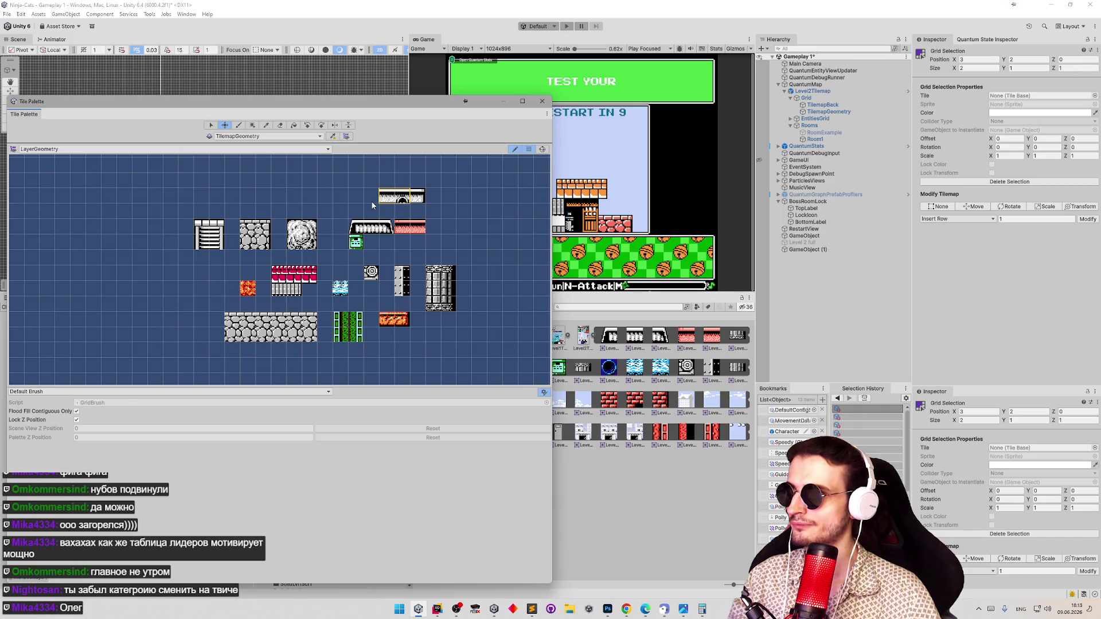
key(s)
key(m)
mouse_move(406, 201)
mouse_down()
mouse_move(377, 248)
mouse_move(398, 248)
mouse_move(371, 241)
mouse_up()
Move Level2Tiles_16 up two cells and recentre the palette view
key(s)
click(372, 272)
key(m)
mouse_move(351, 277)
mouse_down()
mouse_move(399, 276)
mouse_move(362, 262)
mouse_up()
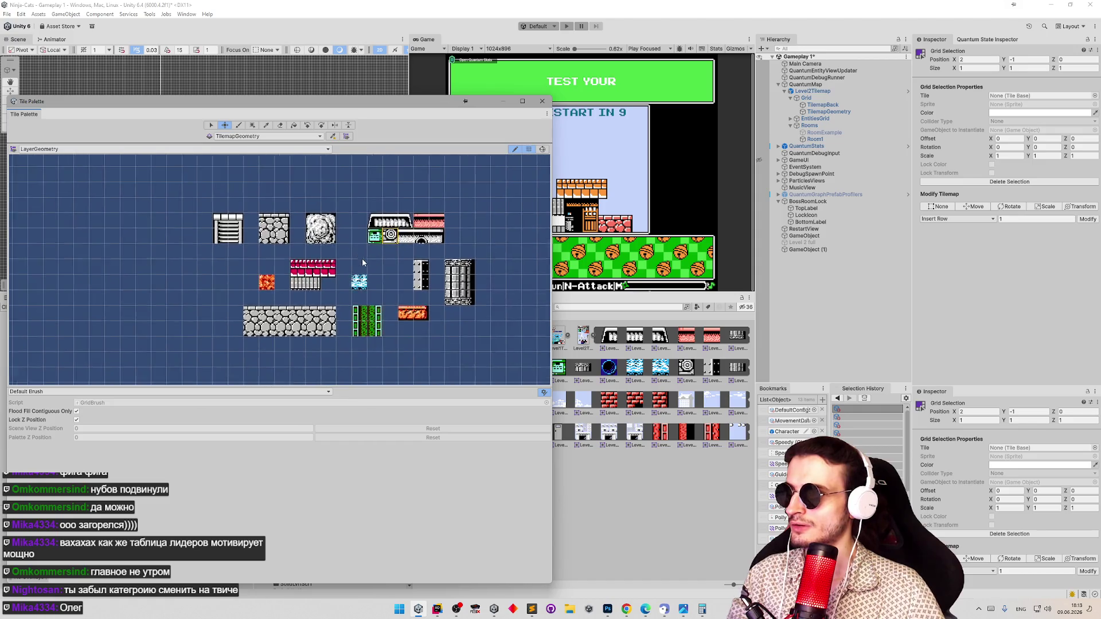
Move the tall tile left and settle it into place
key(s)
click(417, 274)
drag(417, 274, 387, 274)
drag(464, 289, 445, 252)
key(m)
mouse_move(446, 294)
mouse_down()
mouse_move(418, 281)
mouse_move(418, 297)
mouse_move(360, 320)
mouse_up()
Reposition the orange tile Level2Tiles_25 one cell right and down
key(s)
key(m)
key(s)
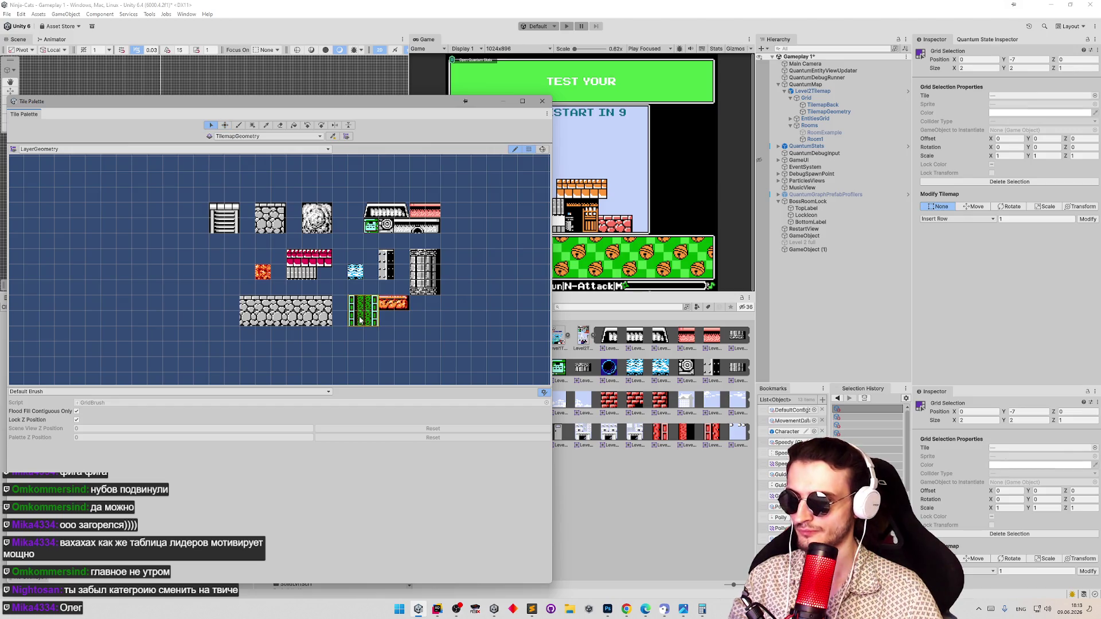
click(354, 322)
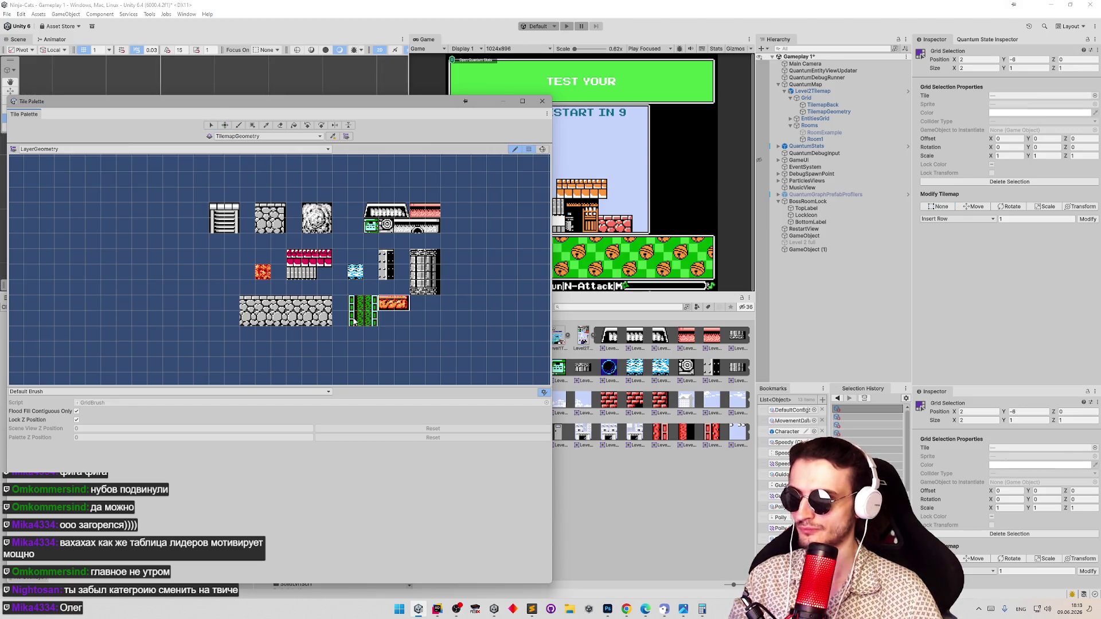
key(m)
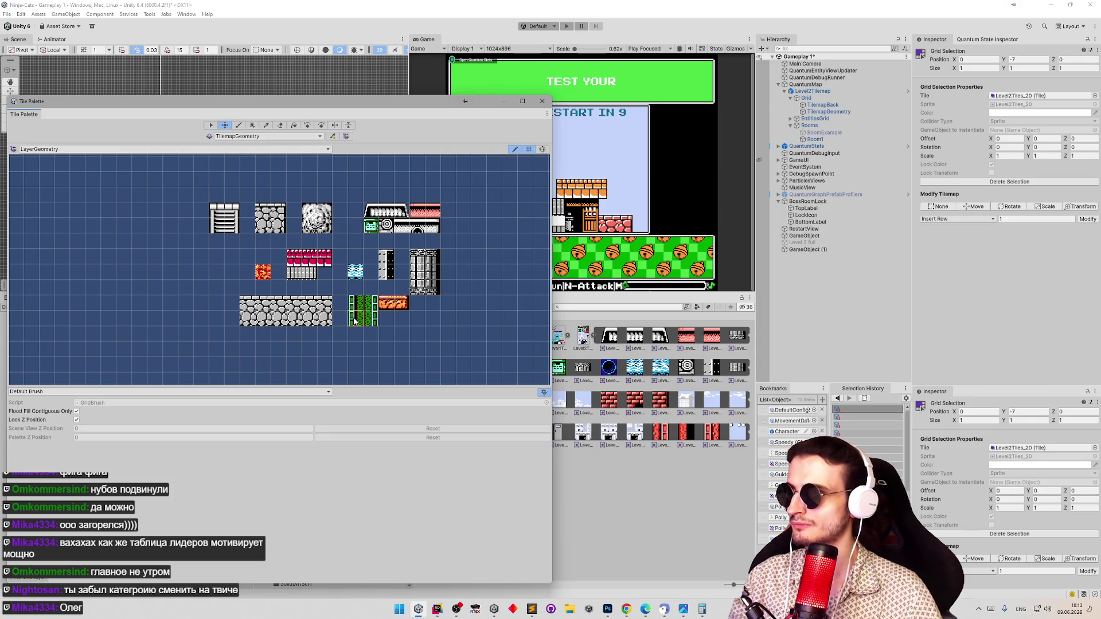
key(s)
click(388, 308)
key(m)
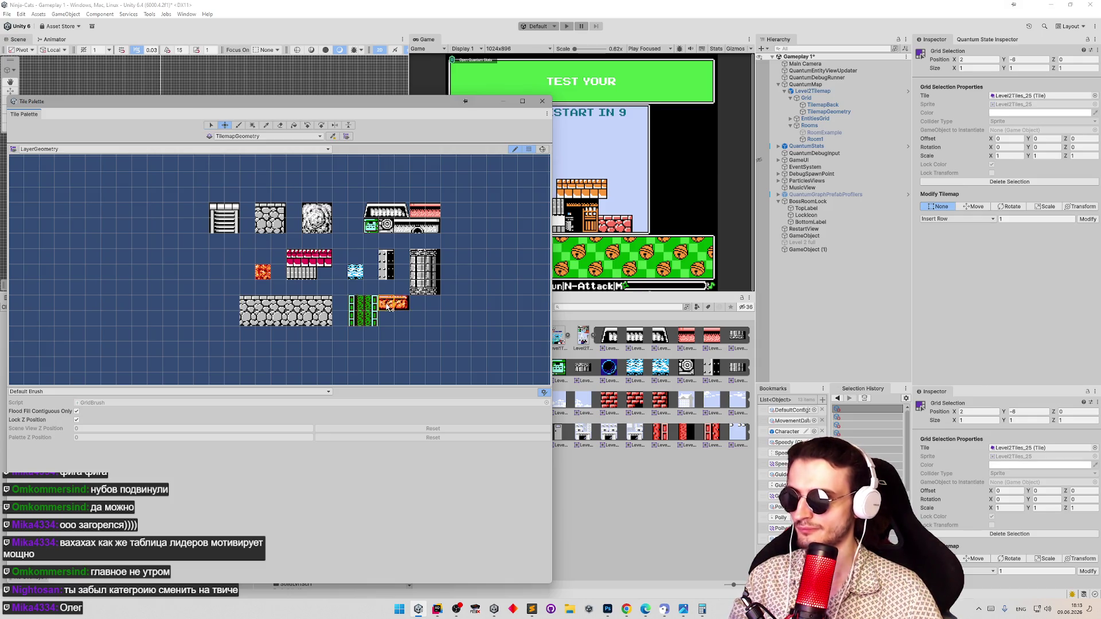
drag(388, 308, 403, 324)
Move the light-blue tile over to the right side
key(s)
click(355, 272)
key(m)
drag(355, 272, 463, 286)
Undo the last move and shift the black-and-white tall tile about two cells left
key(s)
click(386, 275)
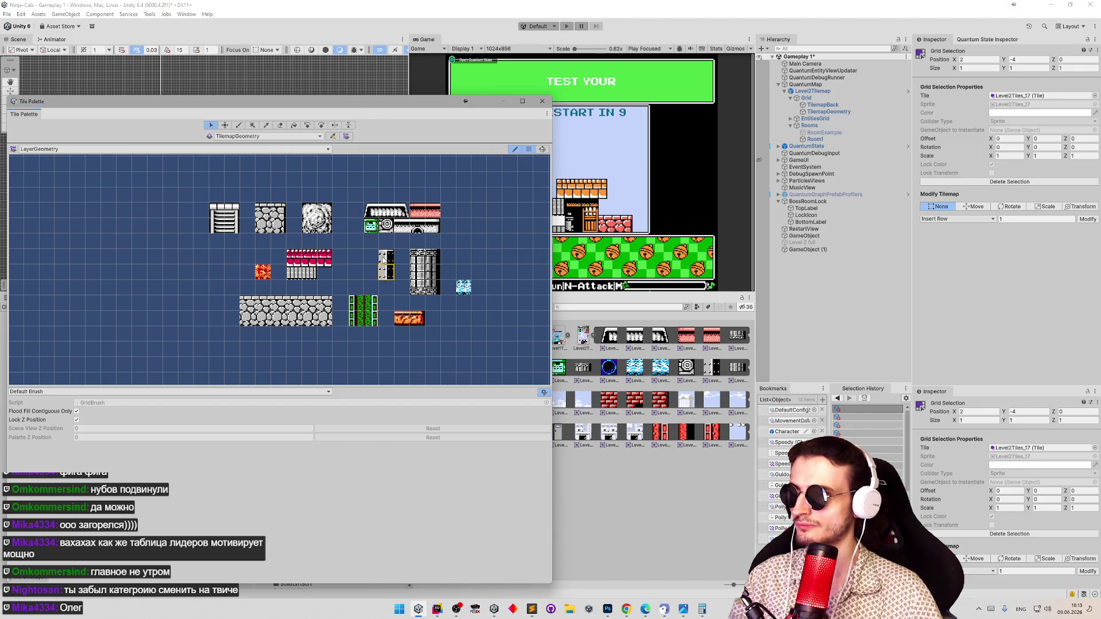
key(ctrl+z)
mouse_move(383, 269)
mouse_down()
mouse_move(383, 255)
mouse_move(360, 275)
mouse_up()
key(m)
key(s)
key(m)
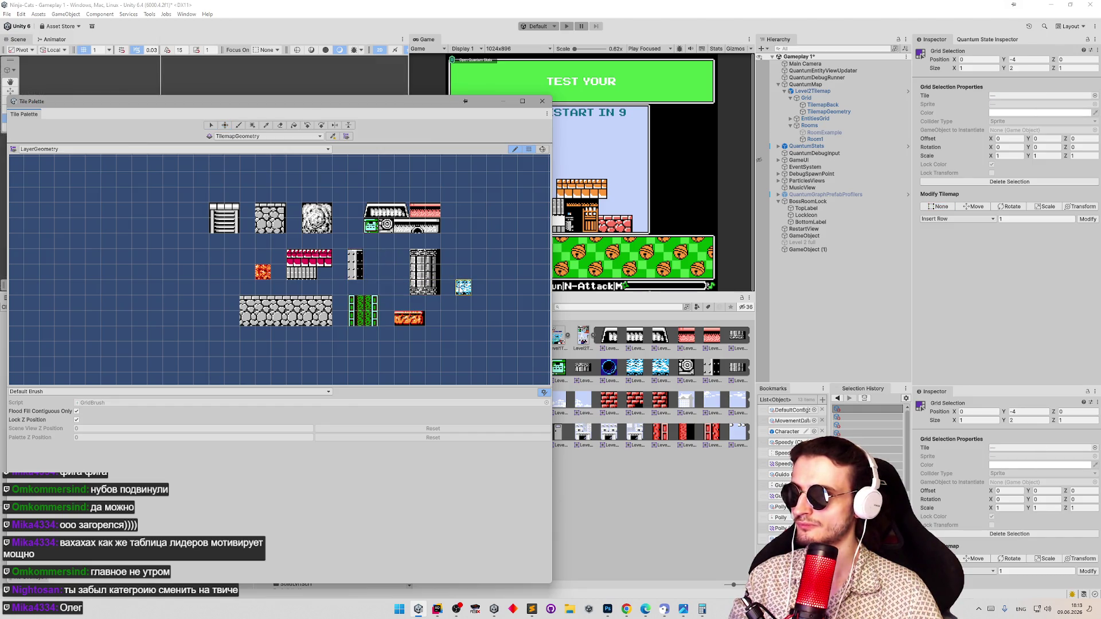
Bring the small light-blue tile back into the middle row
key(s)
click(463, 288)
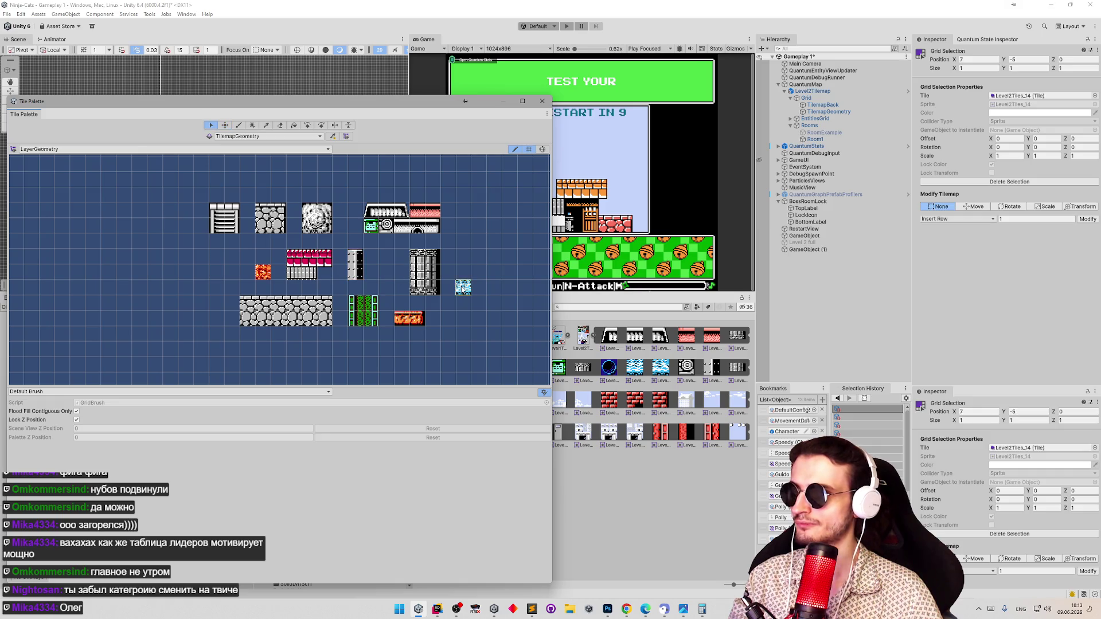
key(m)
mouse_move(463, 288)
mouse_down()
mouse_move(386, 273)
mouse_move(378, 259)
mouse_move(412, 267)
mouse_move(363, 242)
mouse_move(364, 254)
mouse_up()
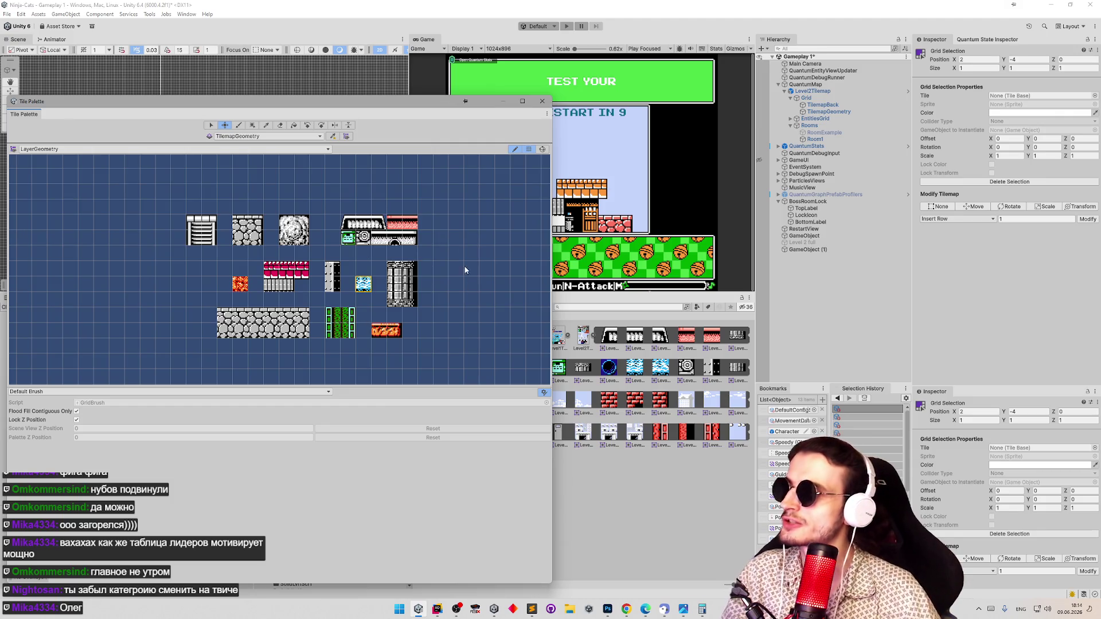
Place the green and swirl tiles beside the top row, recentre, and move the palette aside
key(s)
click(349, 237)
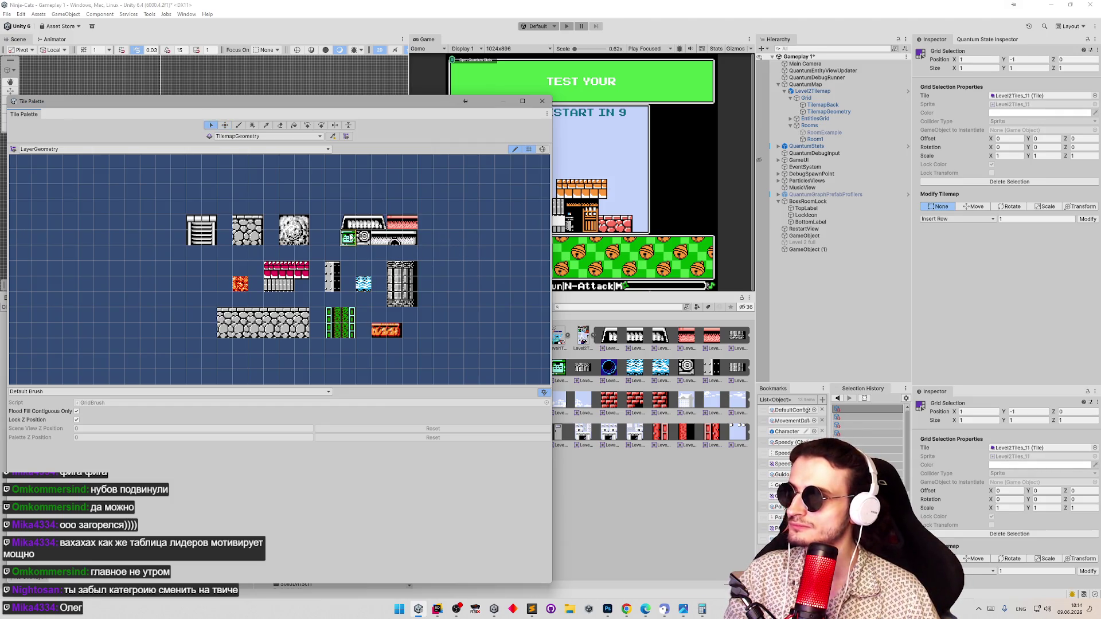
key(m)
mouse_move(349, 238)
mouse_down()
mouse_move(333, 223)
mouse_move(333, 244)
mouse_up()
key(s)
click(360, 243)
key(m)
mouse_move(430, 264)
mouse_down()
mouse_move(464, 264)
mouse_move(468, 249)
mouse_move(450, 256)
mouse_up()
mouse_move(450, 103)
mouse_down()
mouse_move(280, 99)
mouse_move(325, 92)
mouse_up()
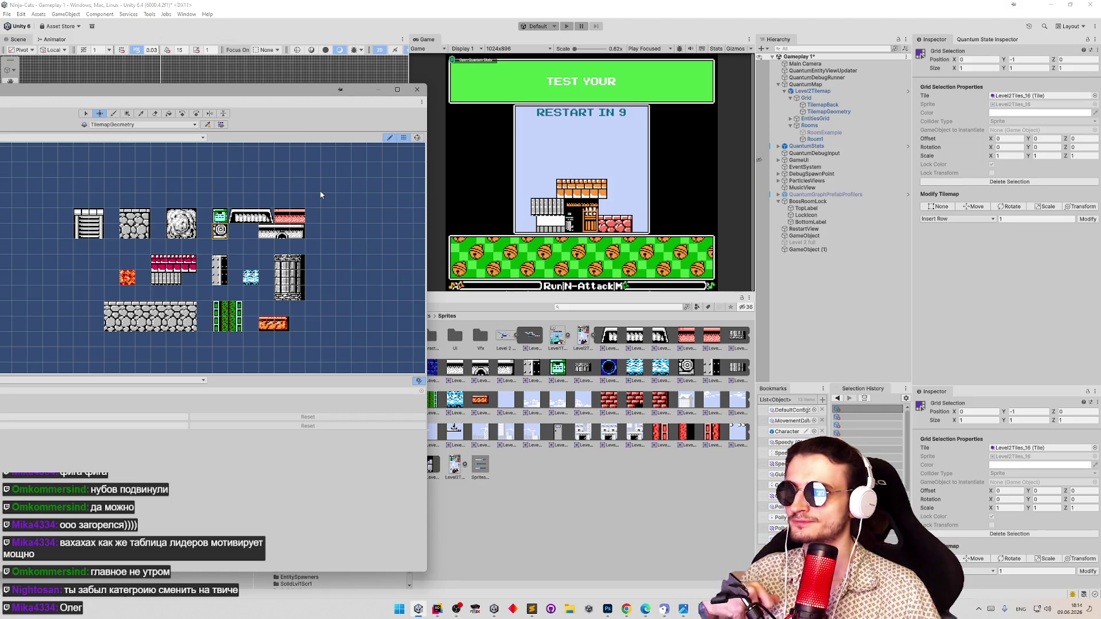
Close the Tile Palette, enable Level 2 full, and frame it in the Scene view
drag(285, 94, 546, 302)
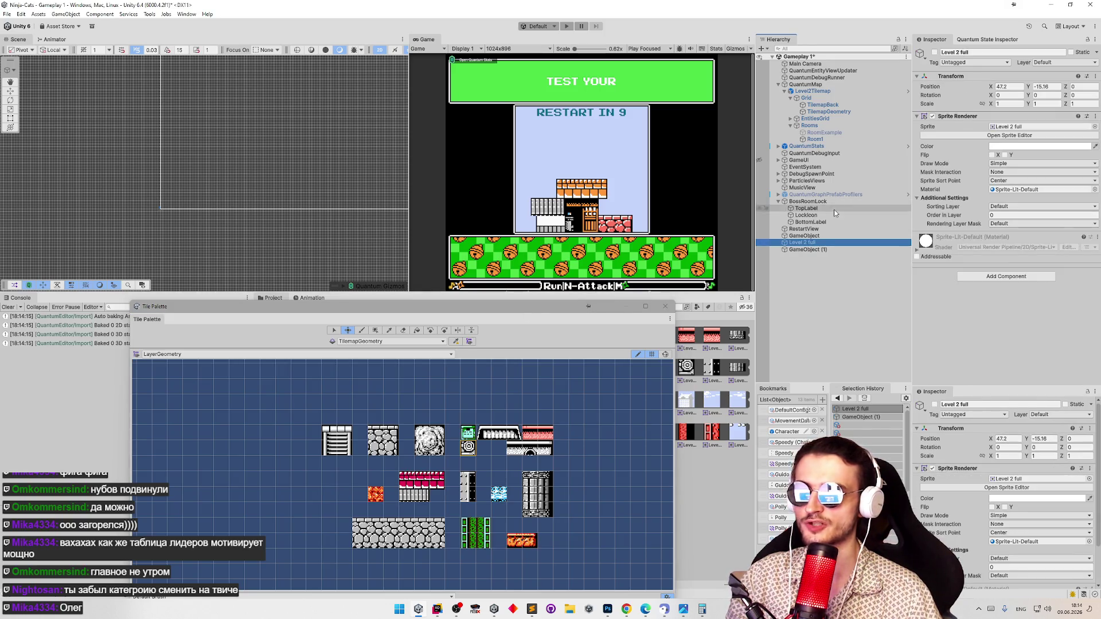
click(665, 307)
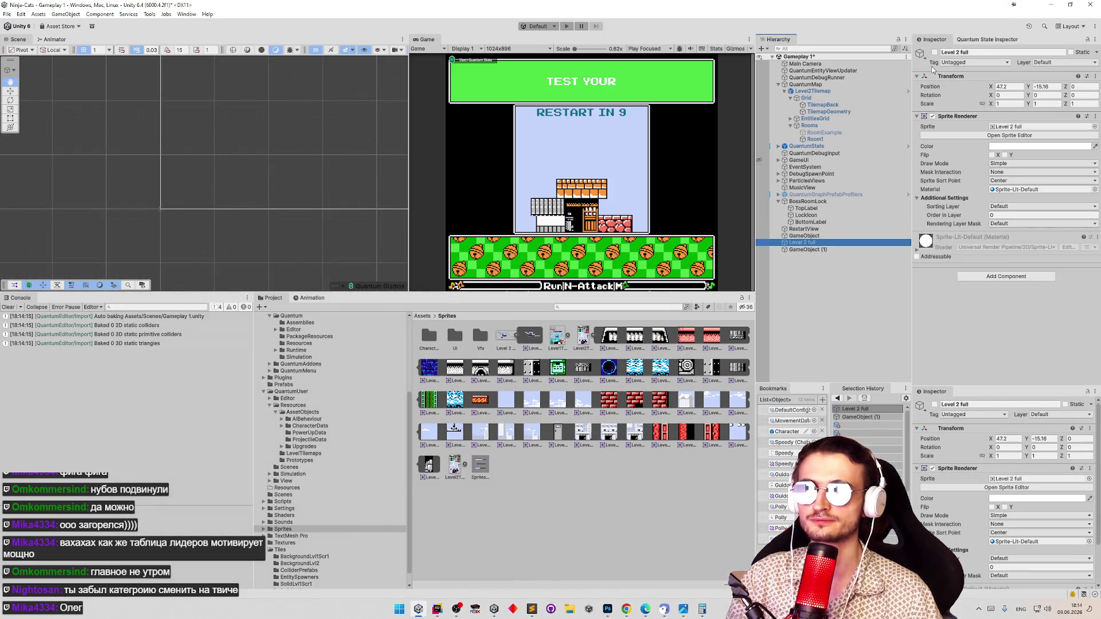
click(934, 53)
double_click(802, 243)
Zoom around the full Level 2 reference image and select its texture asset
scroll(258, 172, up, 5)
scroll(258, 172, down, 2)
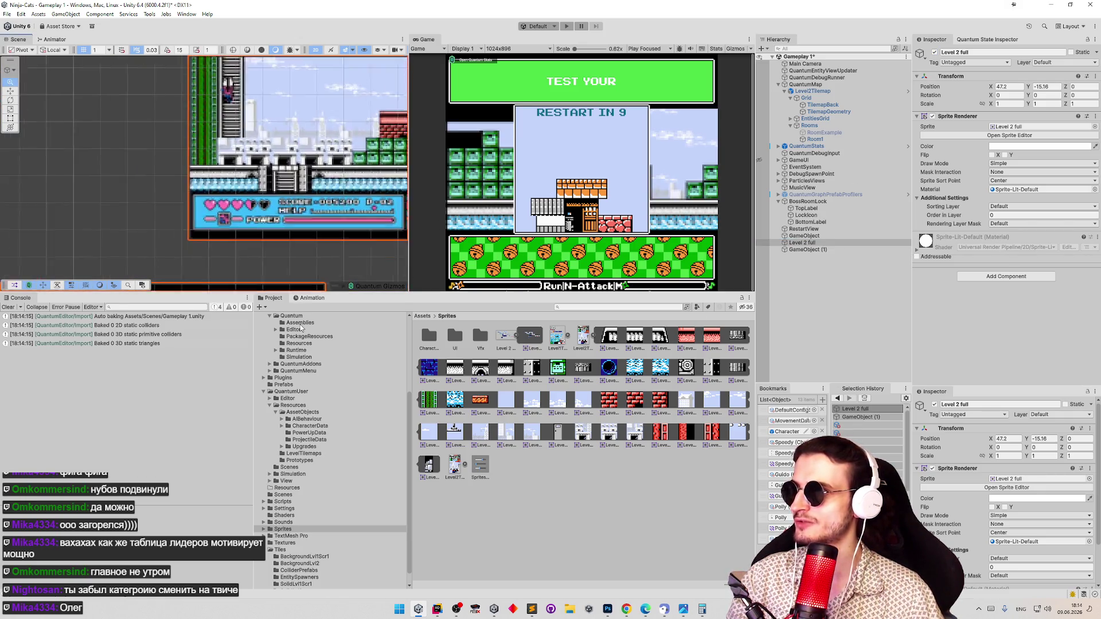
scroll(242, 150, down, 10)
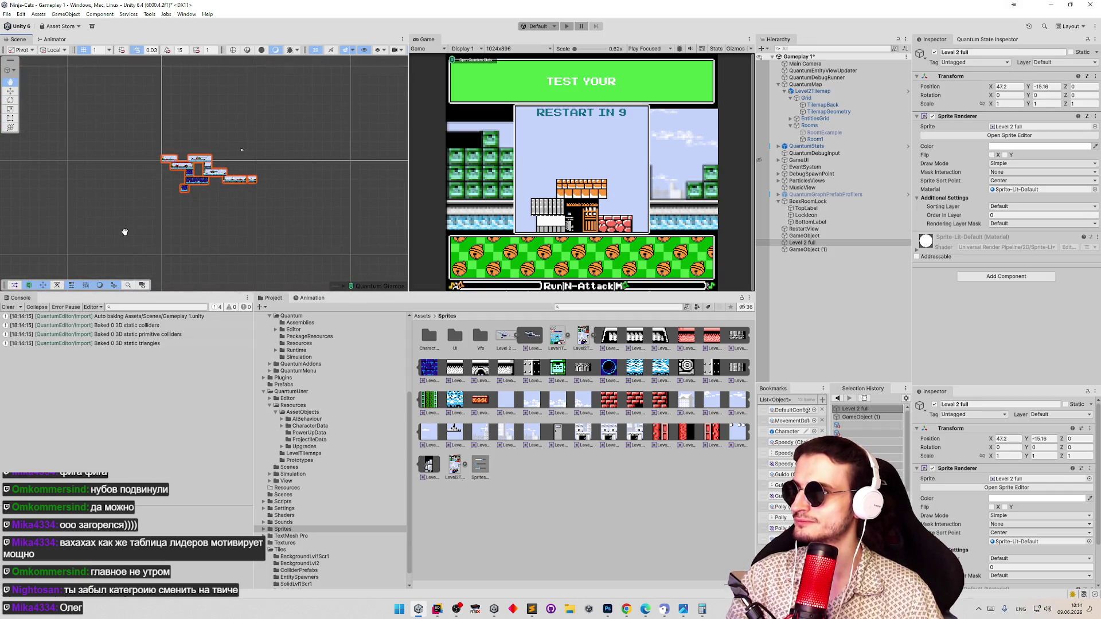
scroll(169, 196, up, 4)
scroll(260, 250, up, 4)
scroll(355, 186, up, 8)
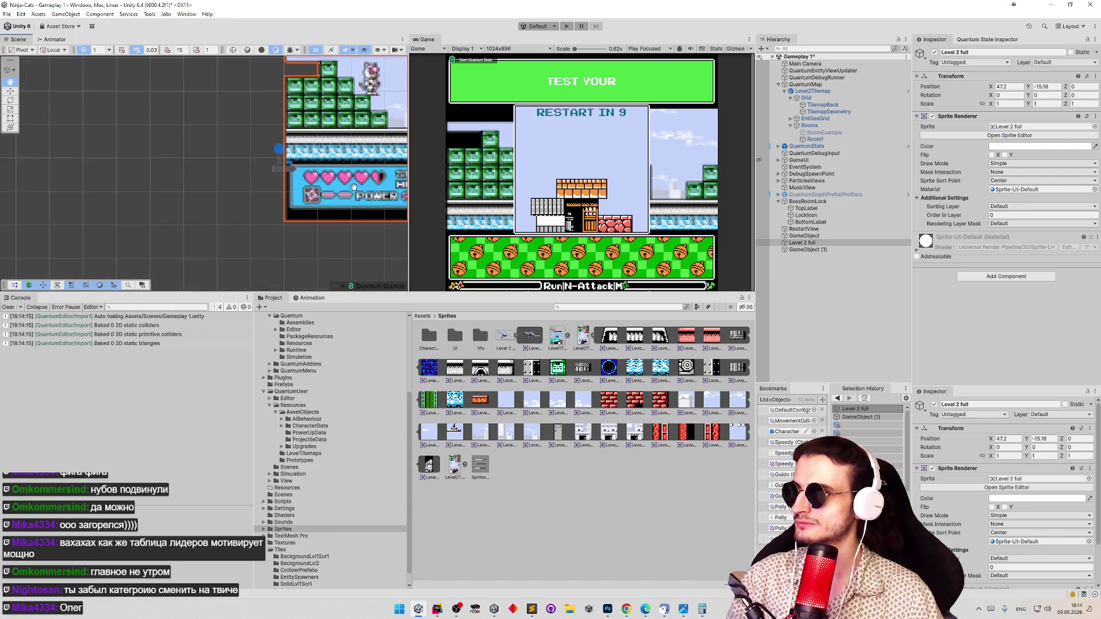
scroll(354, 187, up, 5)
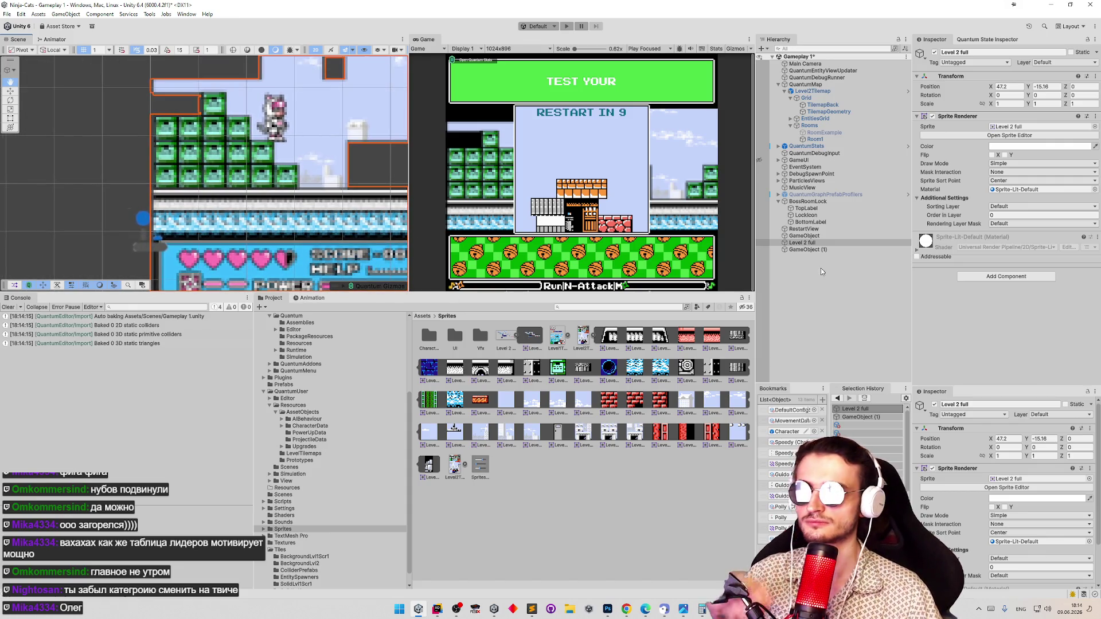
click(507, 340)
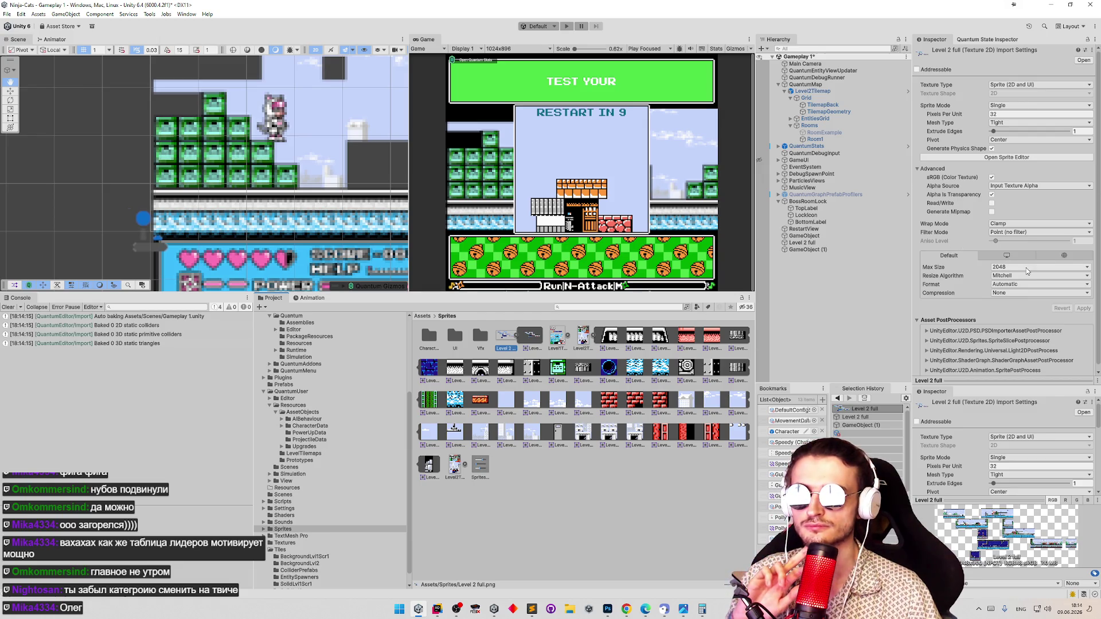
Try Low Quality compression, restore it to None, and leave Format unchanged
click(1024, 293)
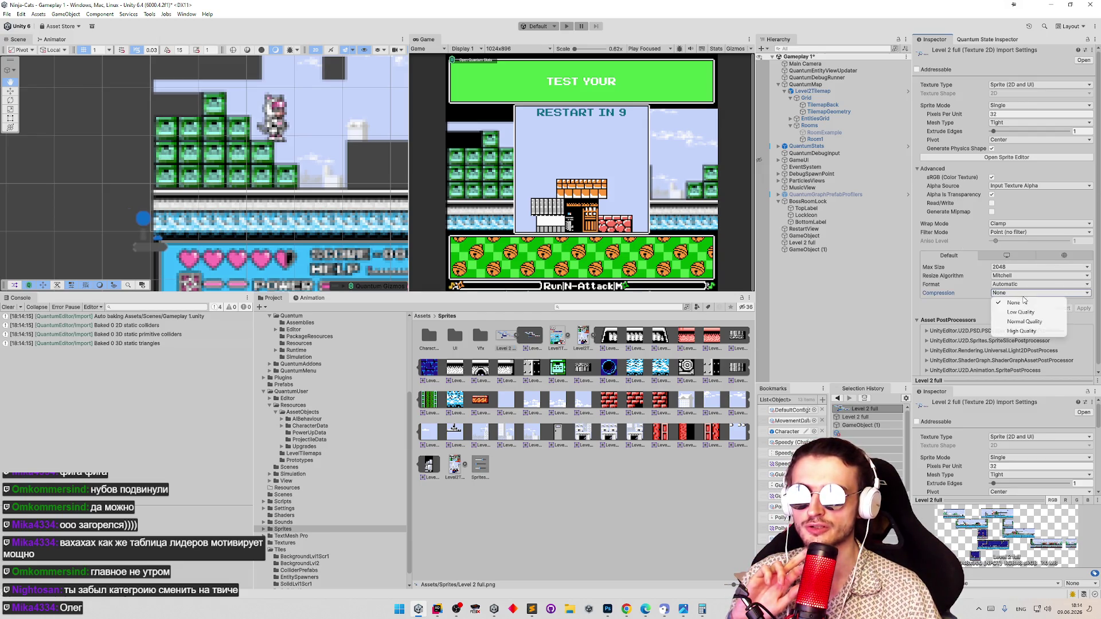
click(1020, 312)
click(1017, 296)
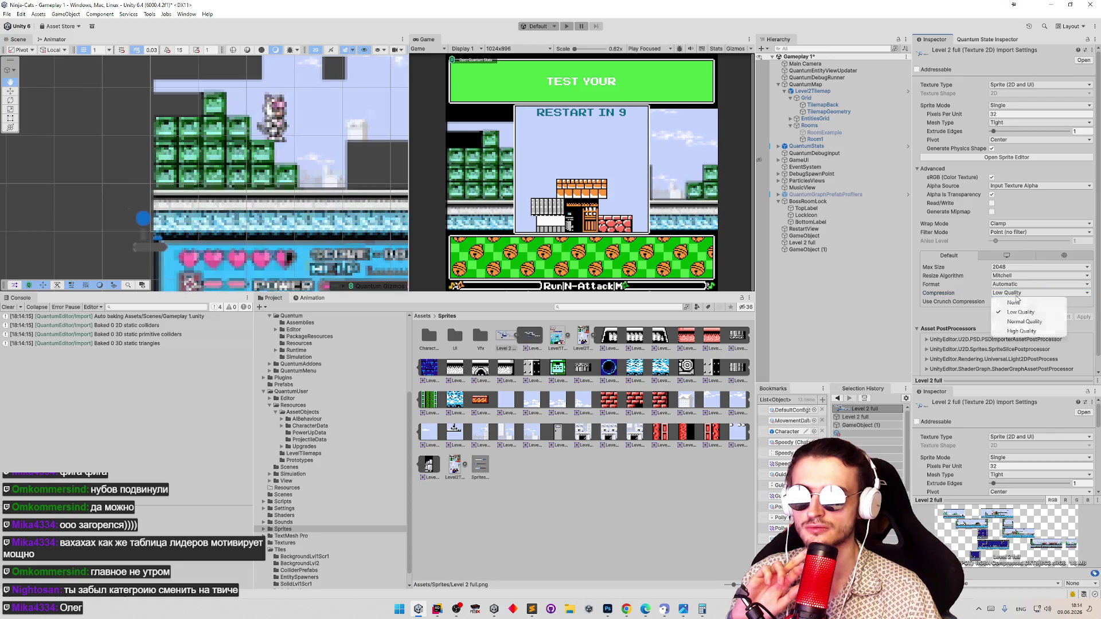
click(1014, 302)
click(1020, 287)
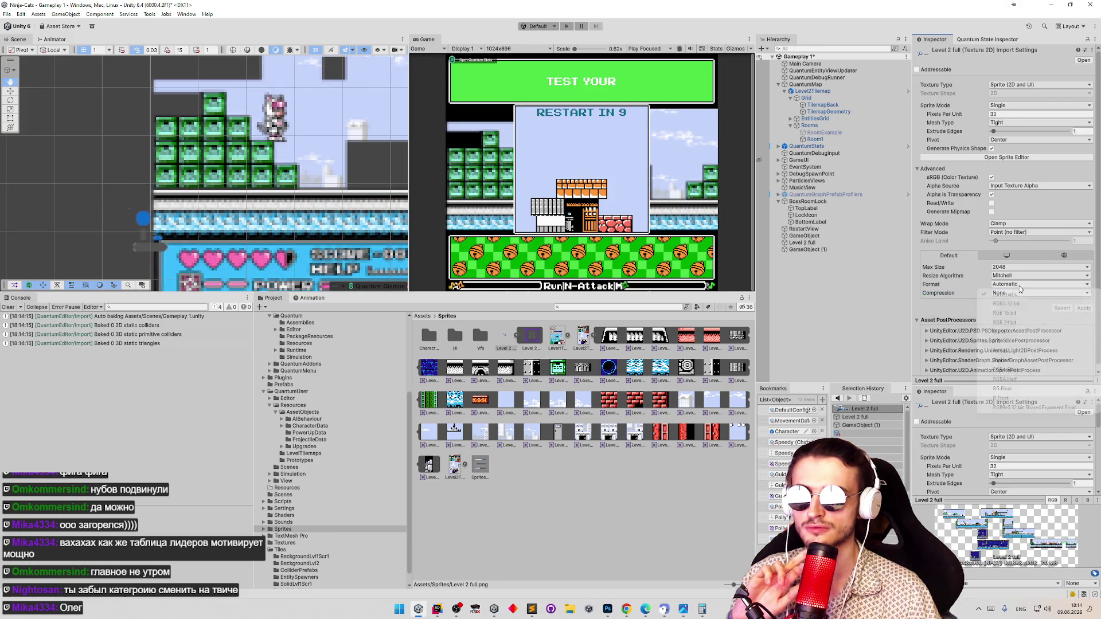
click(1018, 286)
Keep Max Size at 2048, leave Generate Mipmap off, and open the Sprite Editor
click(1016, 268)
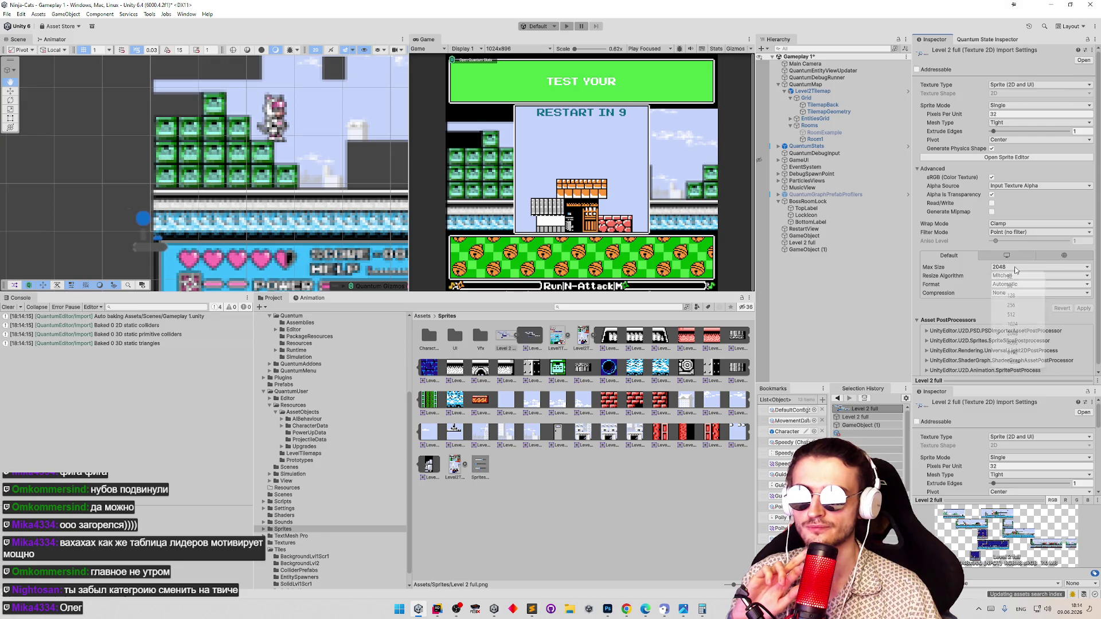
click(1089, 310)
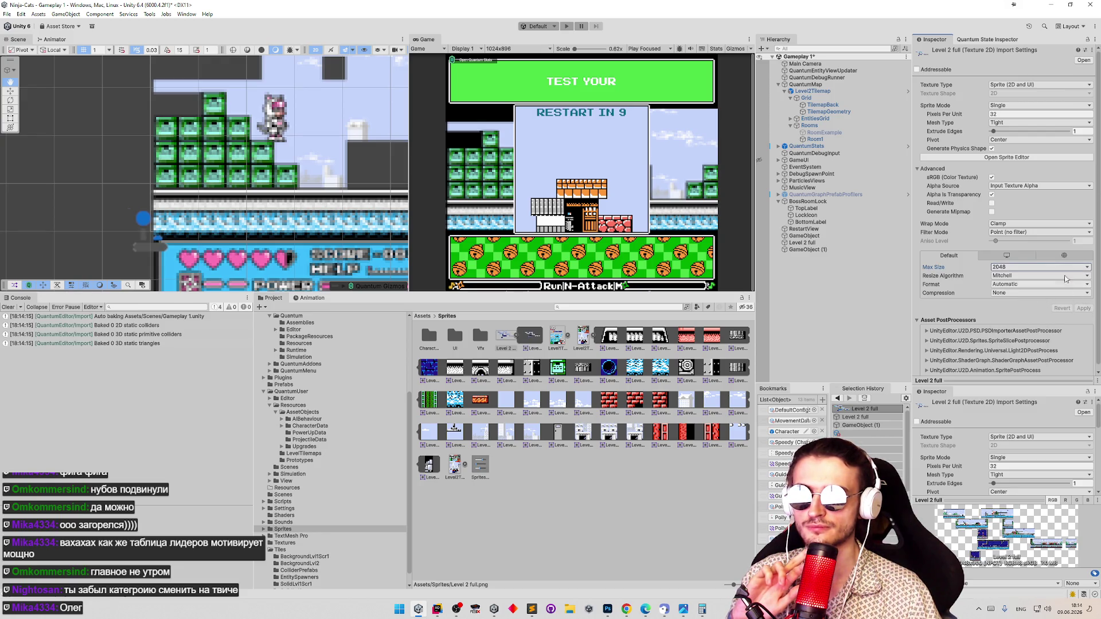
click(992, 212)
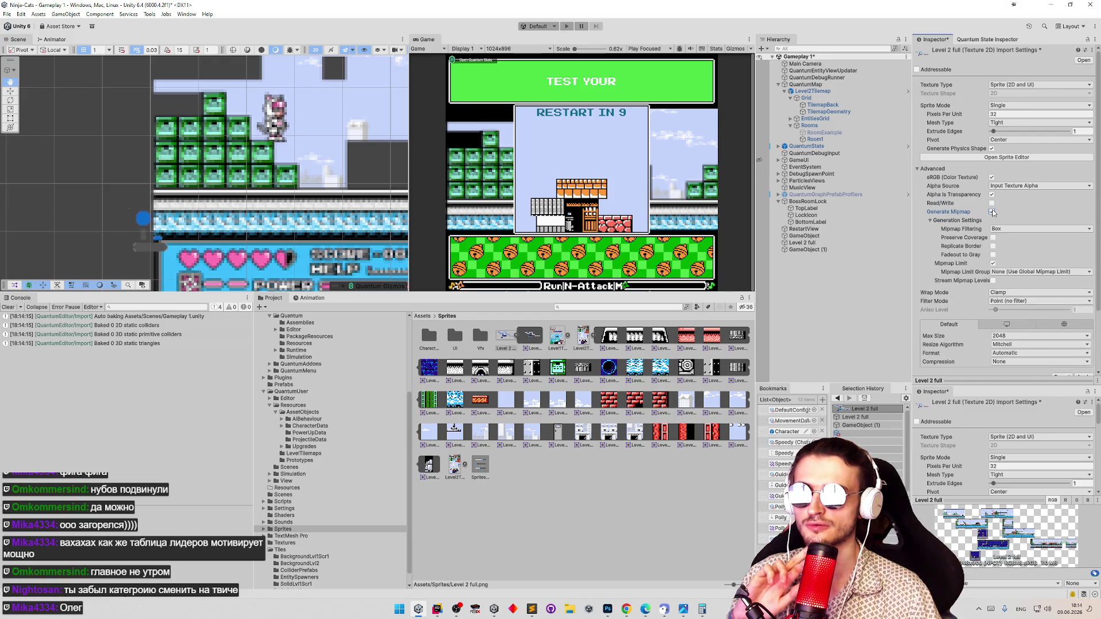
click(992, 212)
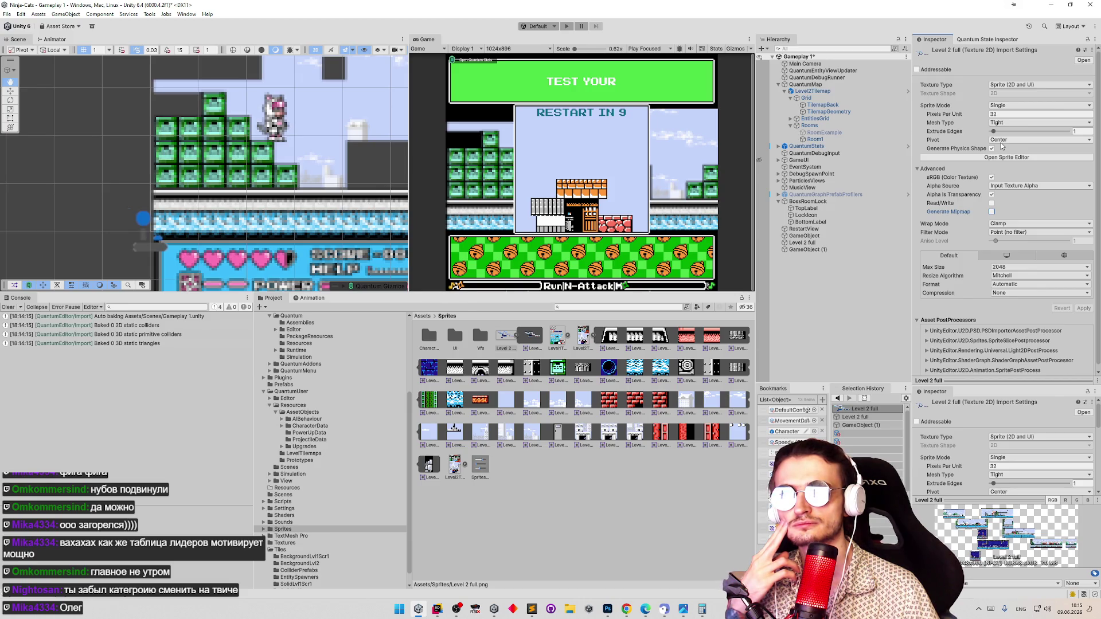
click(1007, 156)
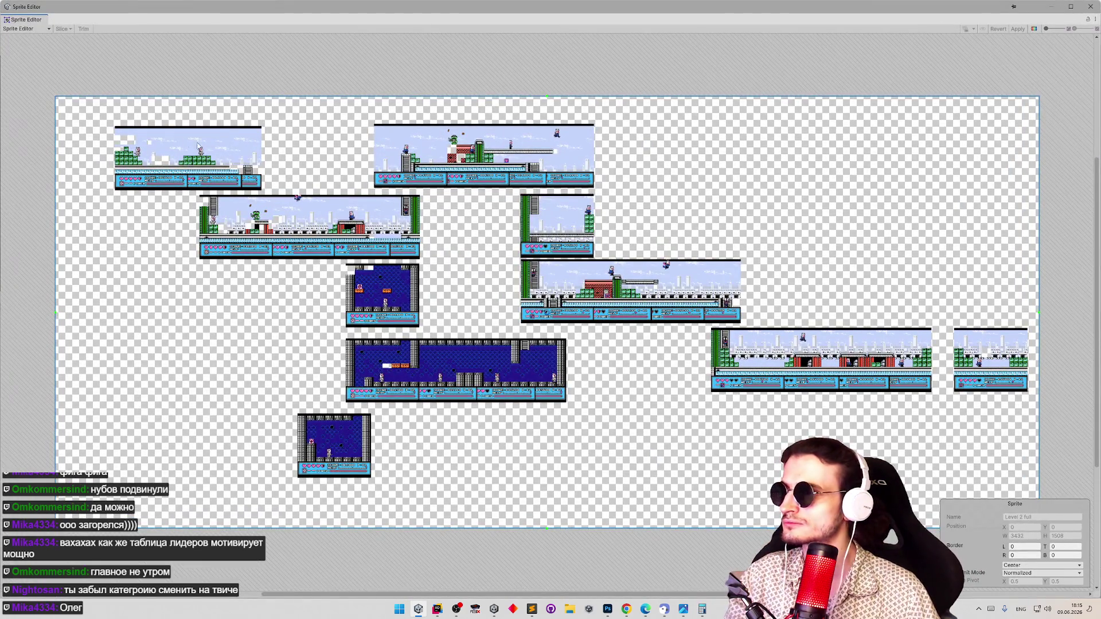
Zoom and pan across the Level 2 full sheet and select the sprite to view its details
scroll(199, 149, up, 10)
scroll(247, 238, up, 3)
scroll(29, 239, down, 2)
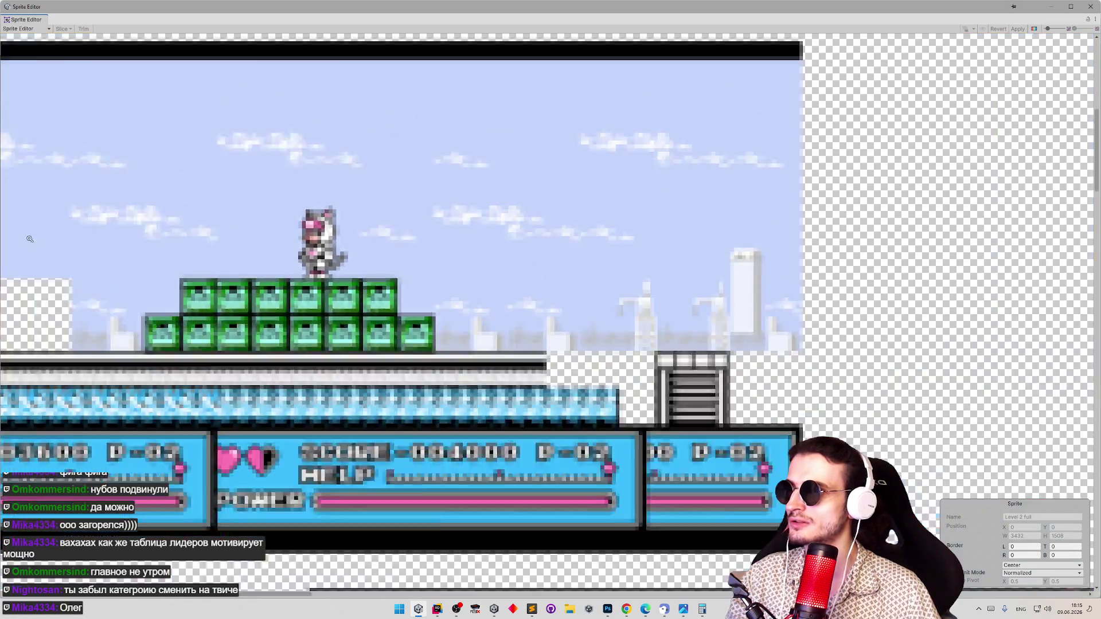
scroll(30, 239, down, 2)
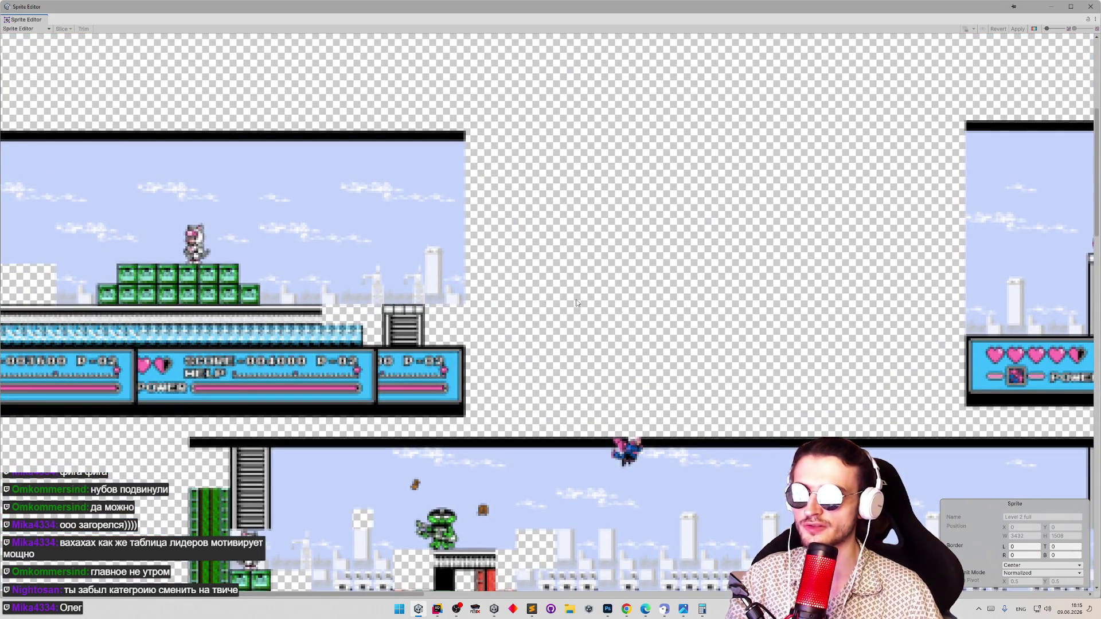
scroll(200, 165, down, 4)
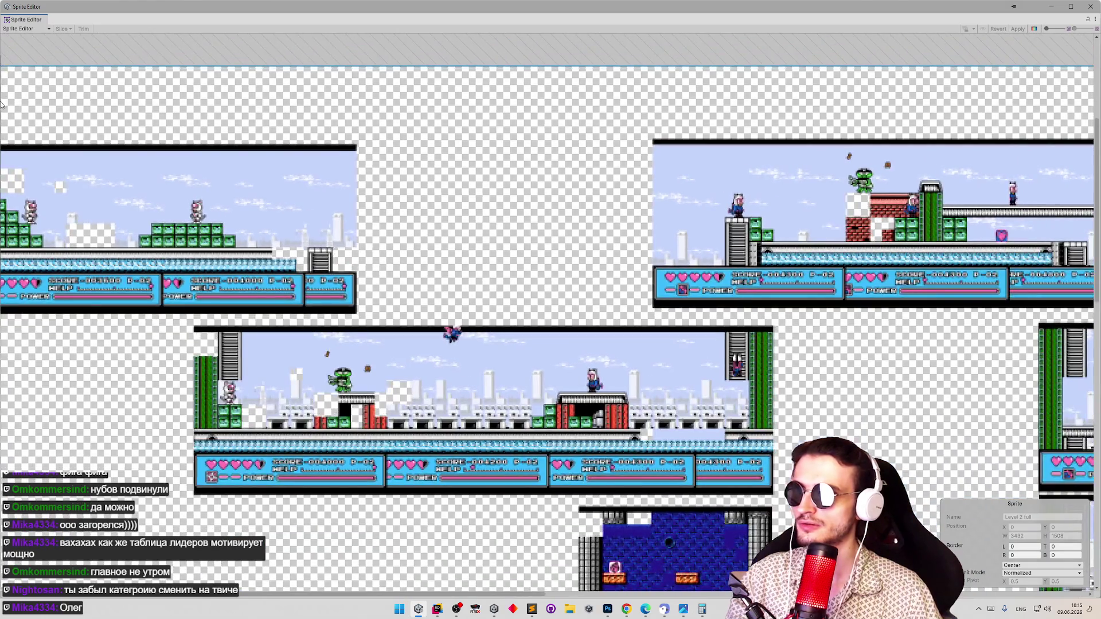
scroll(344, 247, down, 6)
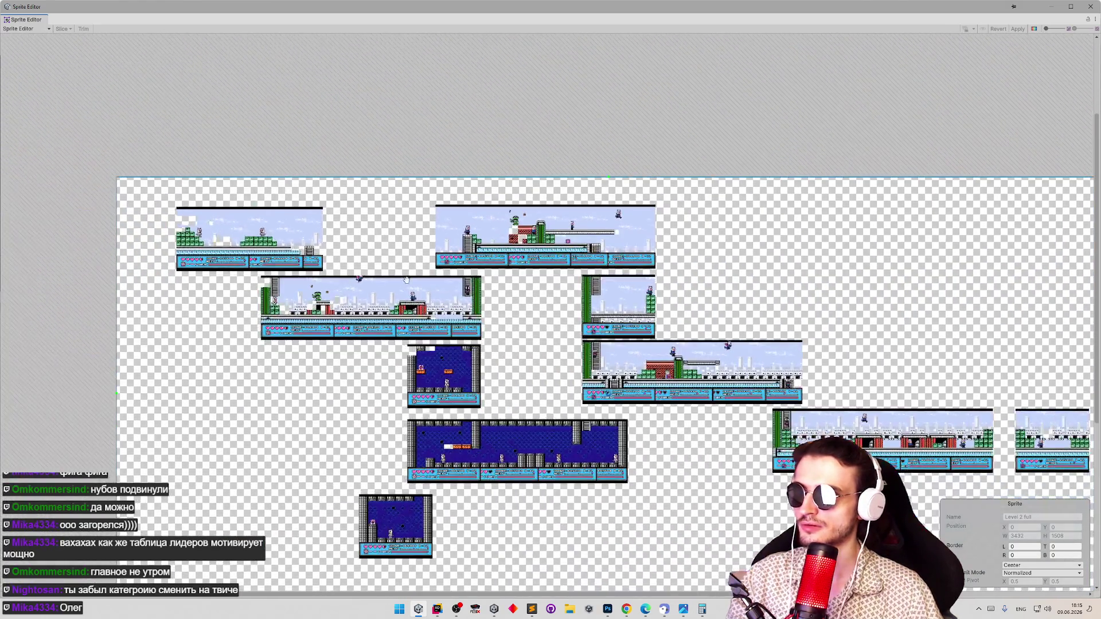
mouse_move(355, 245)
mouse_down()
mouse_move(375, 227)
mouse_move(17, 149)
mouse_move(208, 135)
mouse_move(673, 200)
mouse_move(653, 237)
mouse_up()
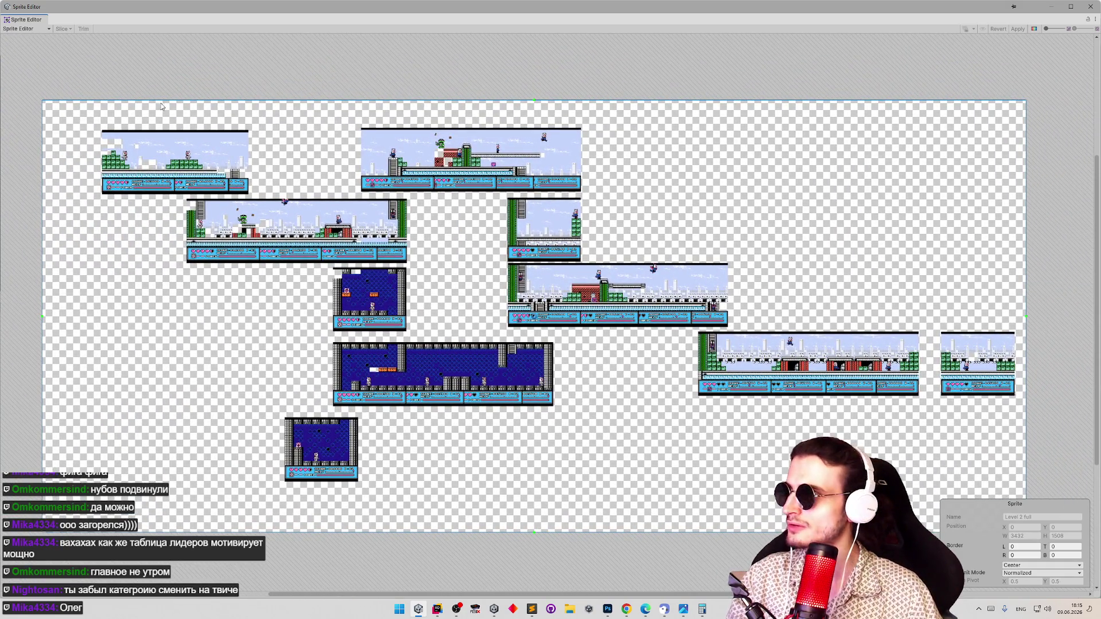
click(40, 106)
click(52, 114)
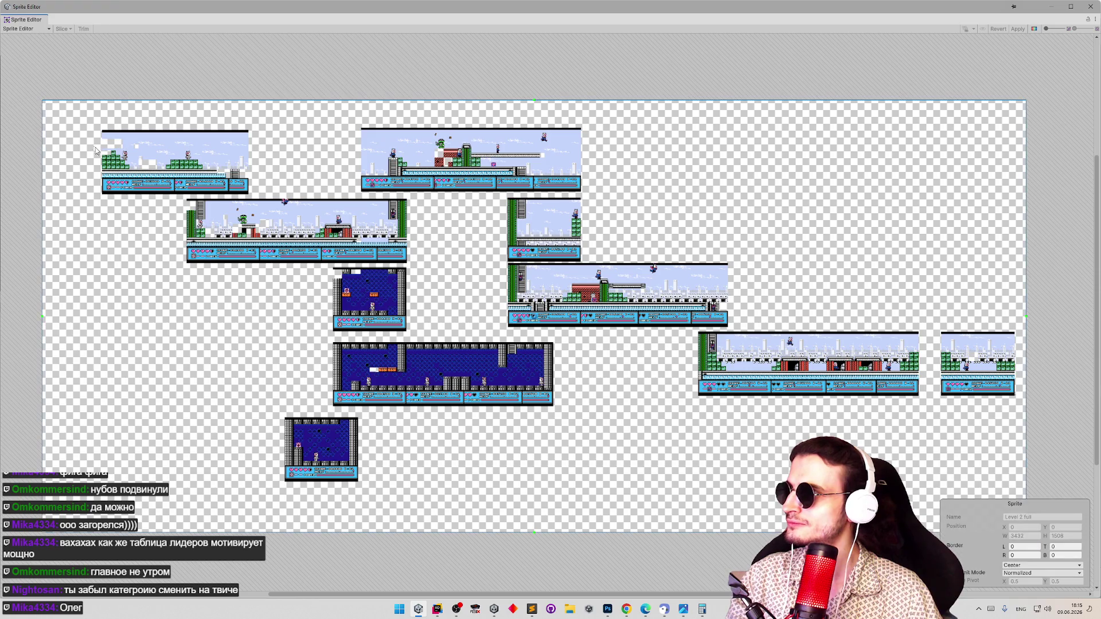
scroll(237, 205, up, 10)
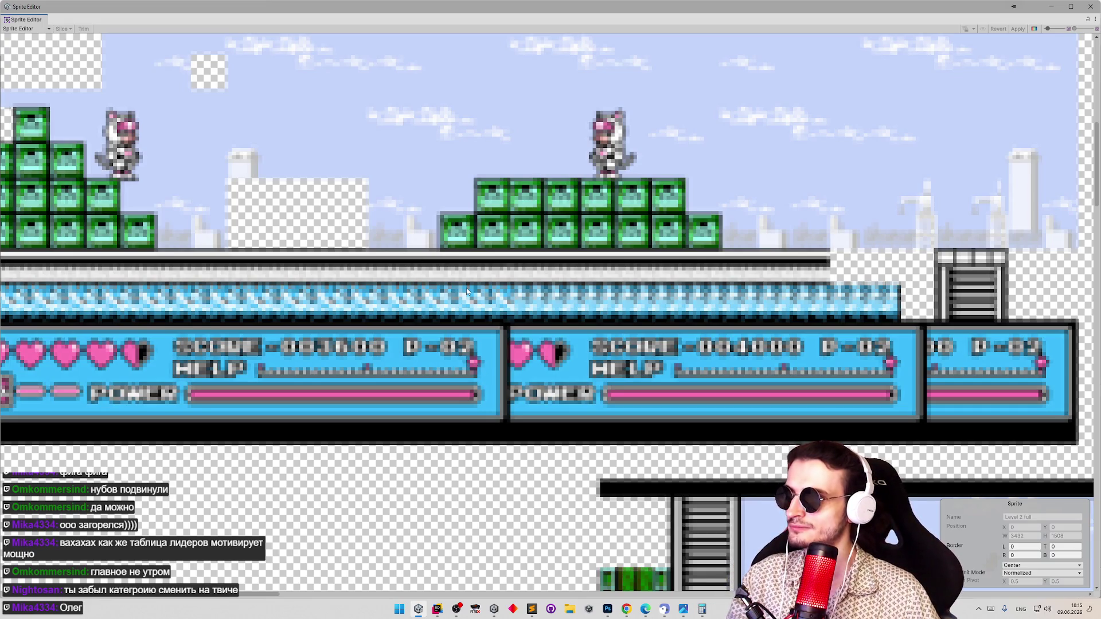
scroll(430, 262, down, 10)
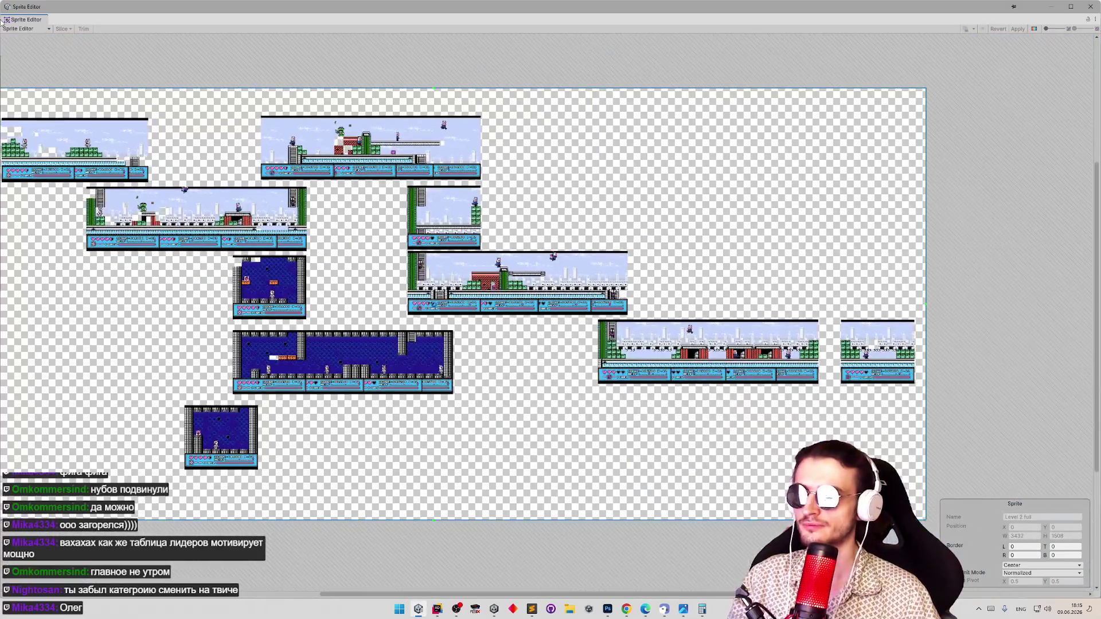
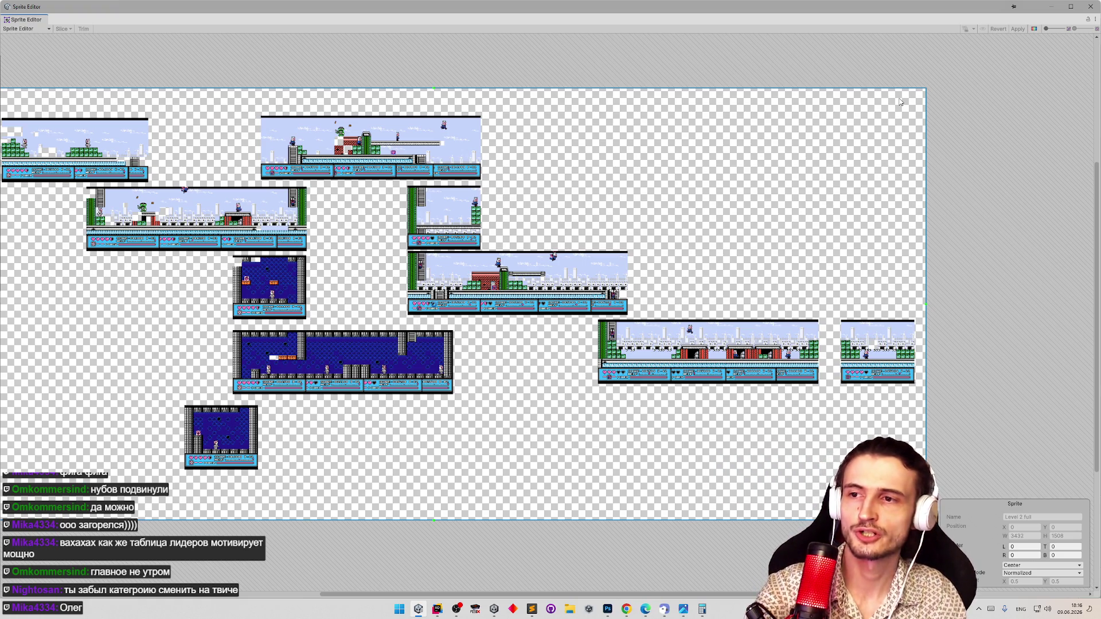
Pan and zoom across the Level 2 full sprite sheet, then close the Sprite Editor
drag(548, 102, 881, 151)
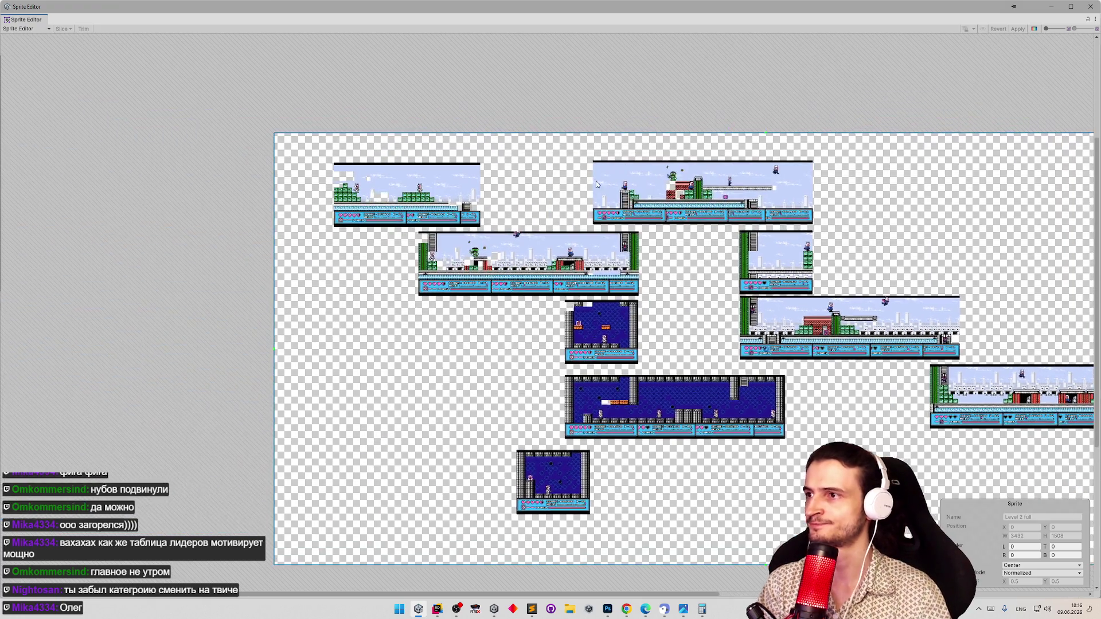
scroll(381, 185, up, 10)
scroll(334, 183, up, 5)
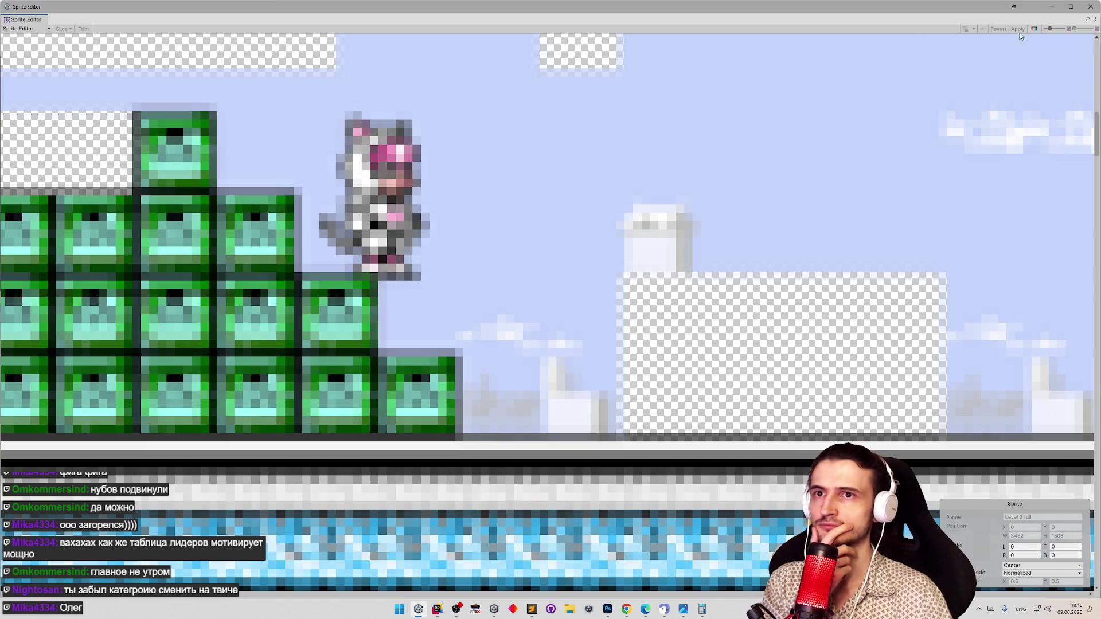
click(1090, 6)
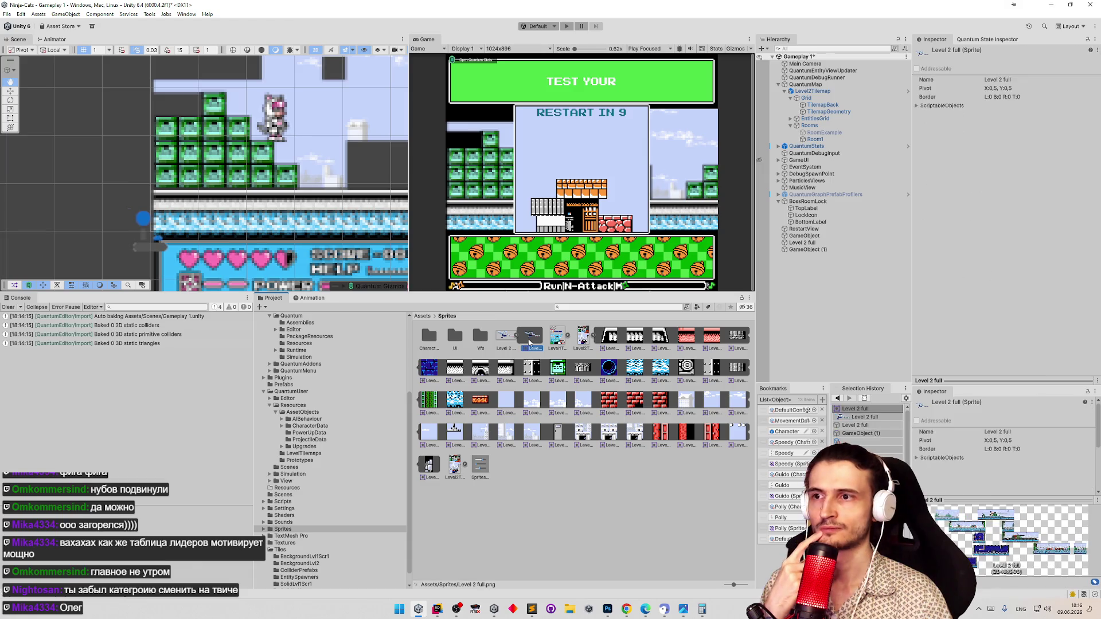
Set the Level 2 full texture's Mesh Type to Full Rect and preview it in the Sprite Editor
click(501, 343)
click(1008, 114)
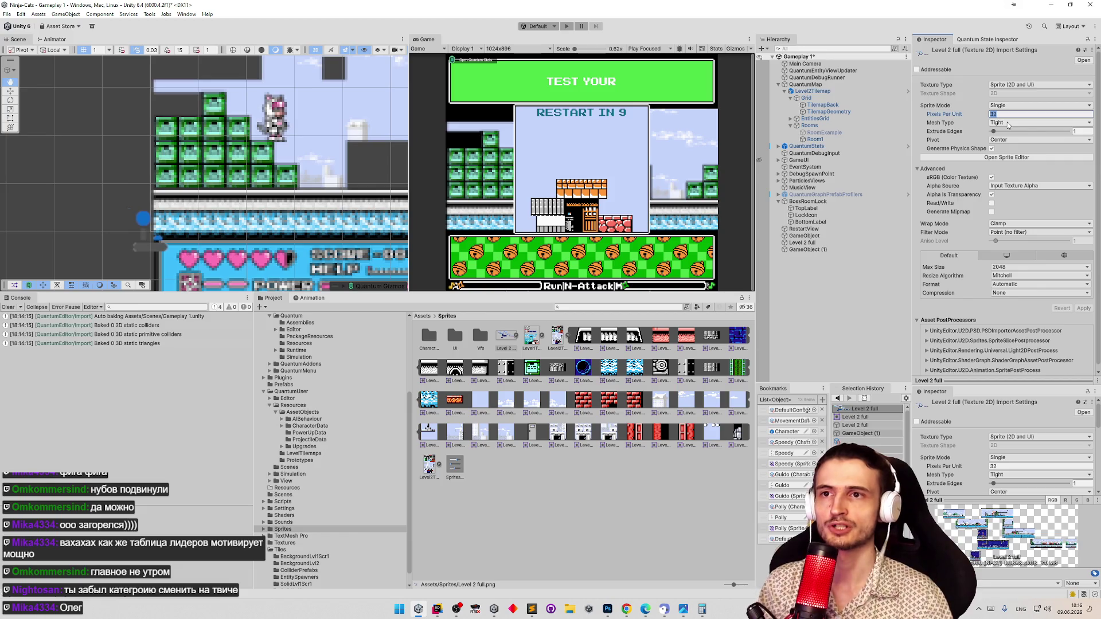
click(1009, 123)
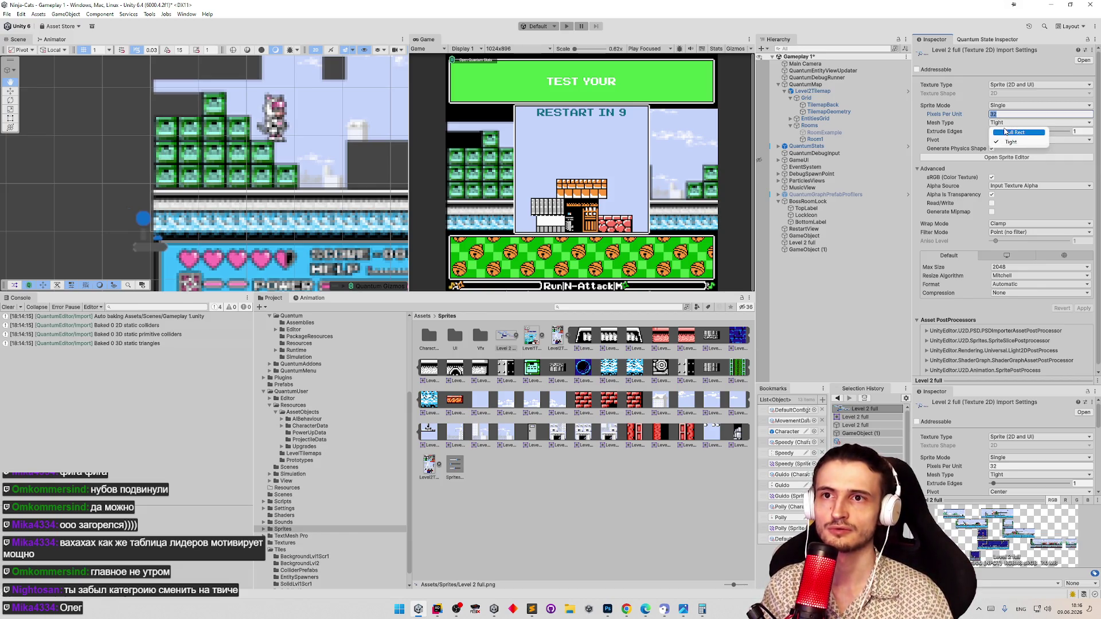
click(1008, 132)
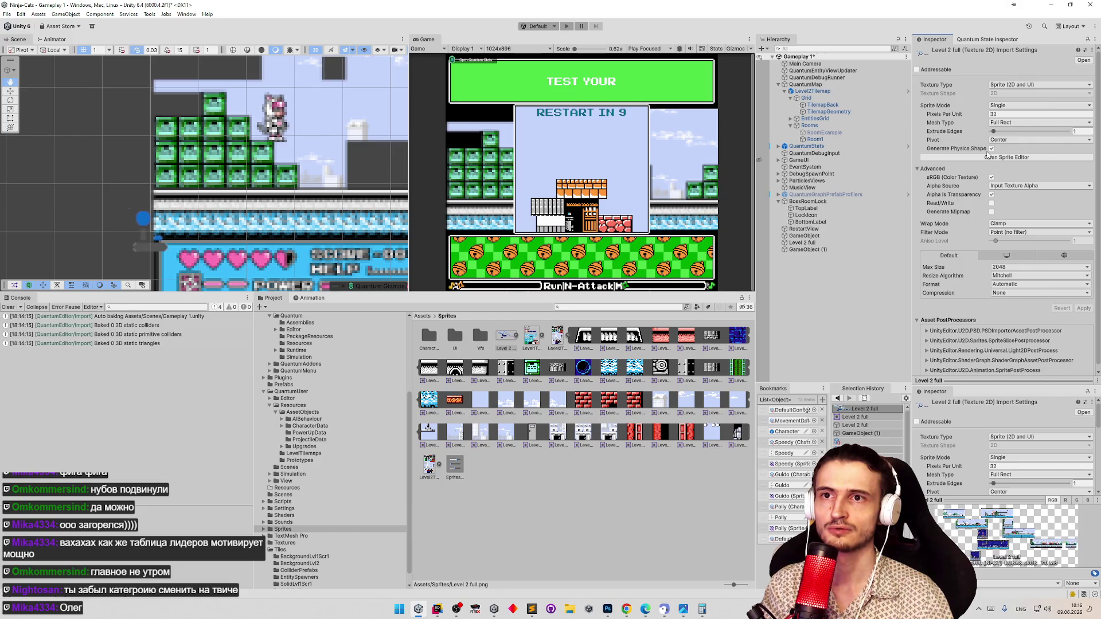
click(999, 157)
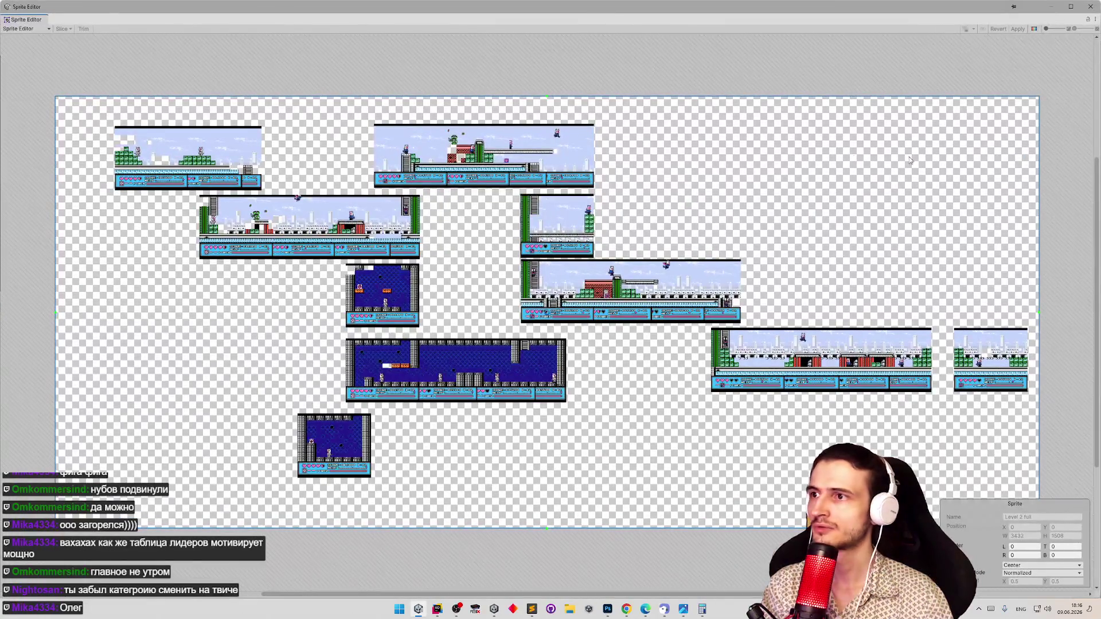
scroll(395, 128, up, 10)
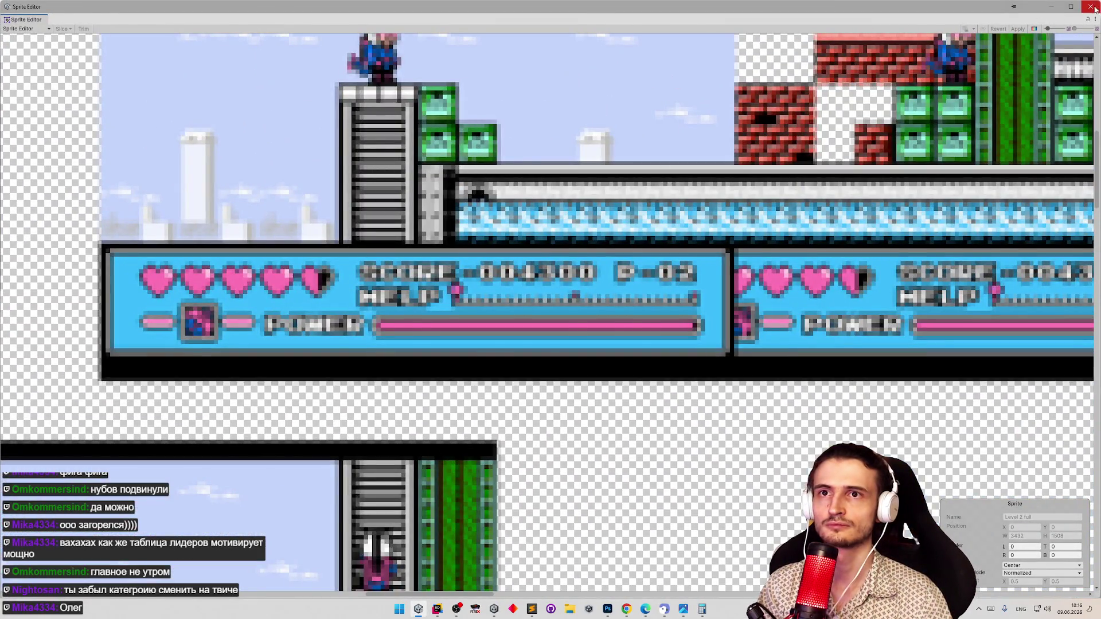
click(1090, 6)
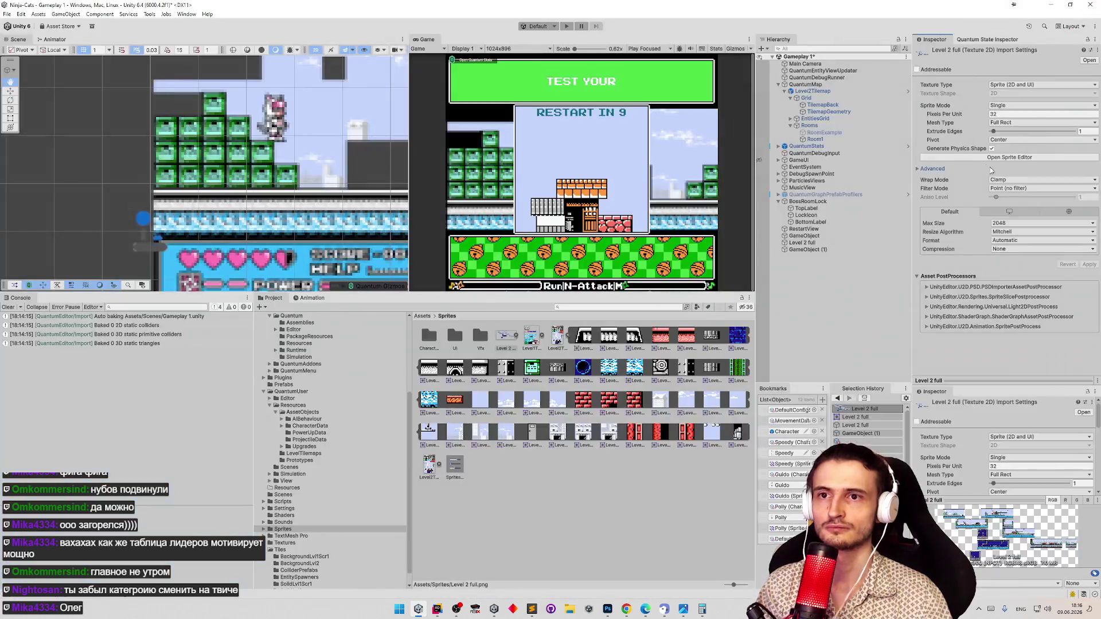
Set the texture's Wrap Mode to Repeat after briefly trying Mirror
click(1008, 180)
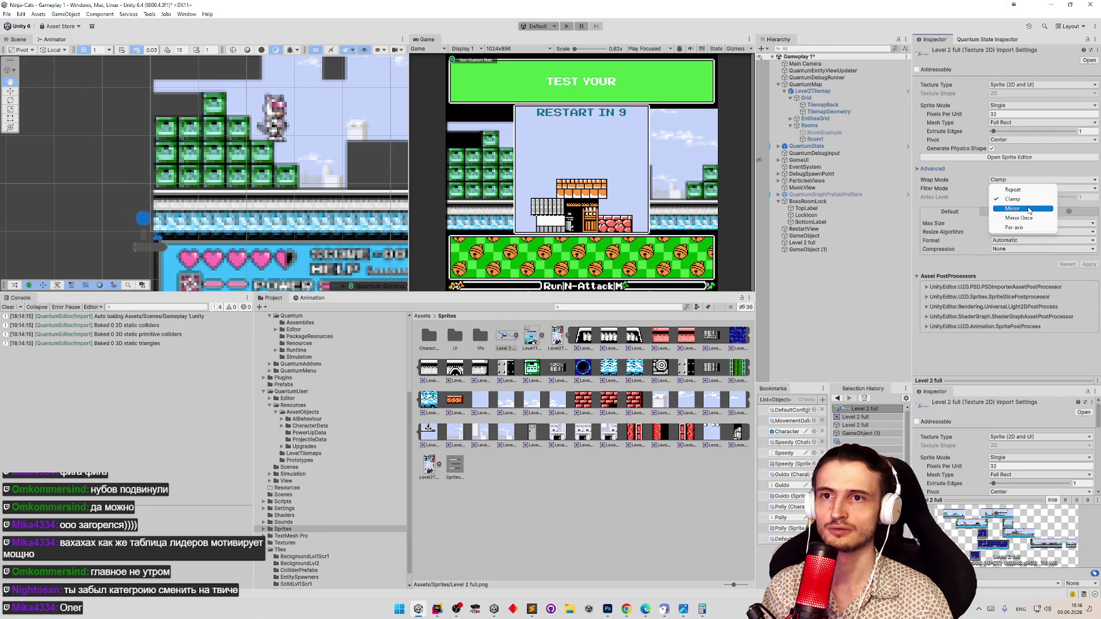
click(1029, 209)
click(1015, 179)
click(1009, 186)
Test Generate Mipmap on the texture, then turn it back off to keep sharp pixels
click(918, 169)
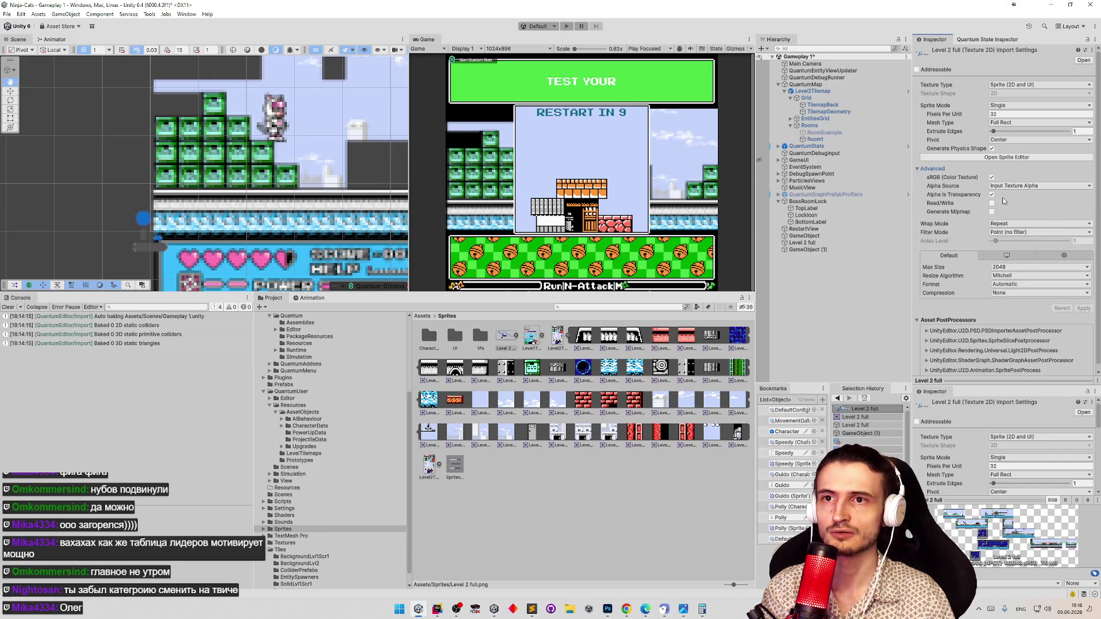
click(992, 211)
click(1078, 377)
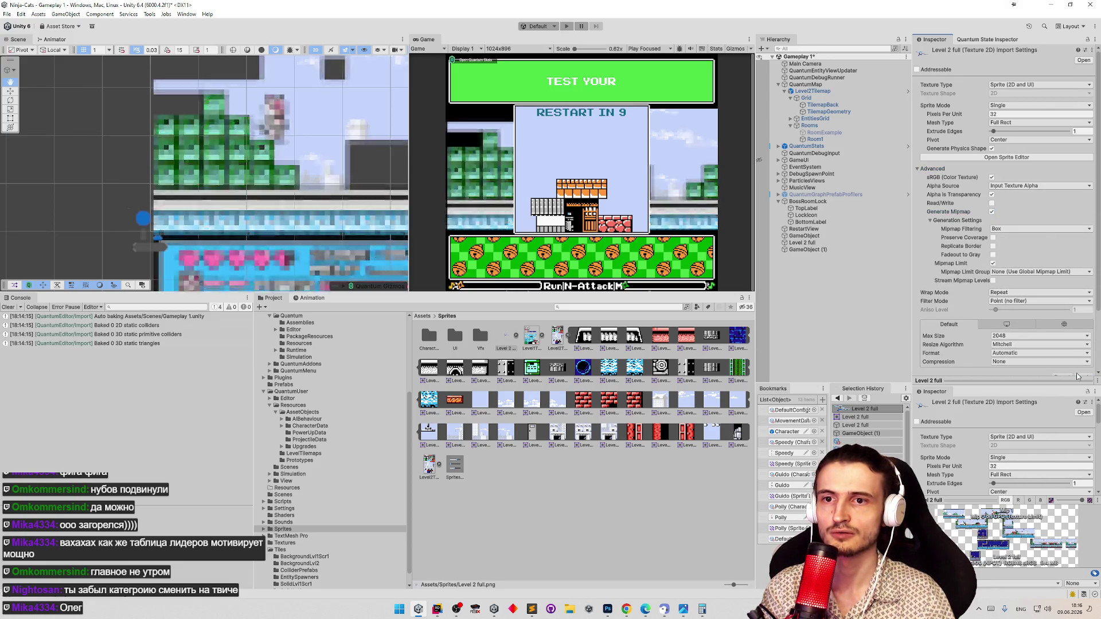
click(992, 212)
click(1083, 309)
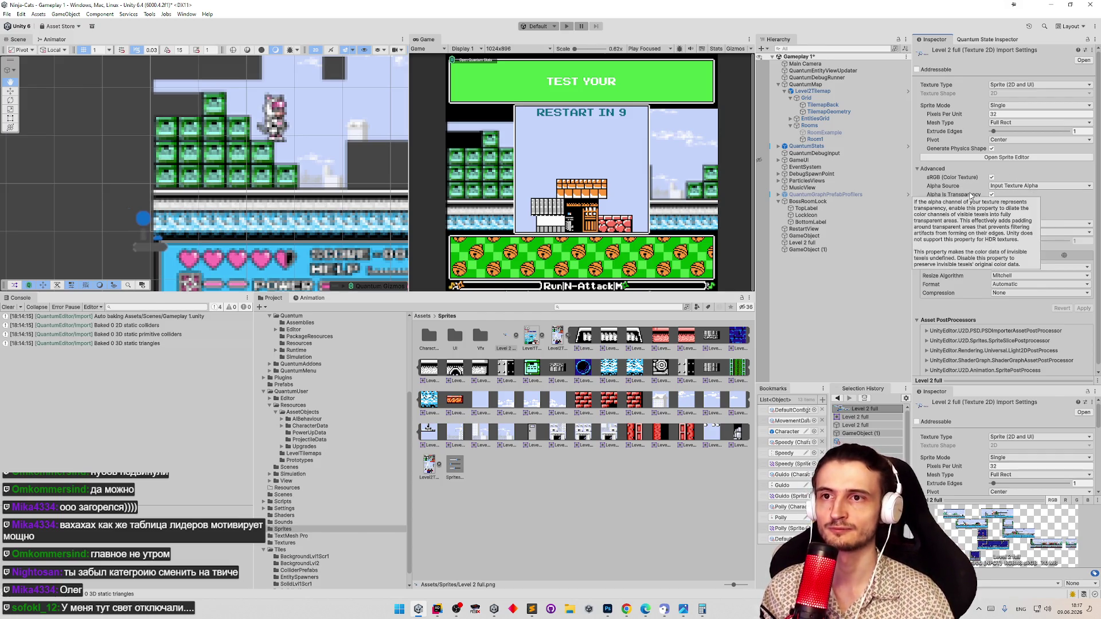
Test sRGB off and Alpha Source None, then restore sRGB on and Input Texture Alpha
click(992, 178)
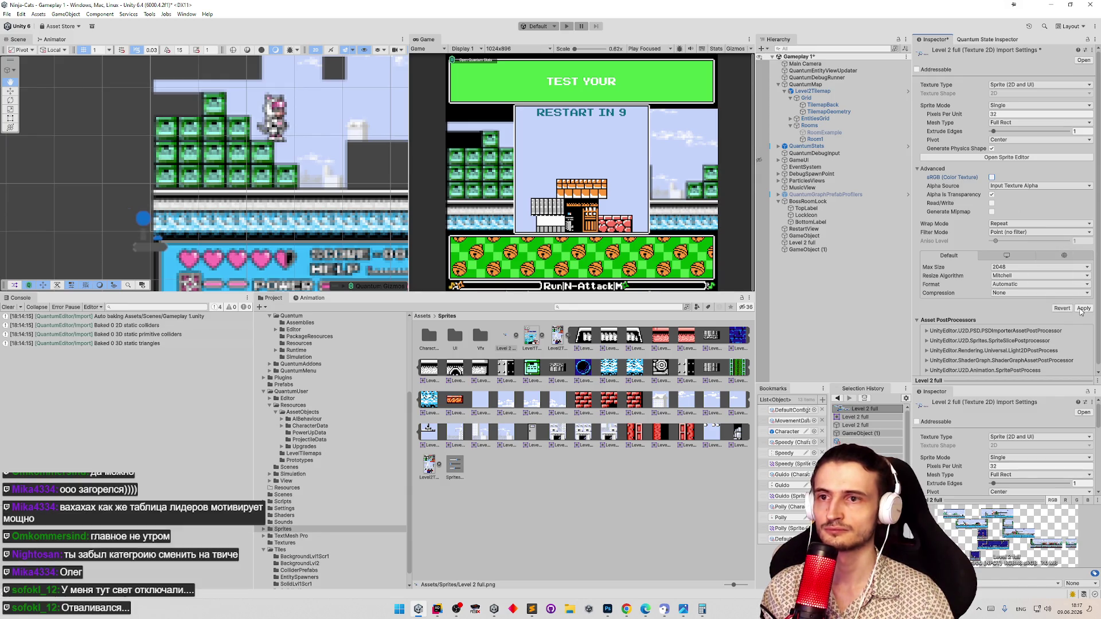
click(1082, 309)
click(991, 177)
click(1023, 185)
click(1023, 196)
click(1081, 309)
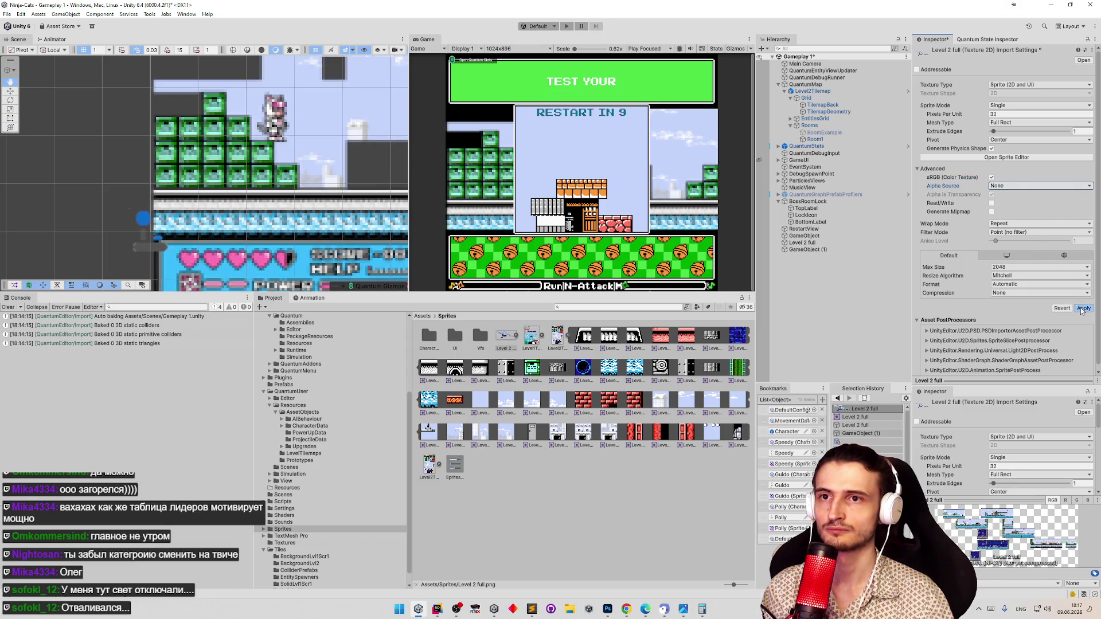
click(1024, 185)
click(1020, 205)
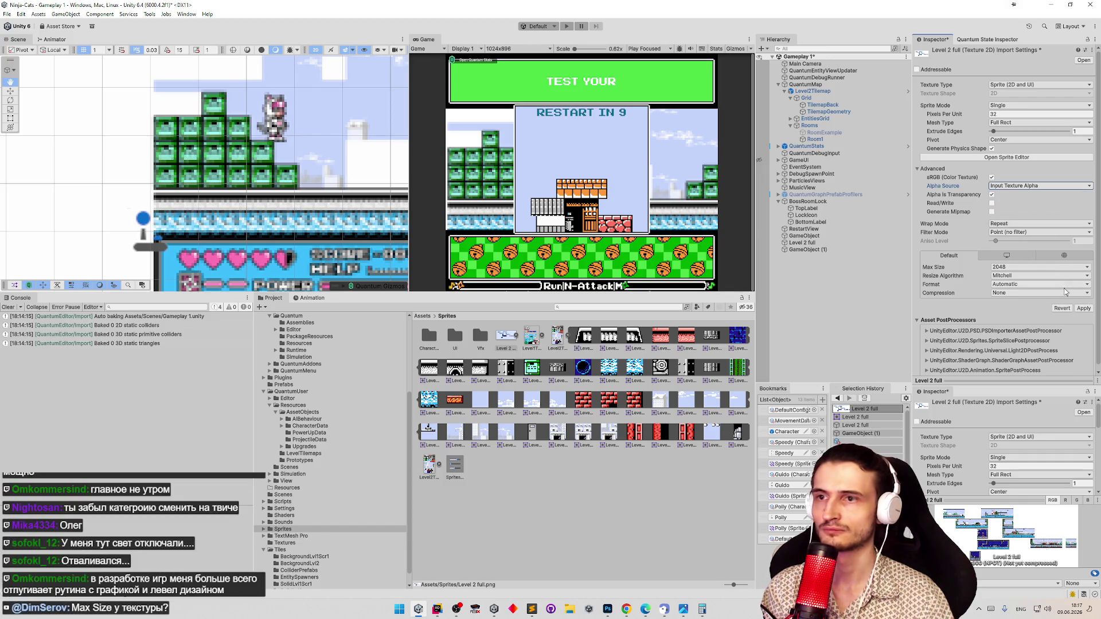
click(1082, 309)
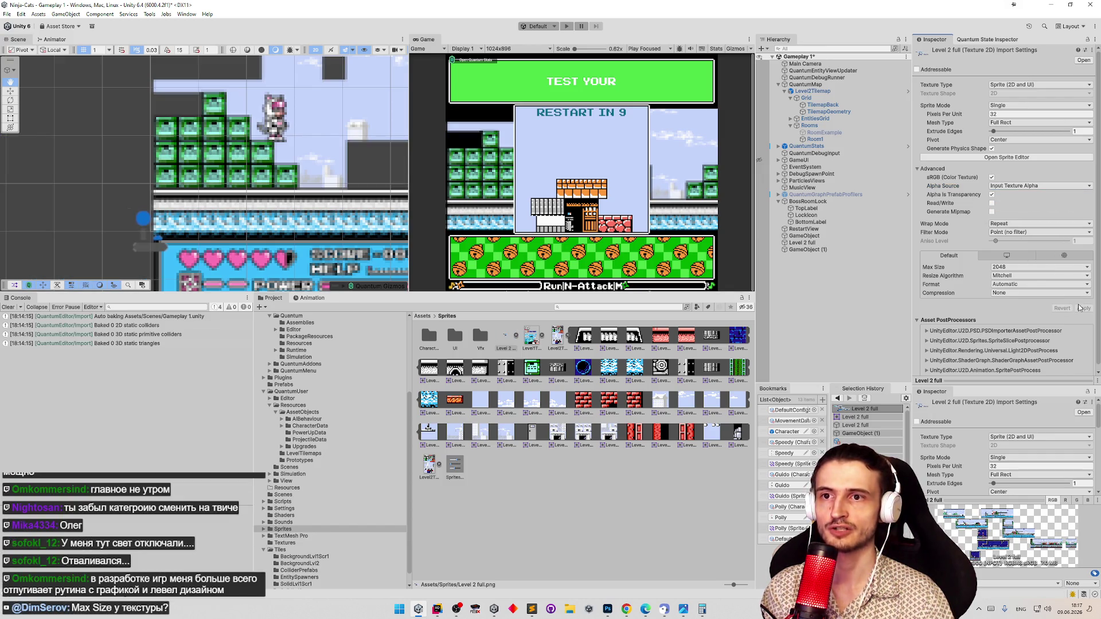
Set the texture's Max Size to 4096 after trying 16384 and 8192
click(1061, 267)
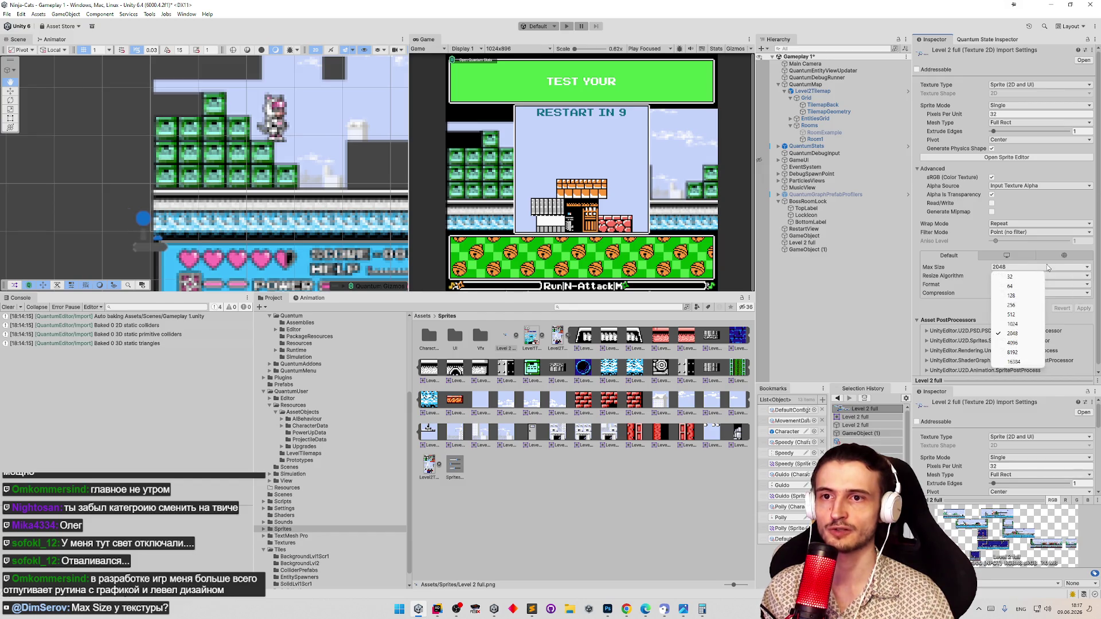
click(1032, 361)
click(1083, 308)
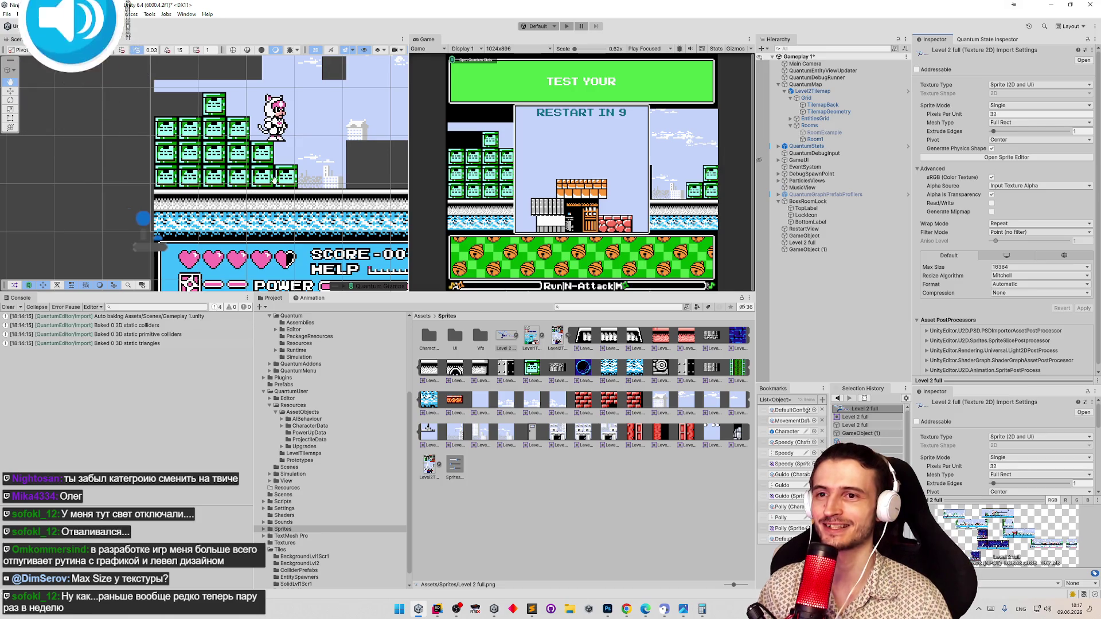
click(999, 267)
click(1012, 355)
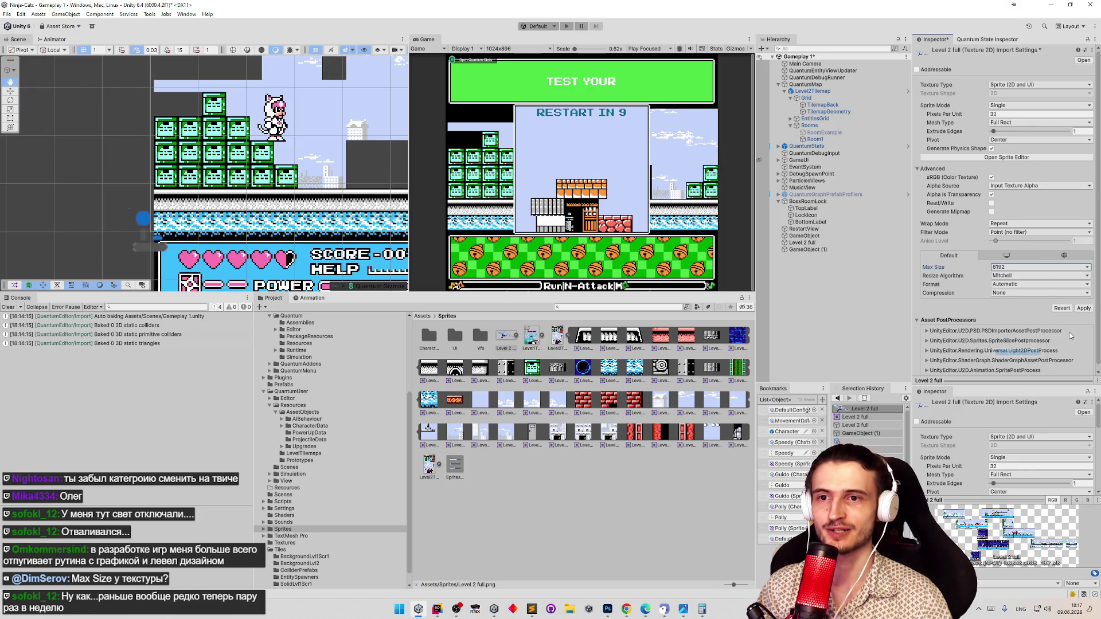
click(1082, 308)
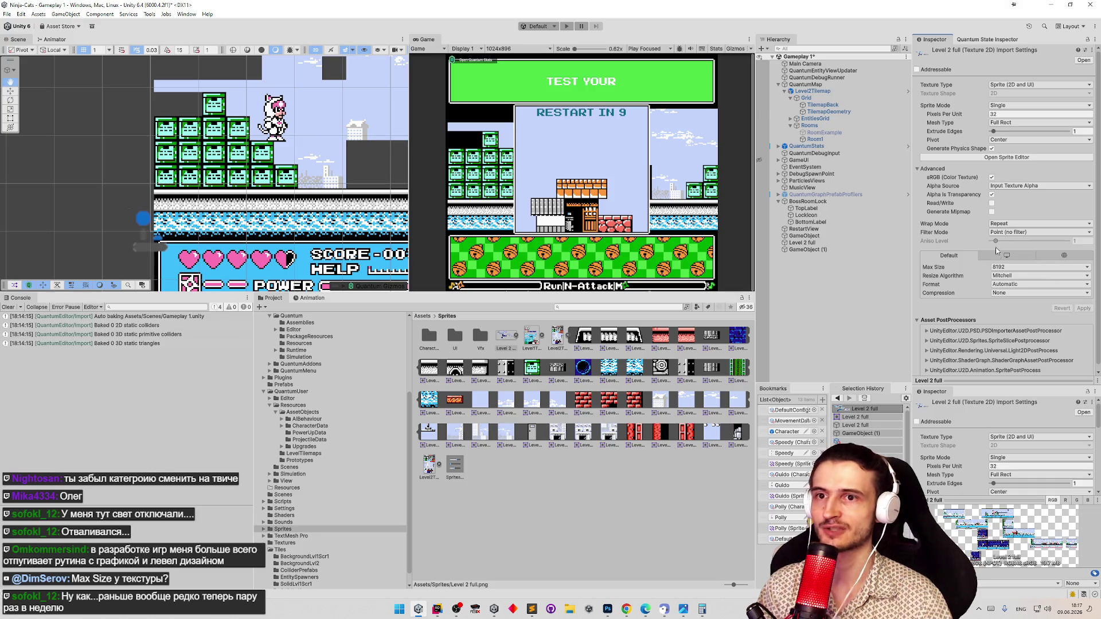
click(1010, 267)
click(1019, 343)
click(1083, 309)
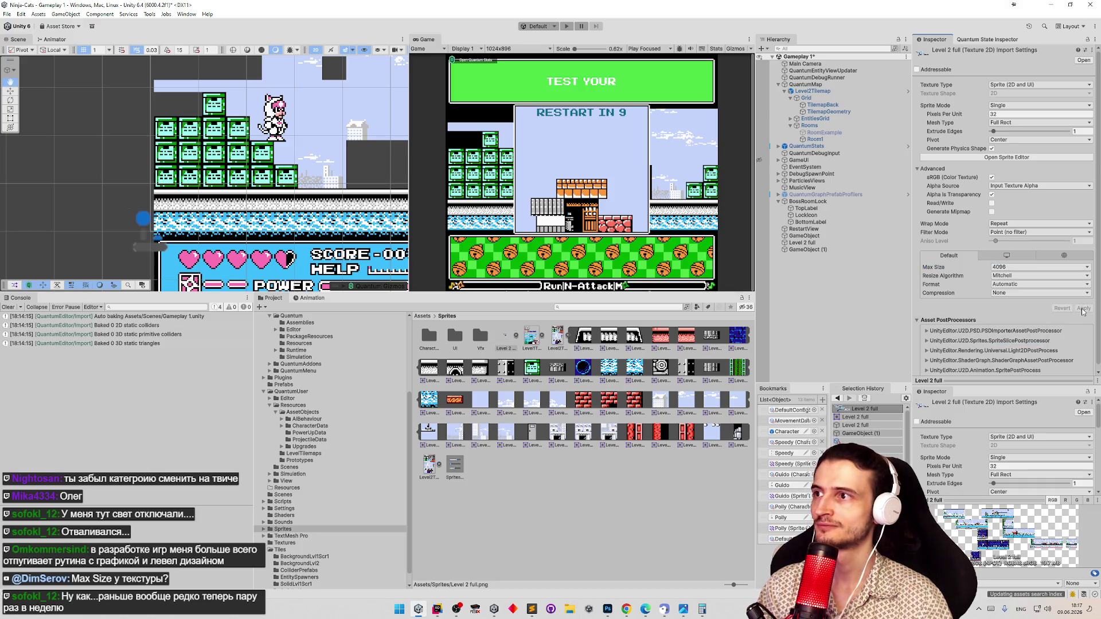
click(1027, 267)
click(1074, 334)
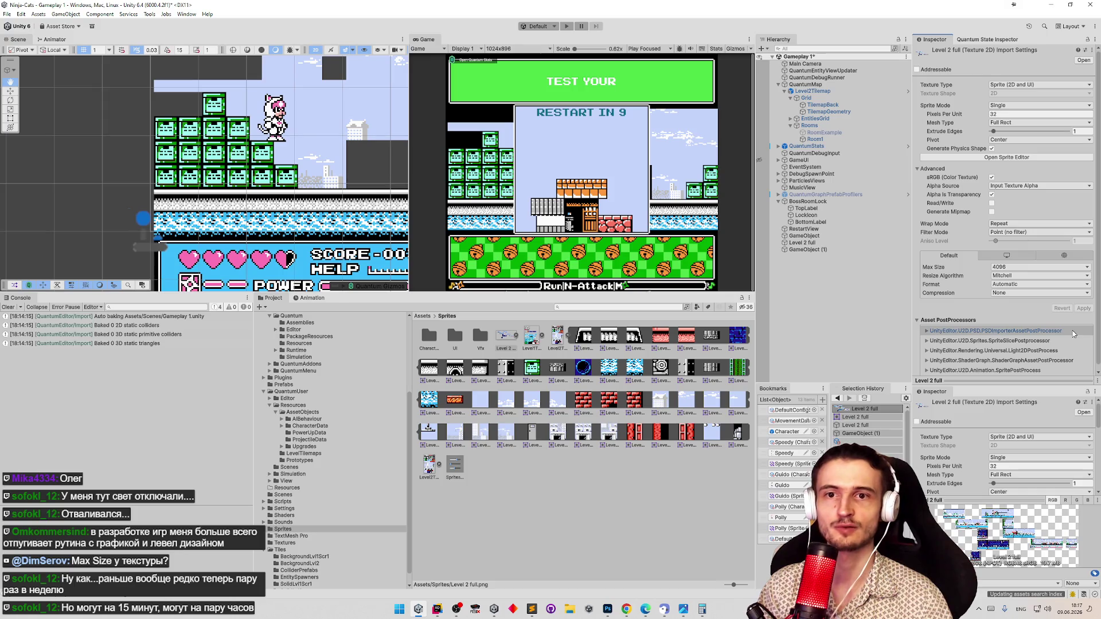
click(1071, 333)
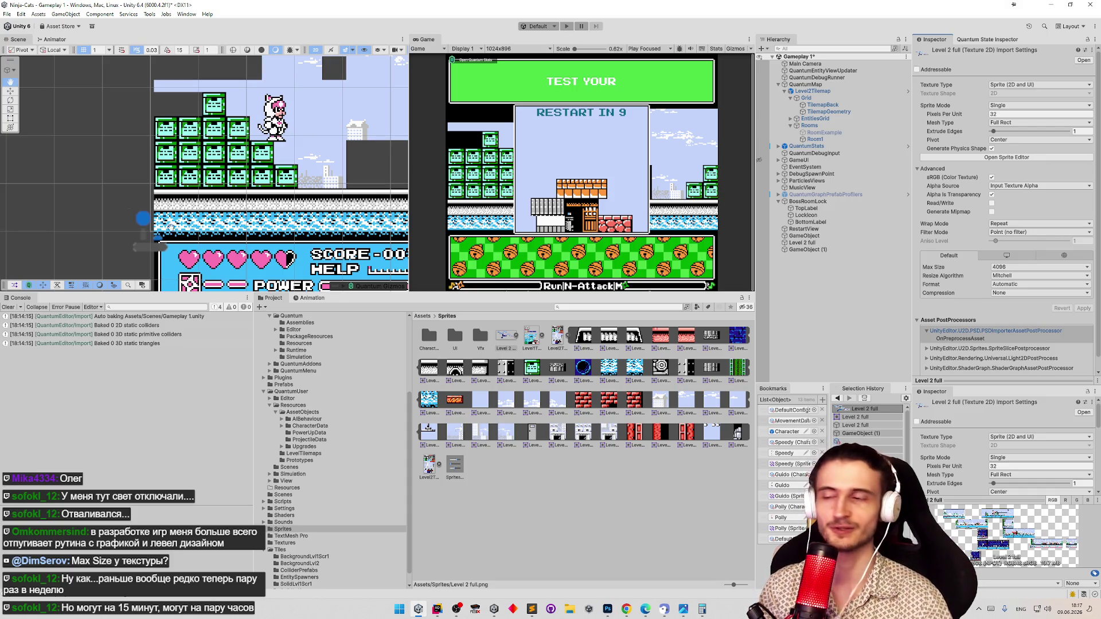
Enlarge the Scene and Game views, recentre the level, then bring up tasks.todo
drag(361, 293, 361, 374)
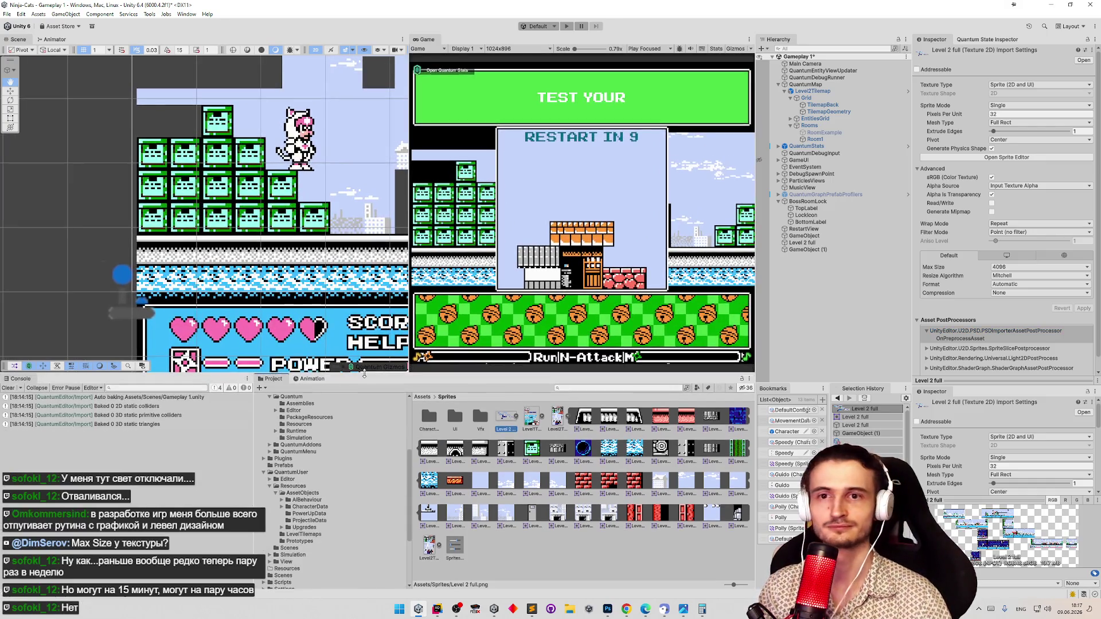
scroll(282, 254, down, 1)
scroll(282, 254, down, 3)
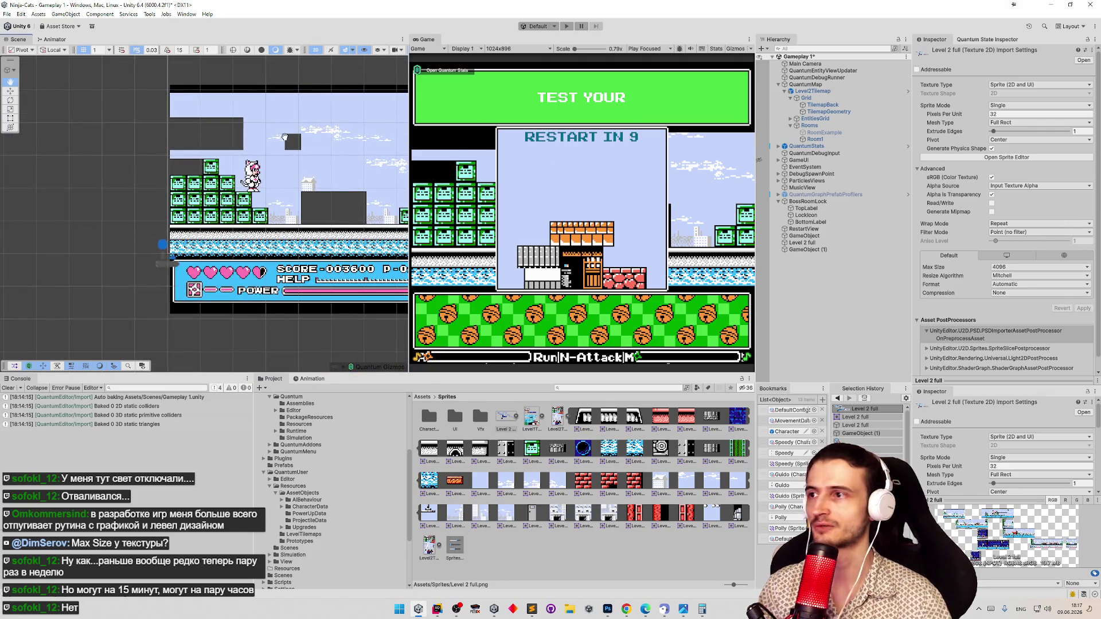
scroll(284, 137, up, 2)
mouse_move(189, 113)
mouse_down()
mouse_move(193, 54)
mouse_move(176, 165)
mouse_move(110, 159)
mouse_up()
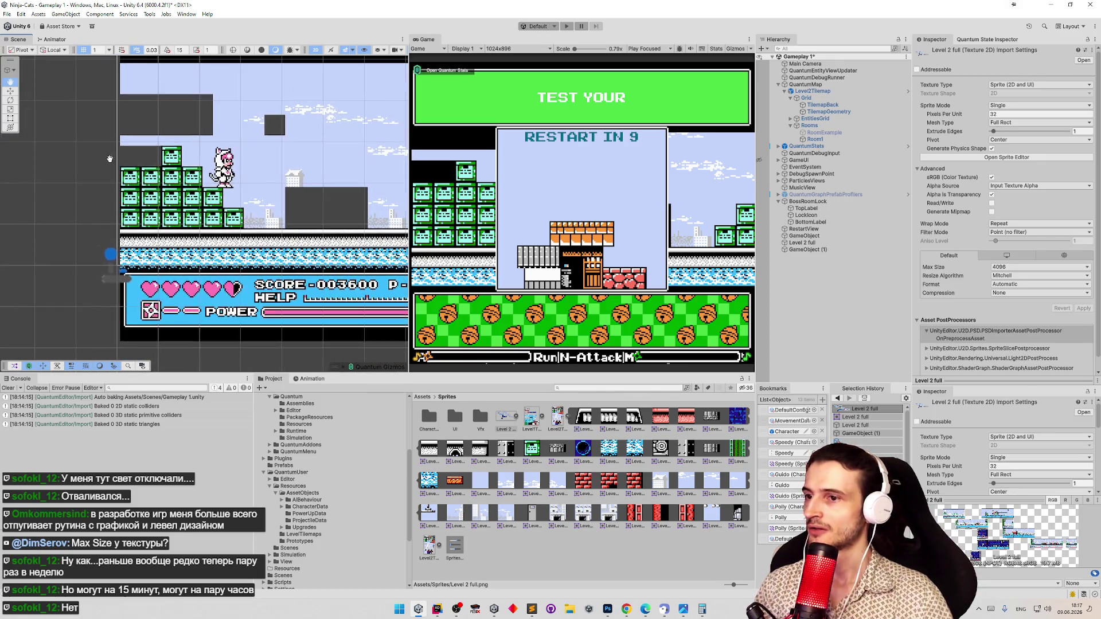
click(532, 609)
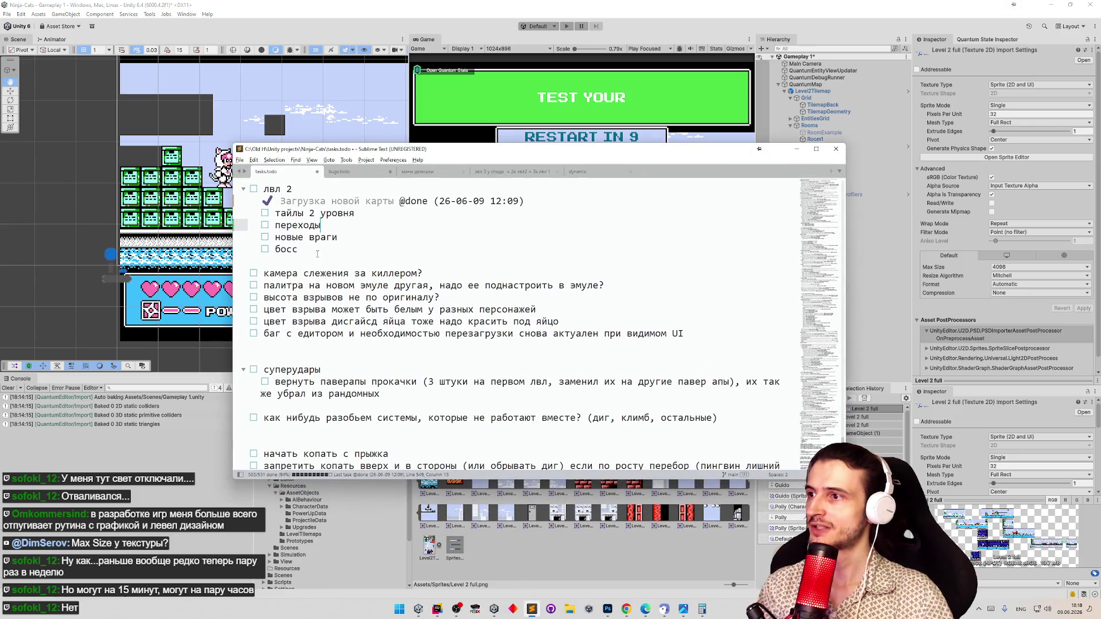
Add the level 2 task 'анимировать воду' below 'тайлы 2 уровня' and minimise Sublime Text
click(356, 214)
key(Return)
text(ybv)
key(super+space)
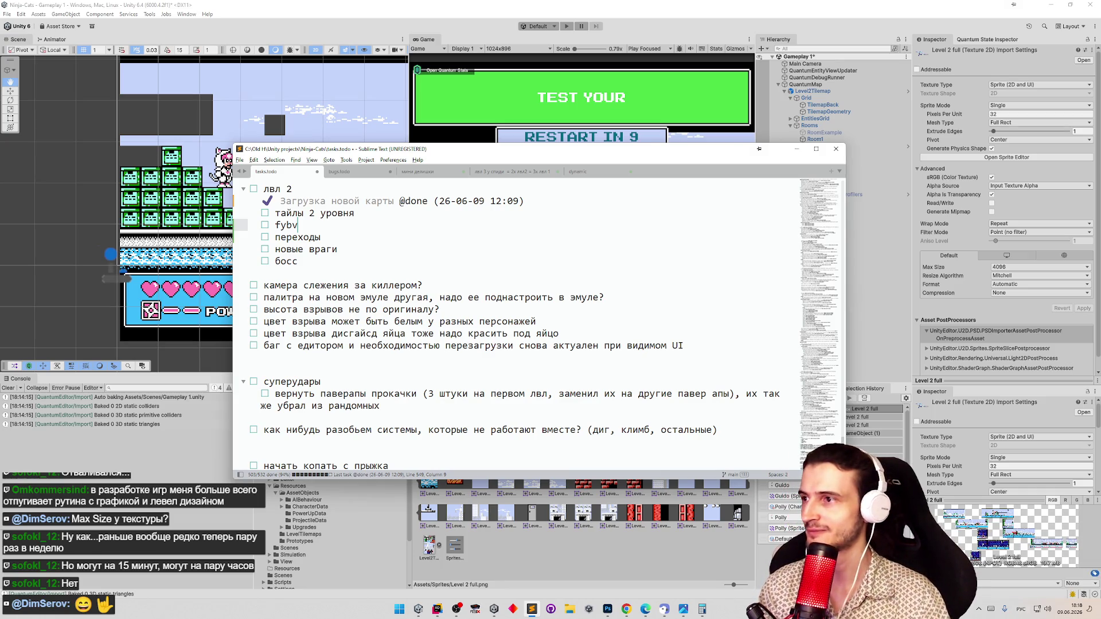
key(BackSpace)
key(BackSpace)
key(BackSpace)
text(анимировать воду)
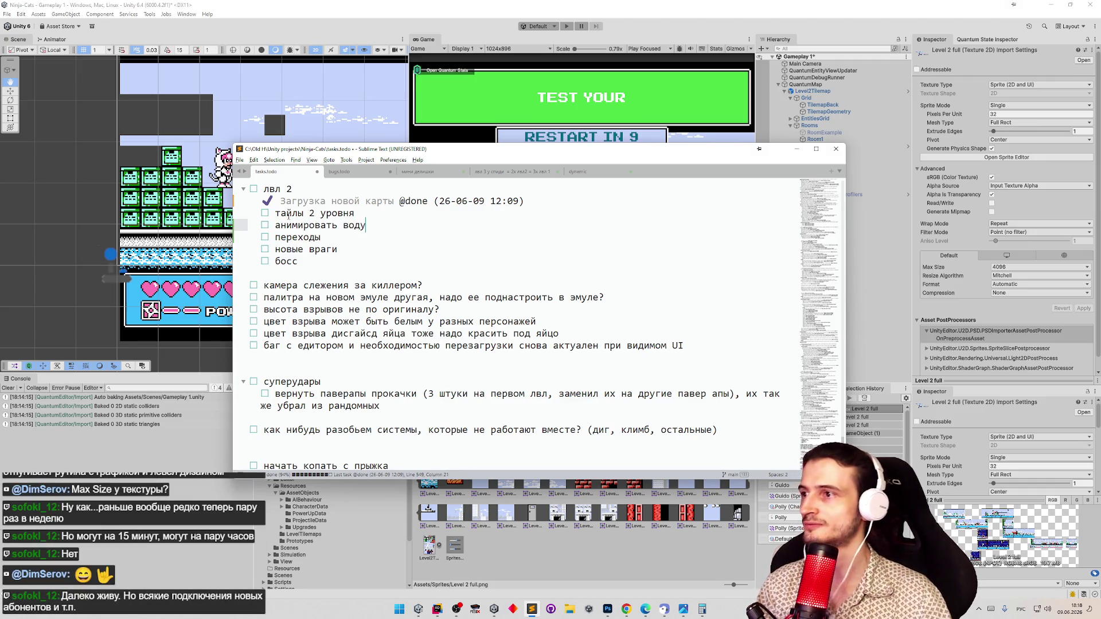
click(796, 149)
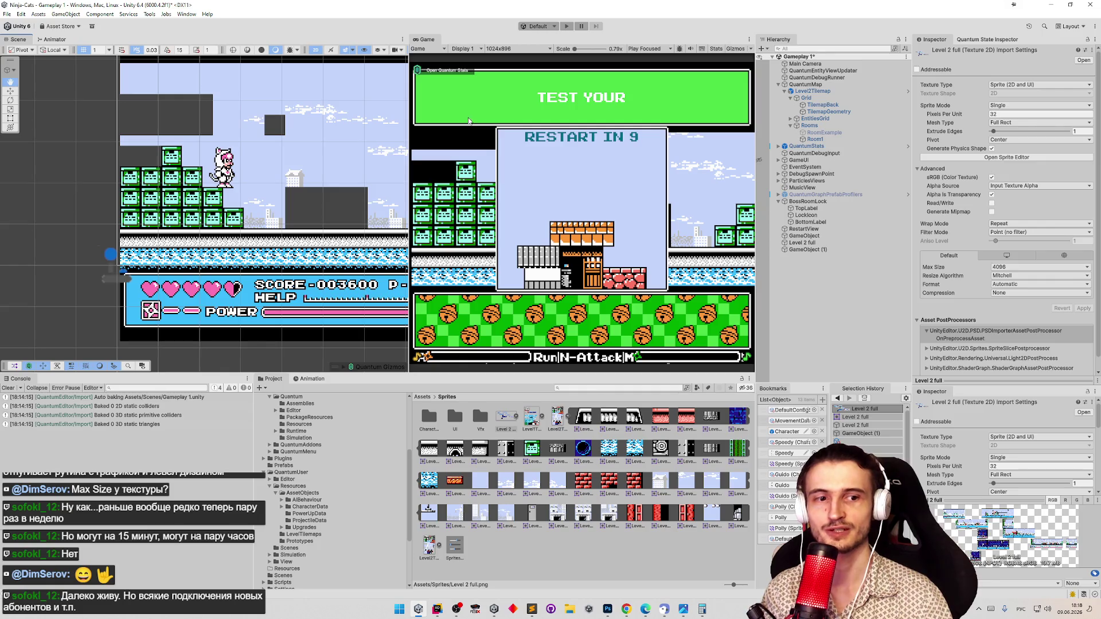
Select the Level 2 full sprite and set its X position to 47.15
scroll(287, 170, up, 3)
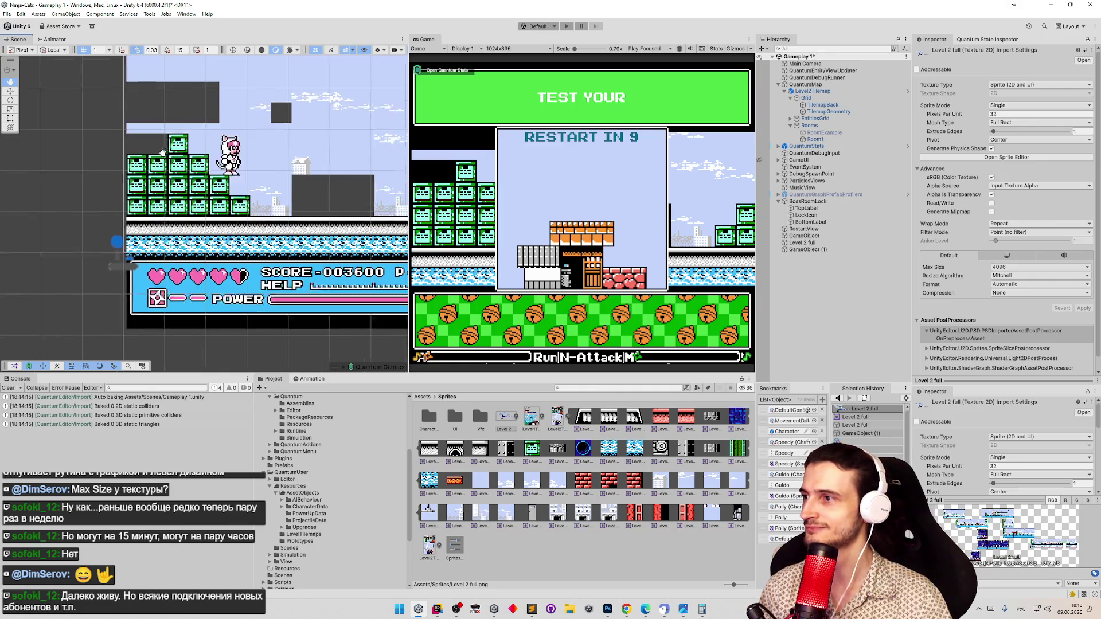
scroll(287, 170, up, 2)
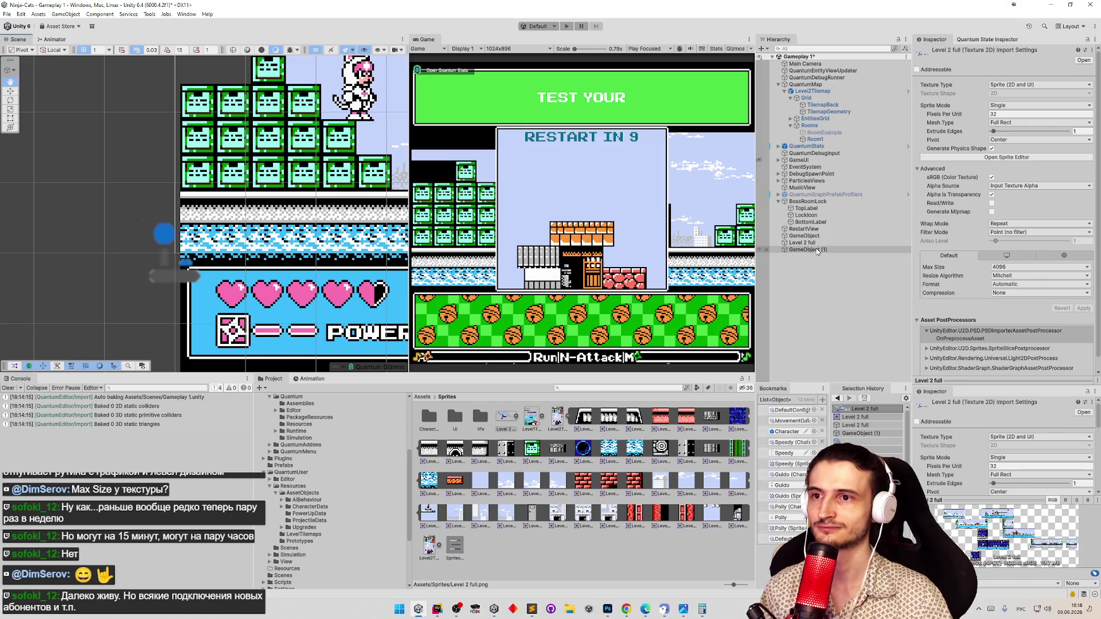
click(808, 242)
drag(1026, 86, 1029, 84)
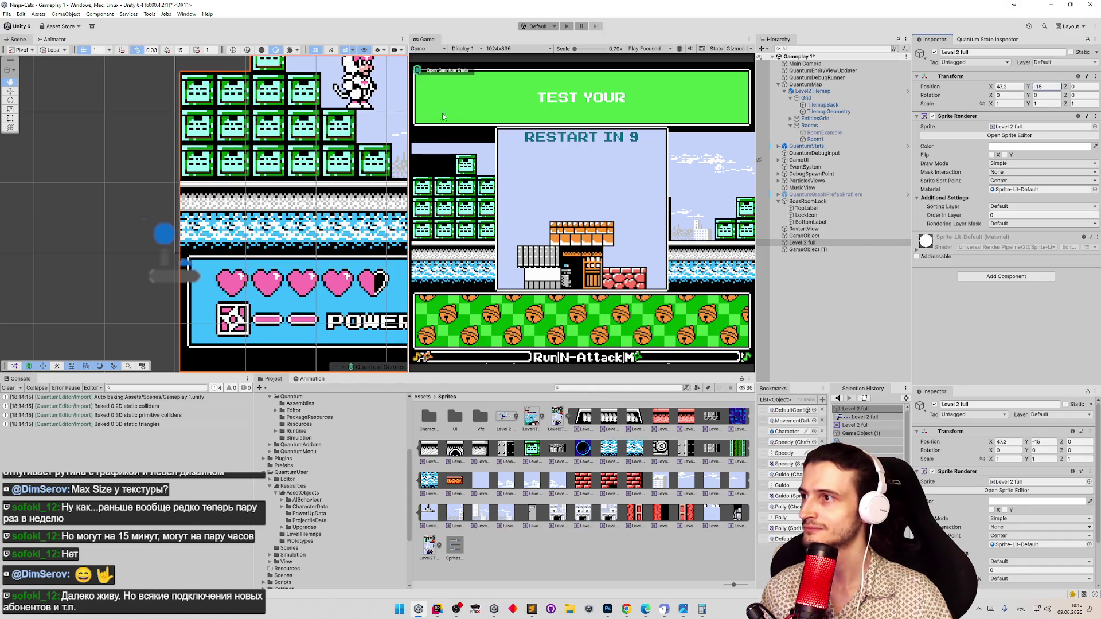
mouse_move(324, 113)
mouse_down()
mouse_move(393, 96)
mouse_move(378, 268)
mouse_move(380, 55)
mouse_move(381, 104)
mouse_up()
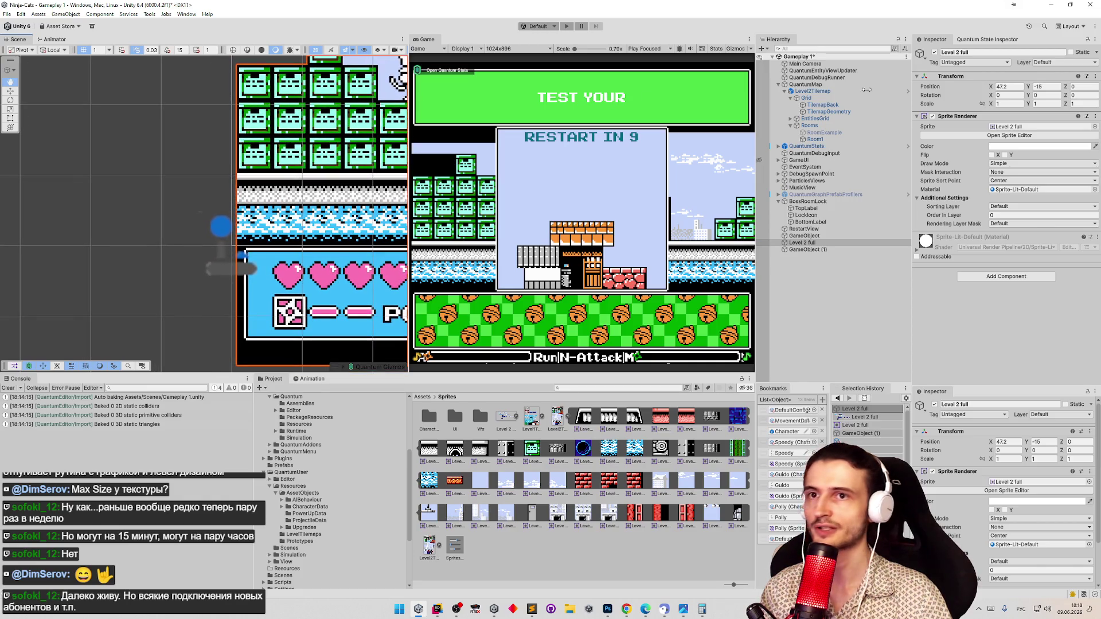
click(1004, 87)
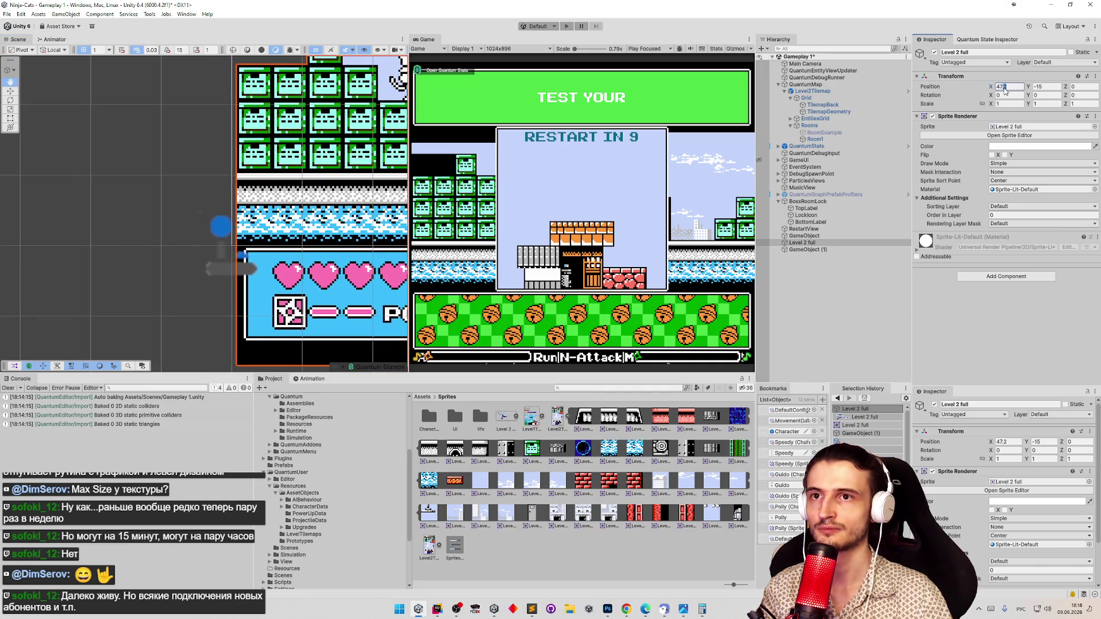
text(47.1)
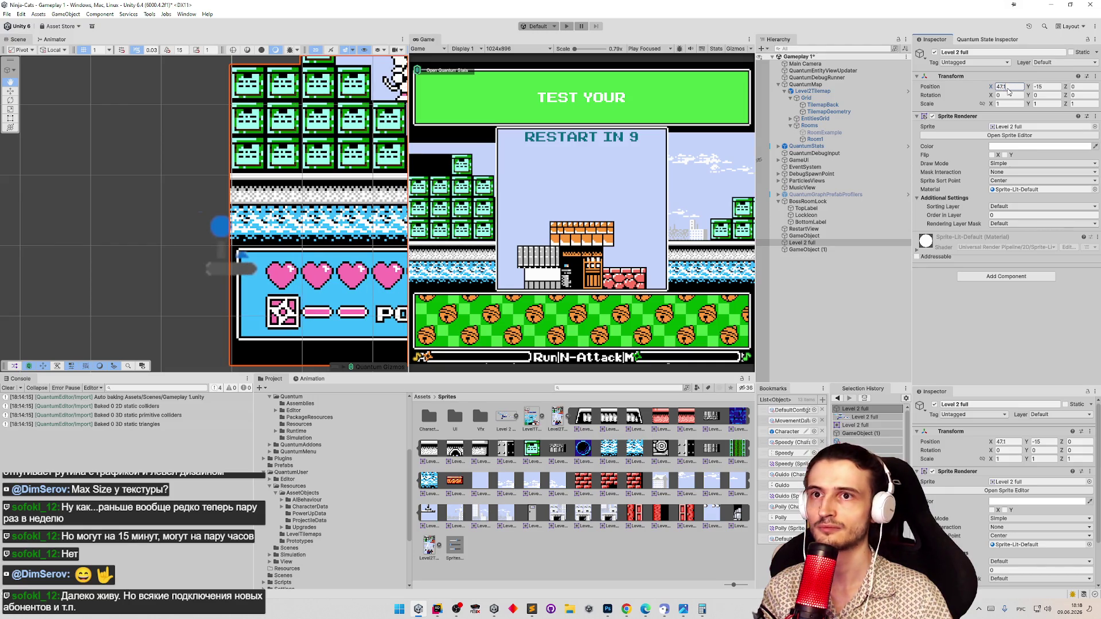
text(5)
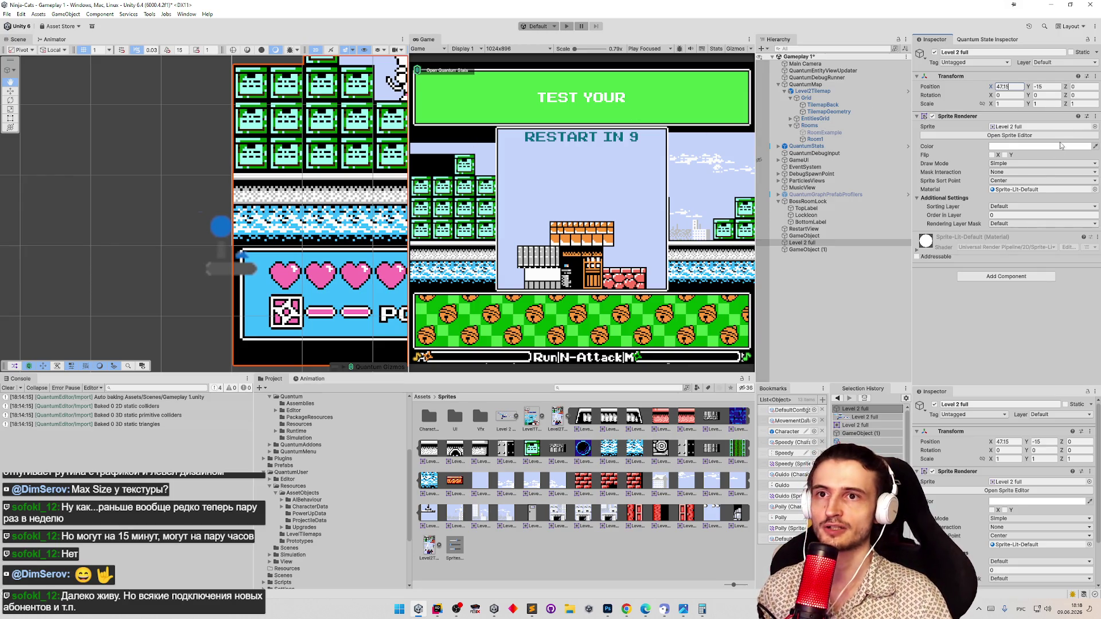
Lower the Sprite Renderer colour alpha to dim the sprite, then check the rooms and switch to Photoshop
click(1043, 145)
drag(1034, 316, 1039, 316)
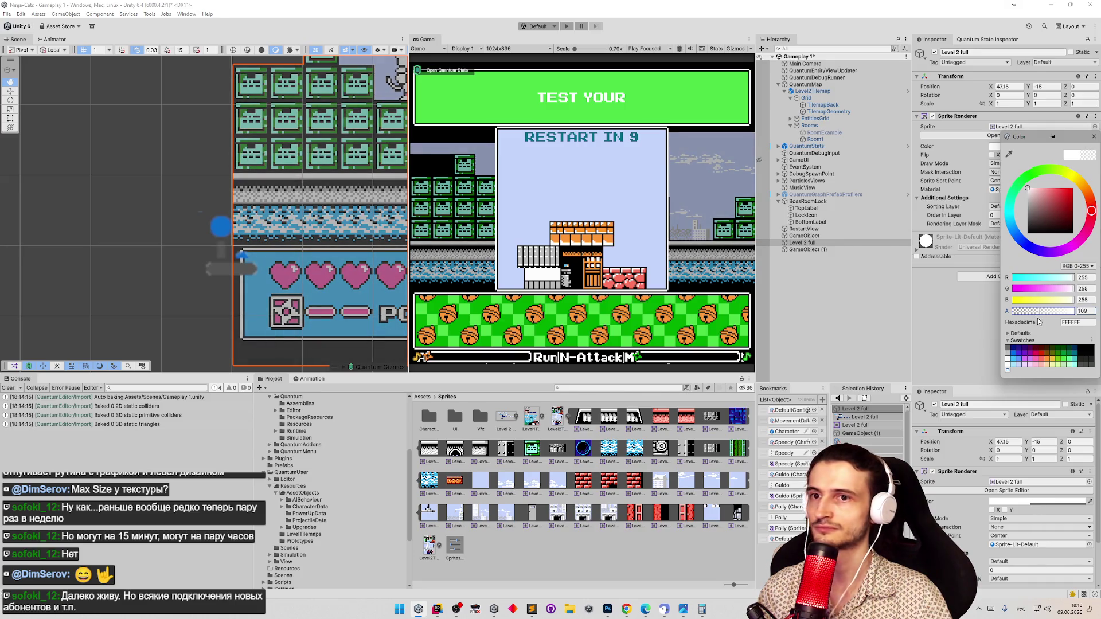
click(168, 161)
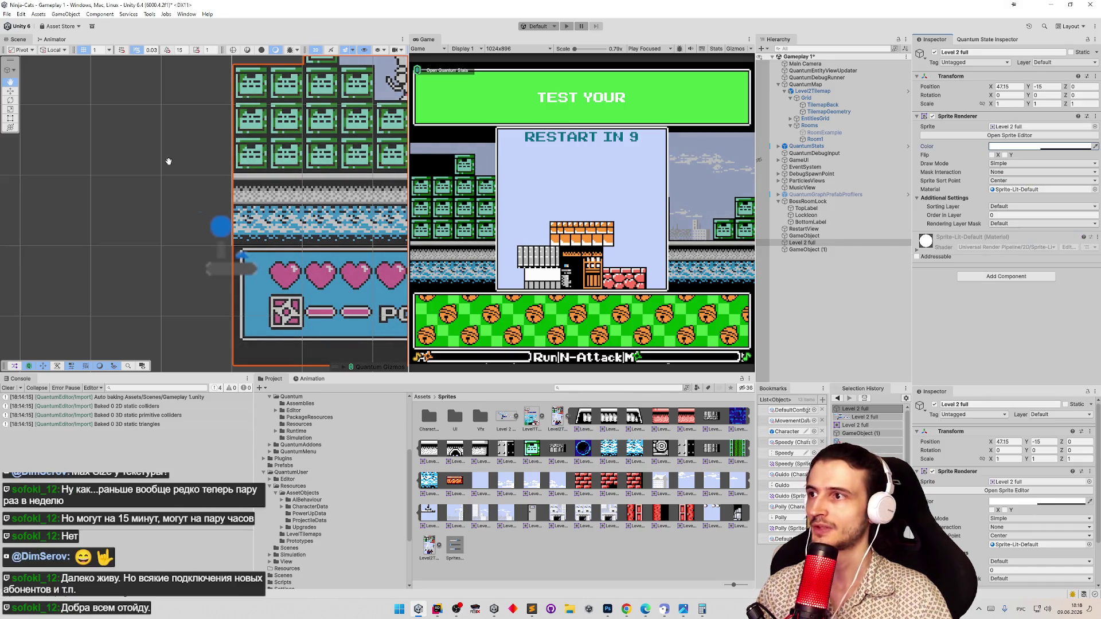
scroll(172, 164, down, 6)
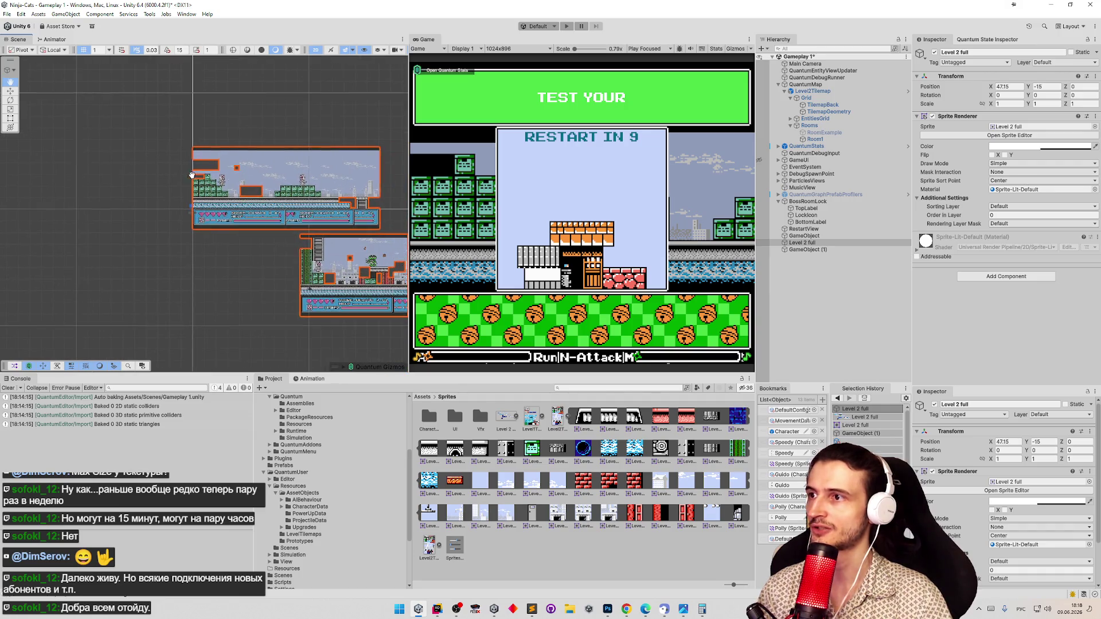
scroll(192, 175, up, 5)
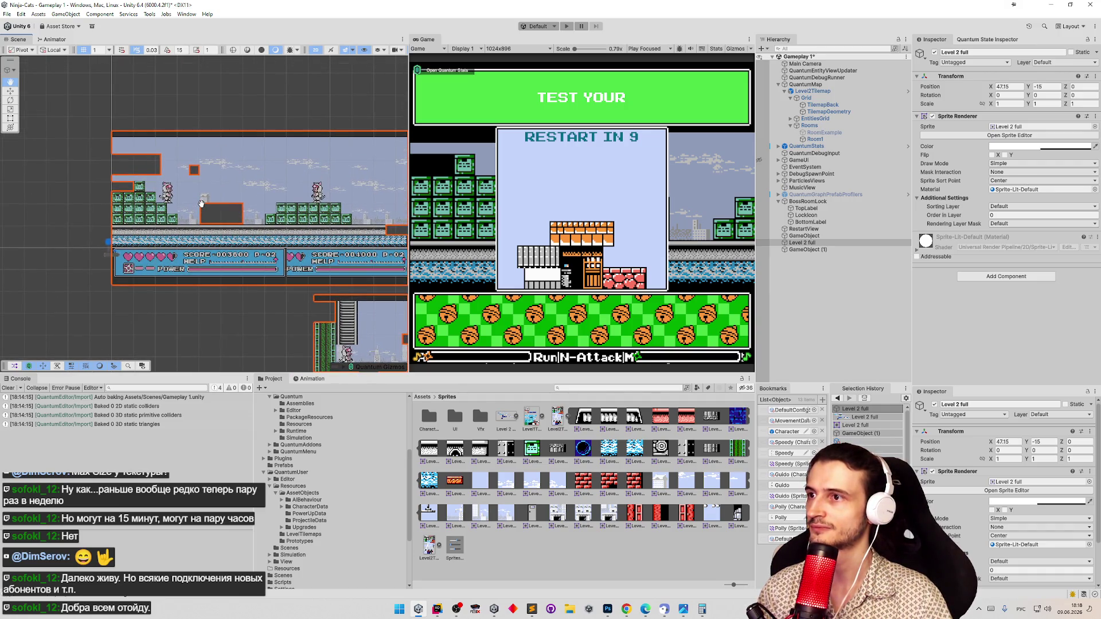
mouse_move(202, 204)
mouse_down()
mouse_move(144, 189)
mouse_move(46, 137)
mouse_move(3, 91)
mouse_up()
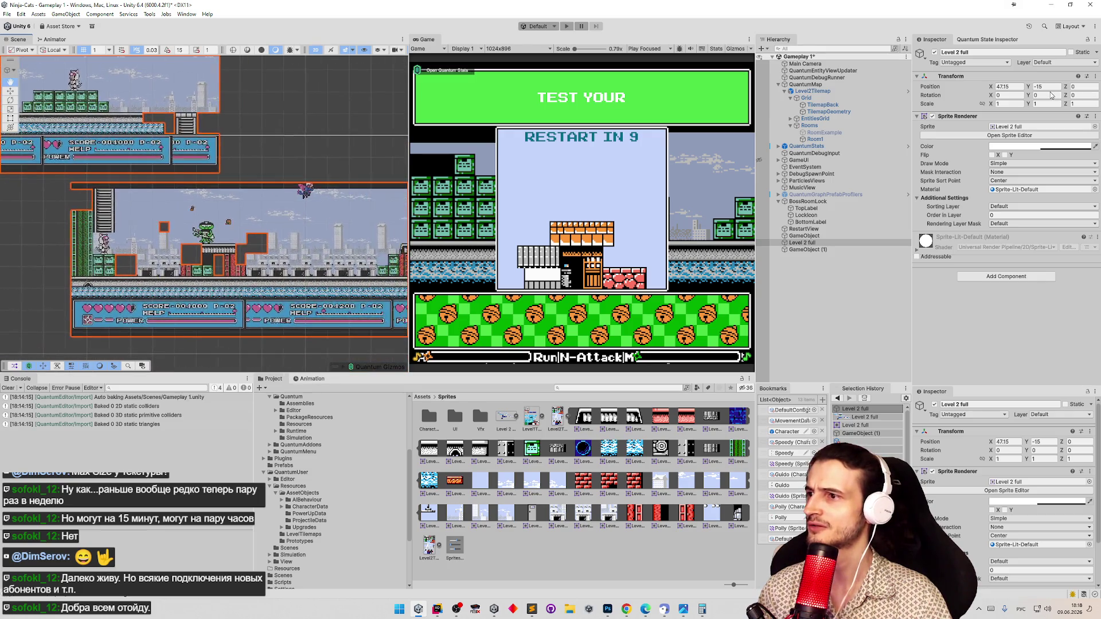
mouse_move(1052, 95)
mouse_down()
mouse_move(118, 149)
mouse_move(143, 174)
mouse_move(137, 152)
mouse_move(68, 141)
mouse_up()
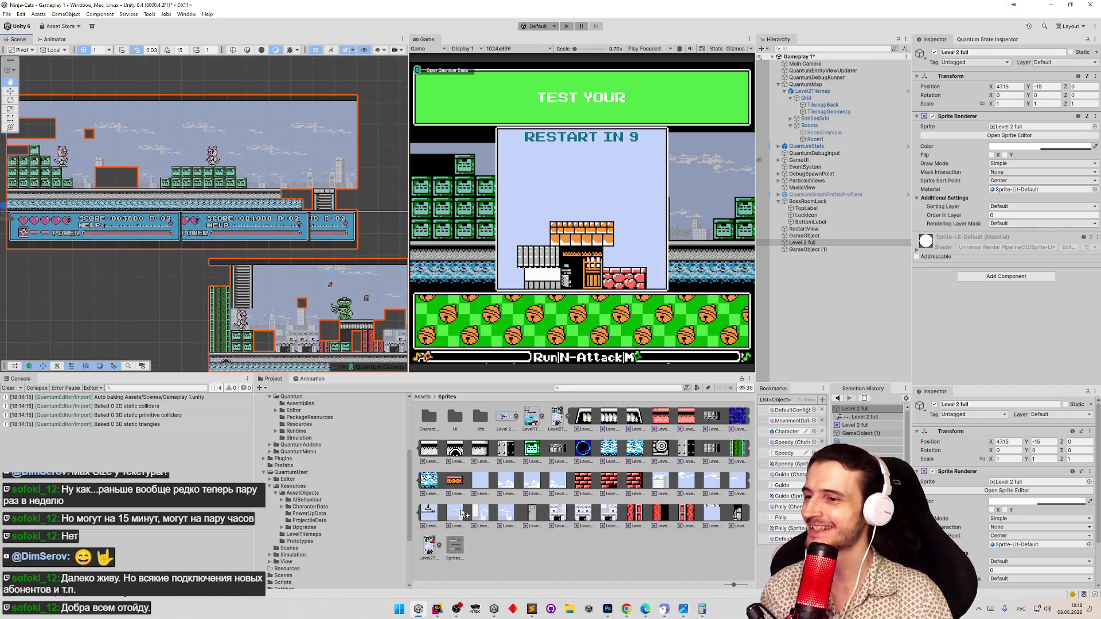
click(607, 609)
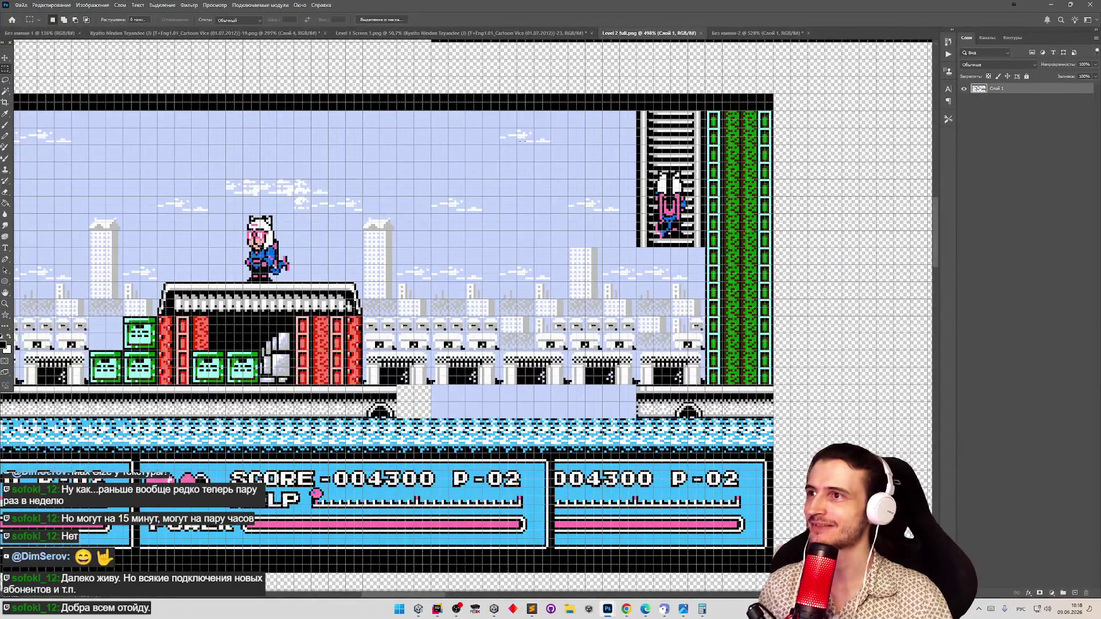
Zoom out over the Level 2 full layout, then switch to the Level 1 Screen 1.png document
click(740, 34)
click(648, 33)
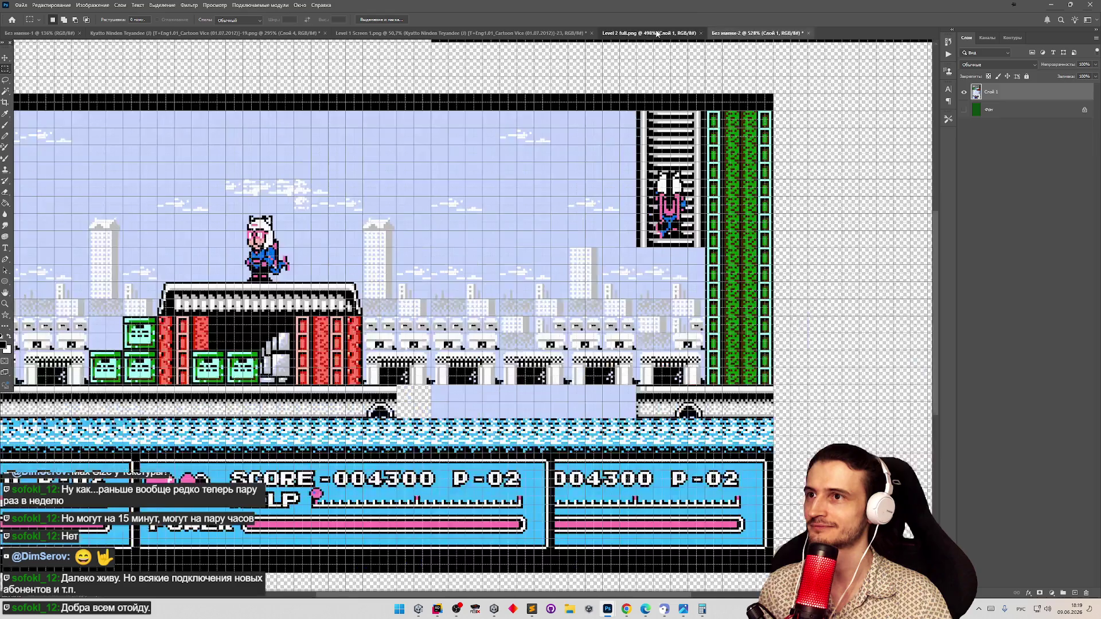
key(z)
mouse_move(532, 236)
mouse_down()
mouse_move(298, 218)
mouse_move(339, 215)
mouse_move(321, 224)
mouse_move(344, 227)
mouse_up()
key(m)
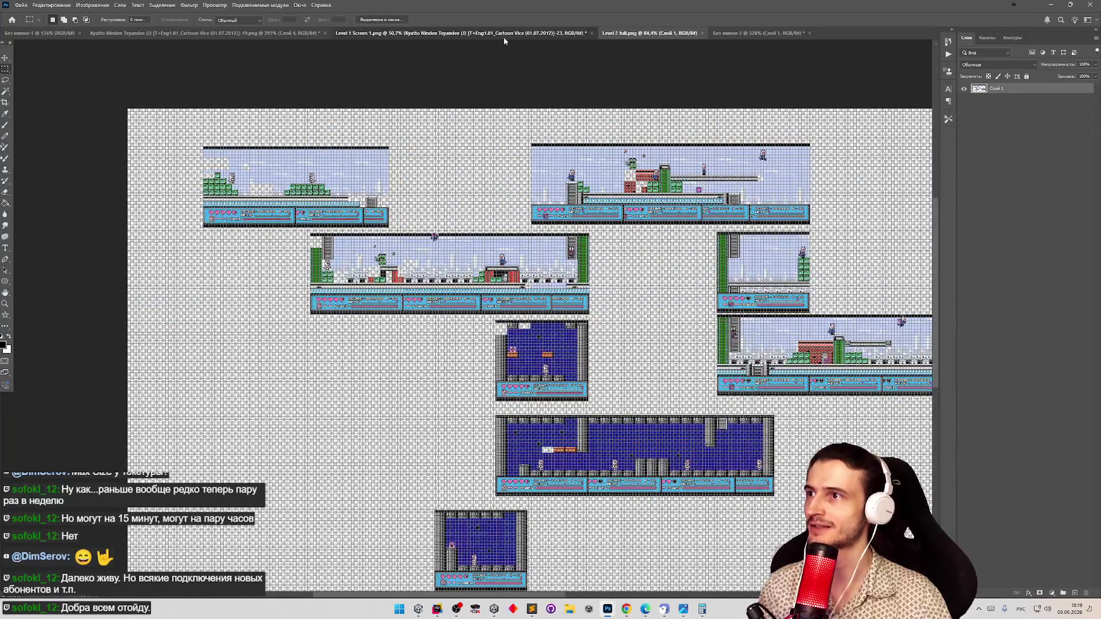
click(503, 34)
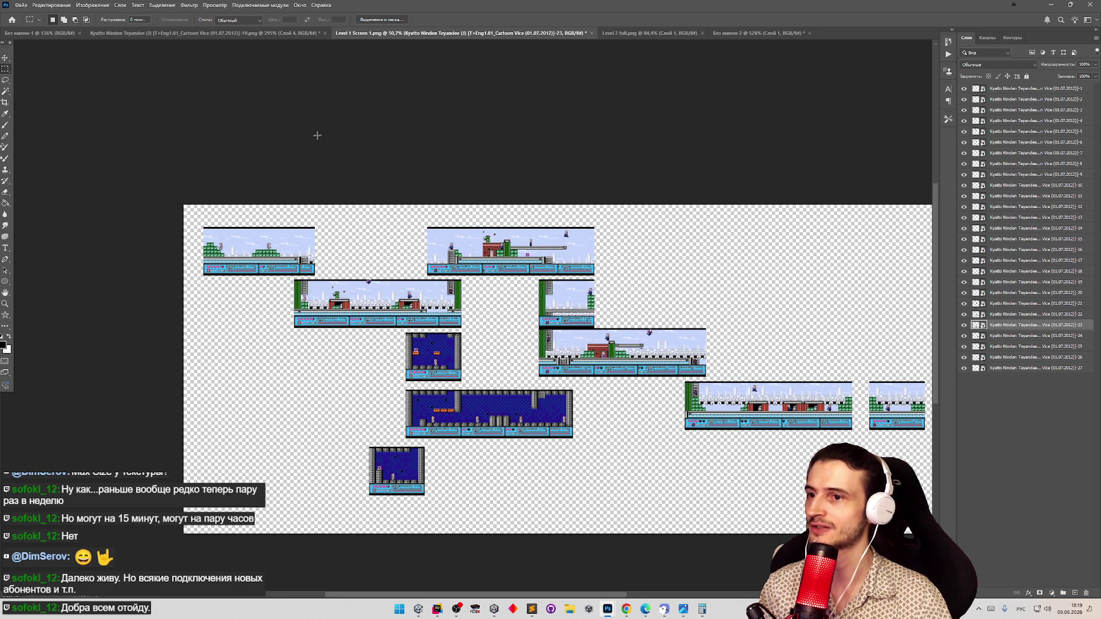
Quick Export the document as PNG, replacing Level 2 full.png, then minimise Photoshop
click(21, 4)
mouse_move(63, 130)
click(172, 139)
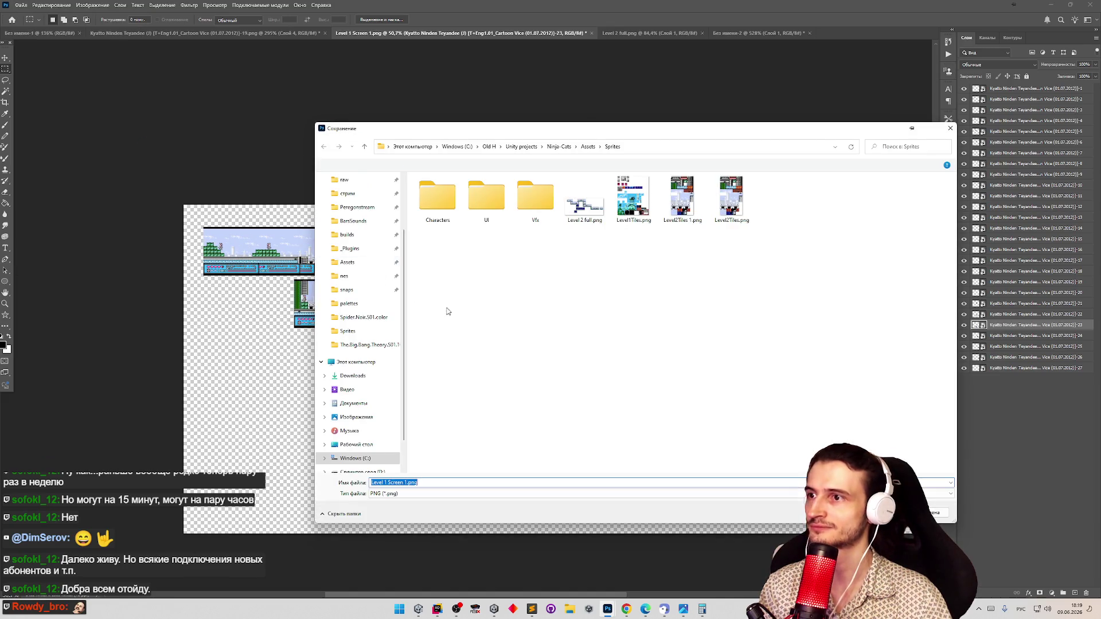
click(591, 213)
double_click(590, 214)
click(573, 304)
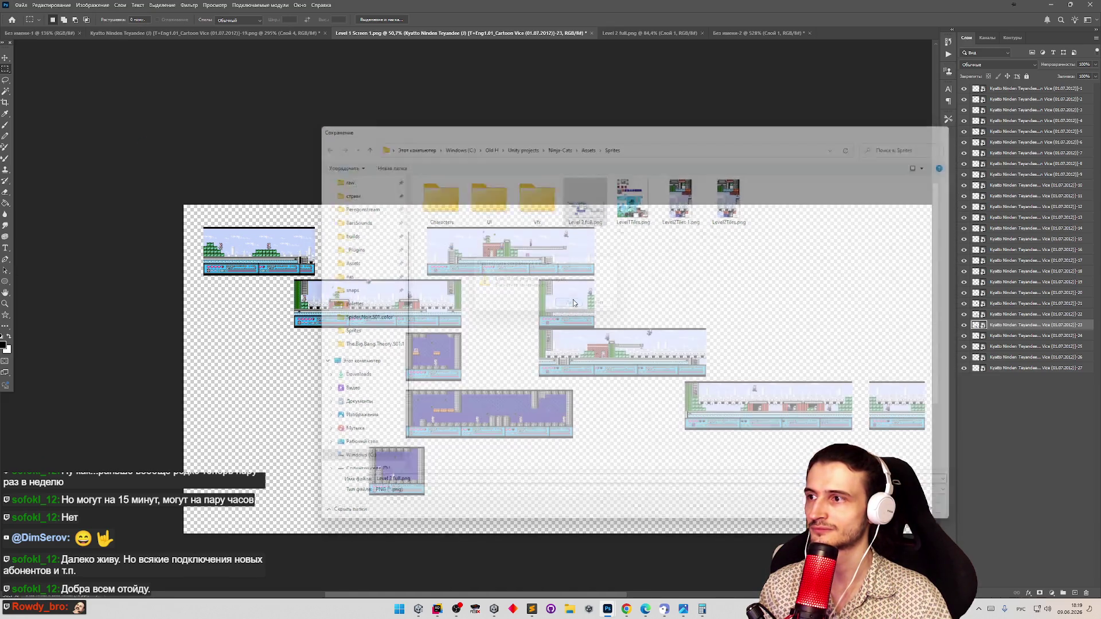
click(1050, 4)
Select Level 2 full and slide it right, setting its X position to 50.85
scroll(236, 109, up, 3)
scroll(295, 145, down, 8)
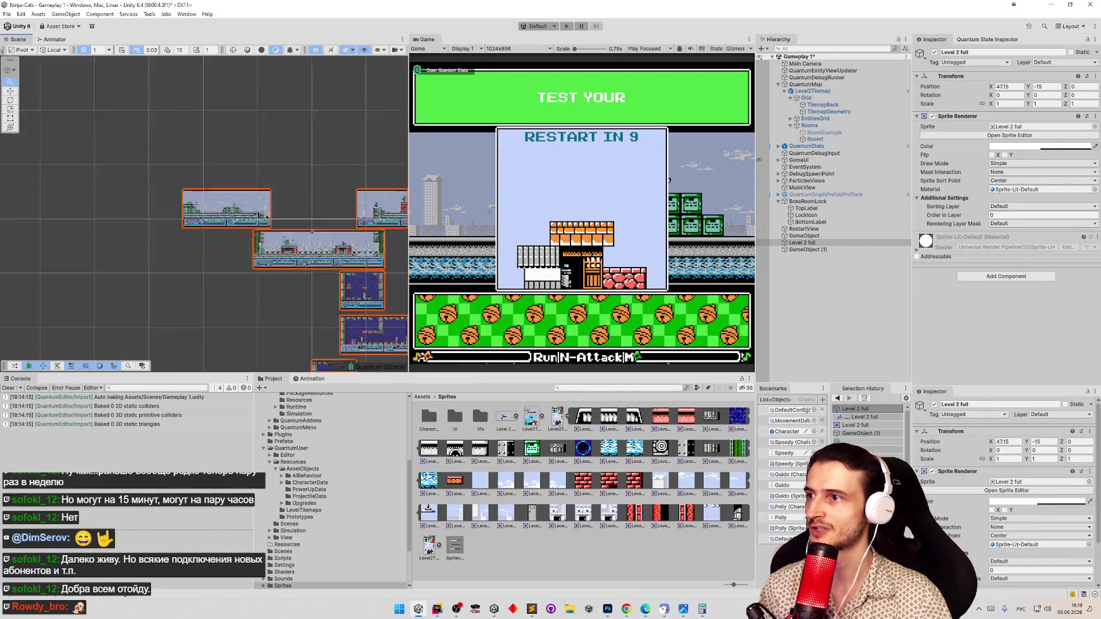
scroll(336, 134, up, 2)
scroll(344, 146, up, 5)
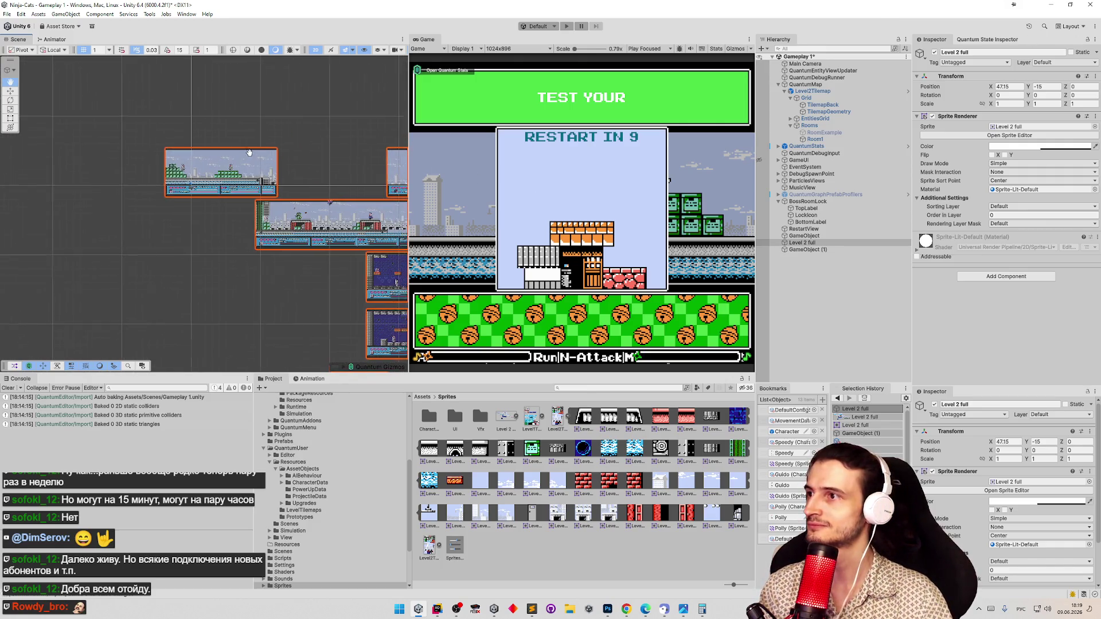
scroll(300, 195, up, 5)
scroll(300, 196, up, 2)
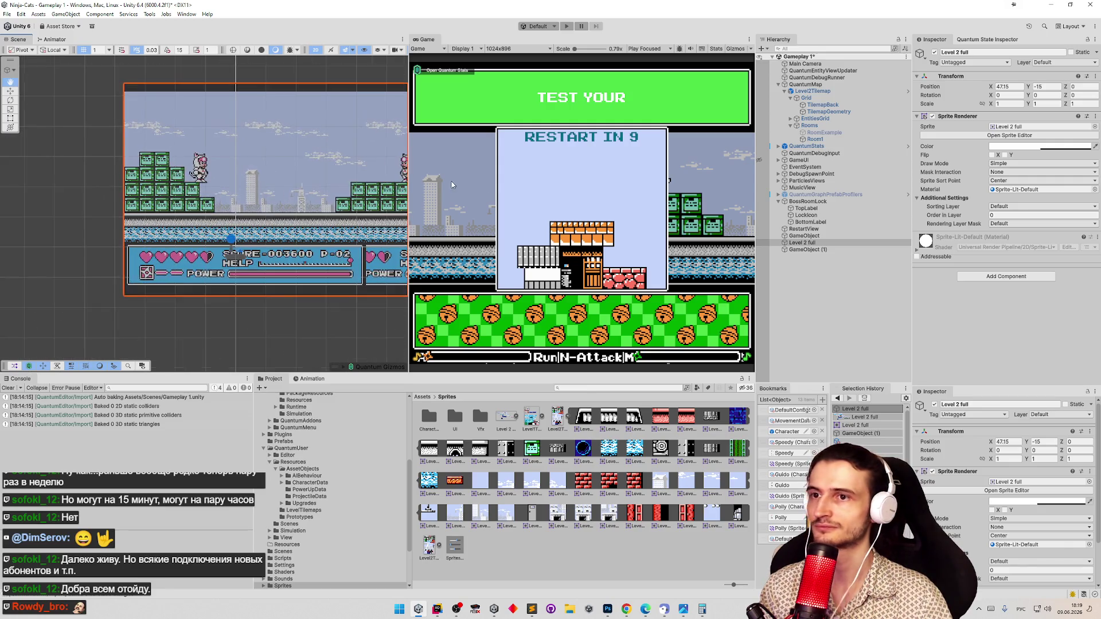
click(780, 243)
drag(990, 90, 1005, 94)
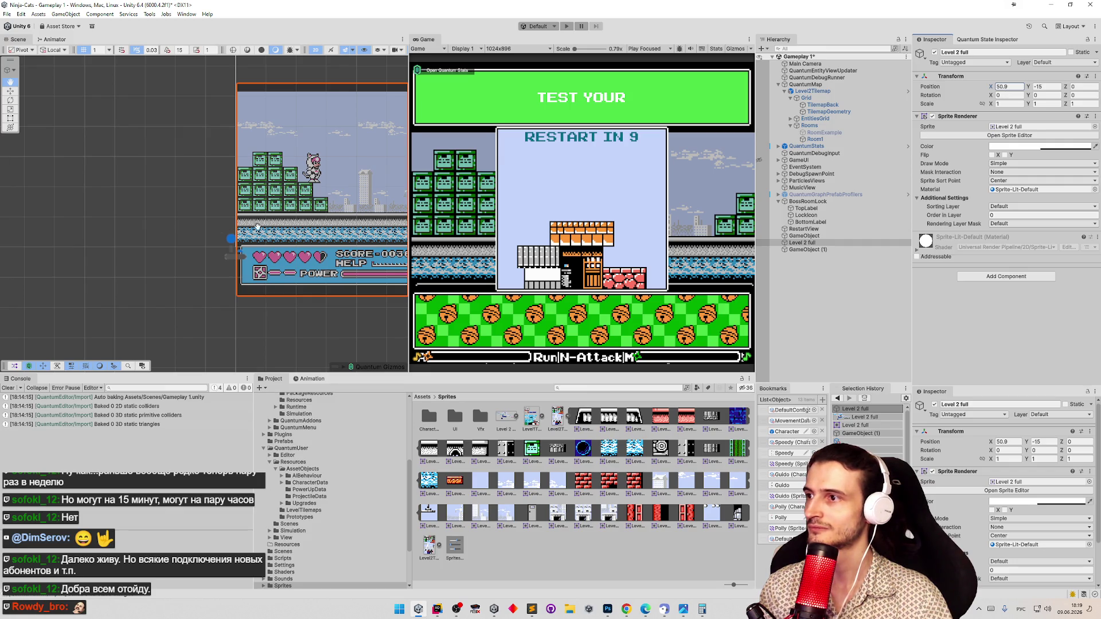
scroll(258, 227, up, 2)
scroll(256, 198, up, 3)
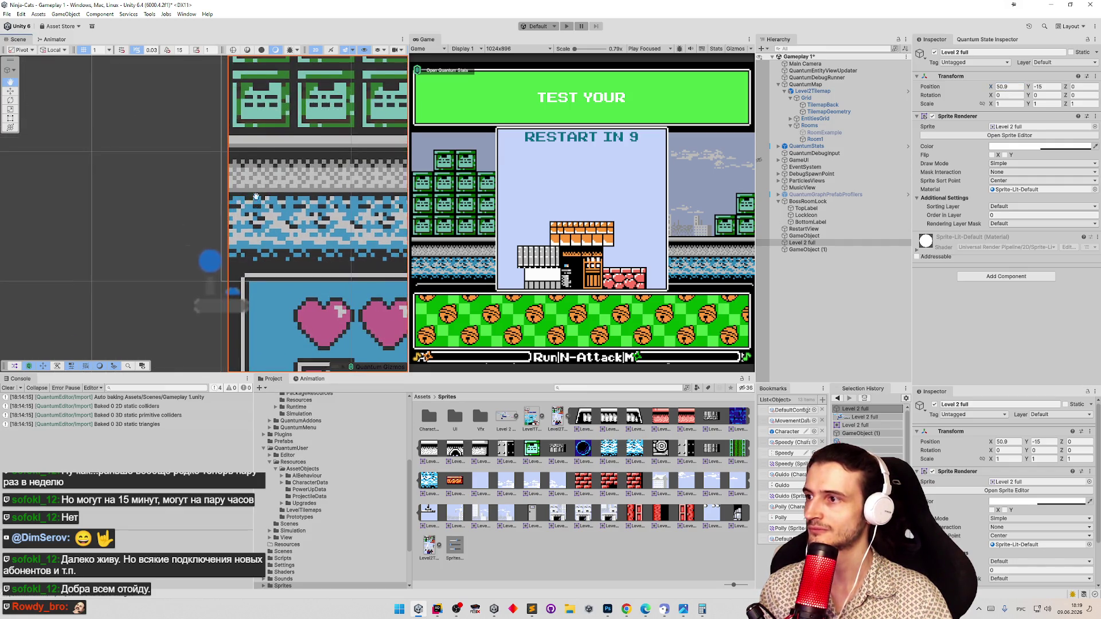
drag(256, 197, 255, 178)
click(1004, 87)
text(8)
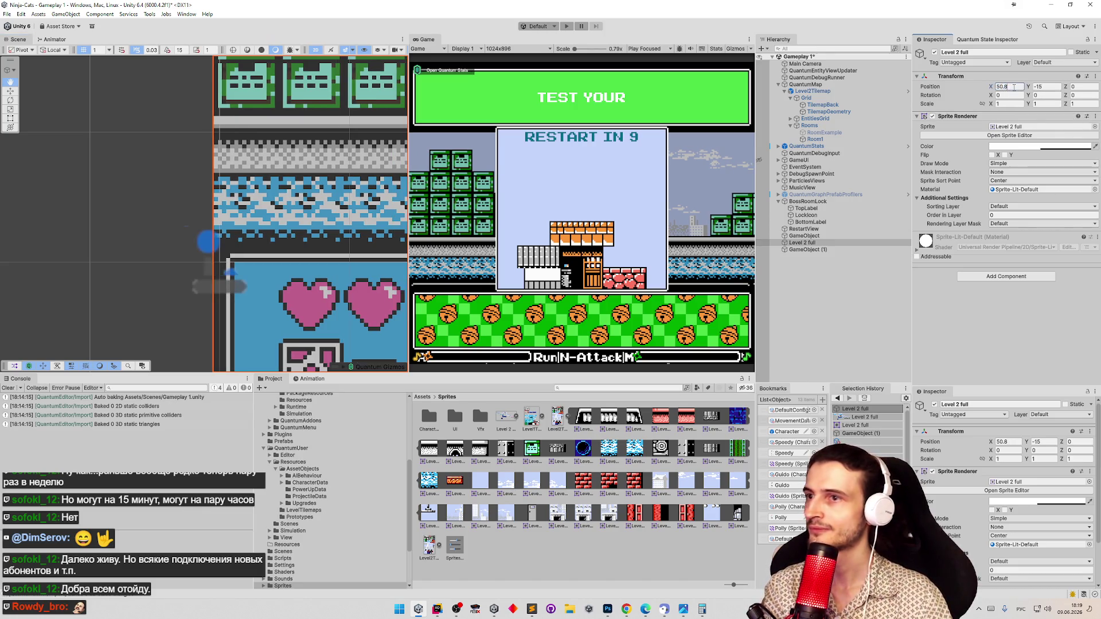
text(5)
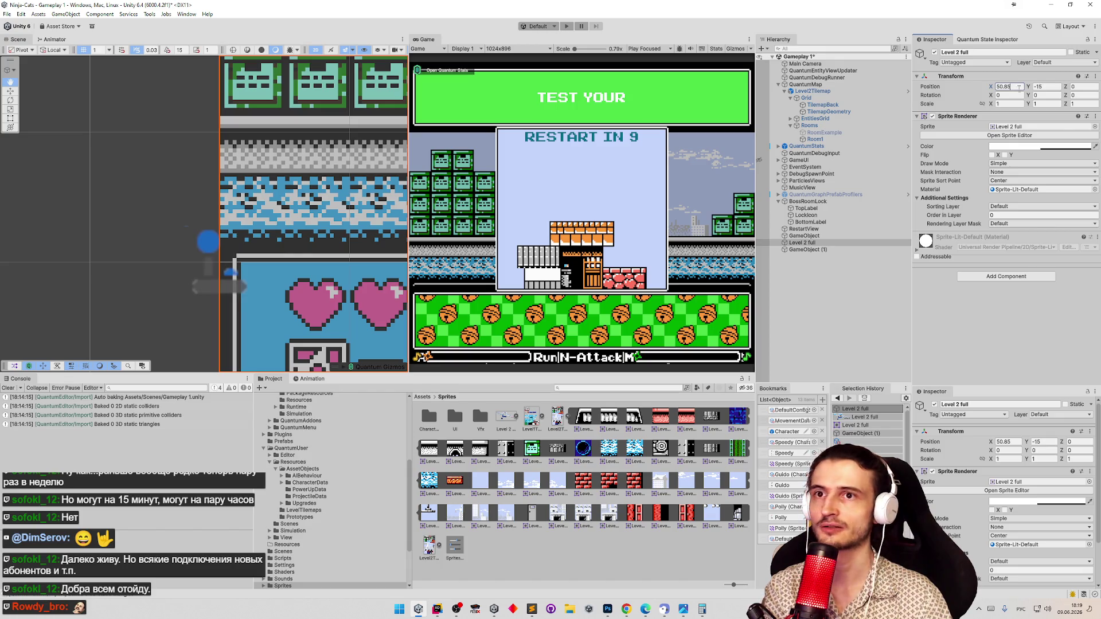
Enter -15.05 as the sprite's Y position and pan the Scene to check its edge
click(1049, 87)
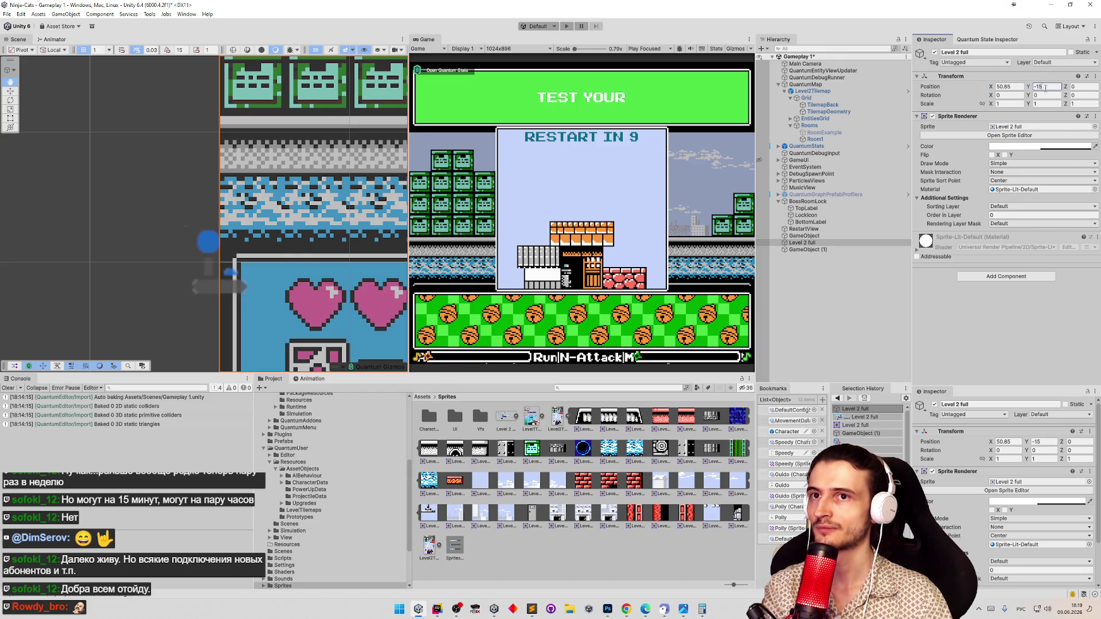
mouse_move(241, 139)
mouse_down()
mouse_move(253, 211)
mouse_move(261, 202)
mouse_move(206, 189)
mouse_up()
click(1046, 88)
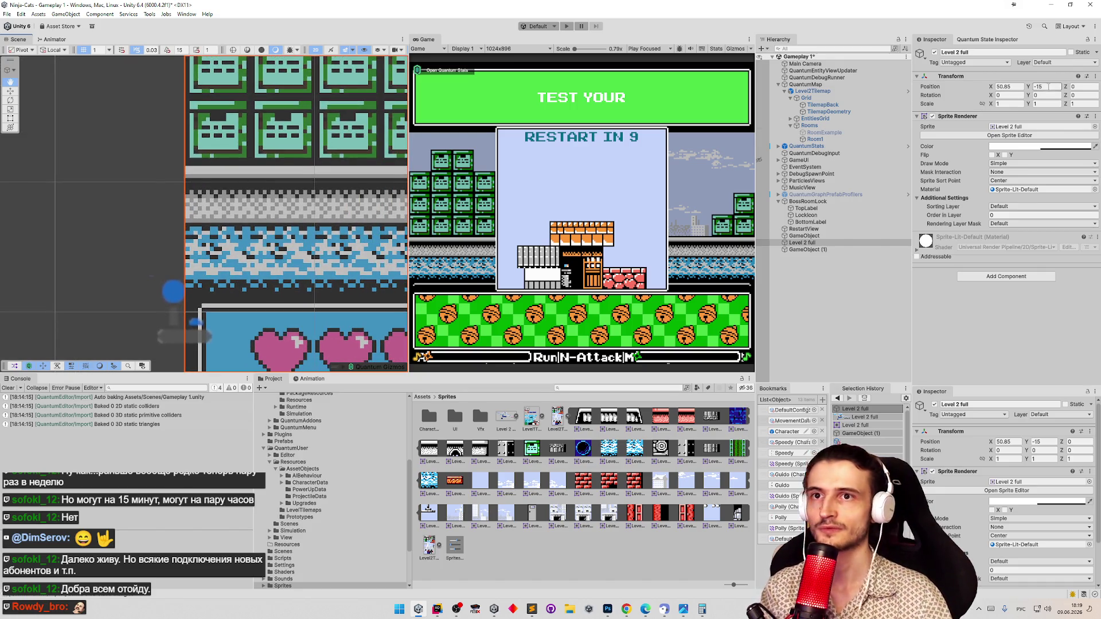
click(1046, 87)
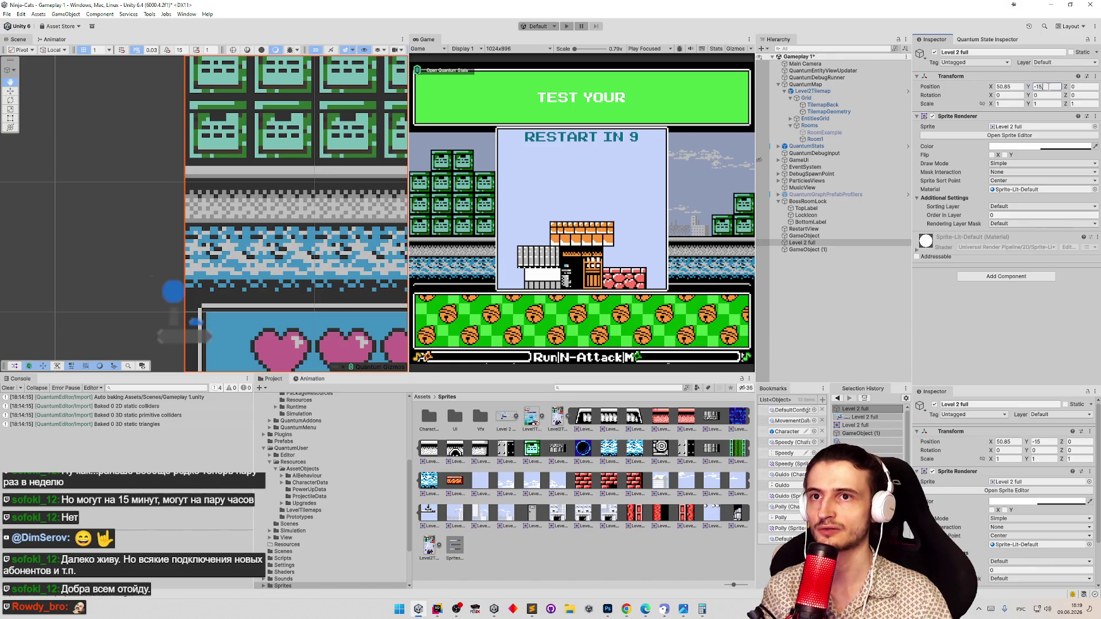
text(,5)
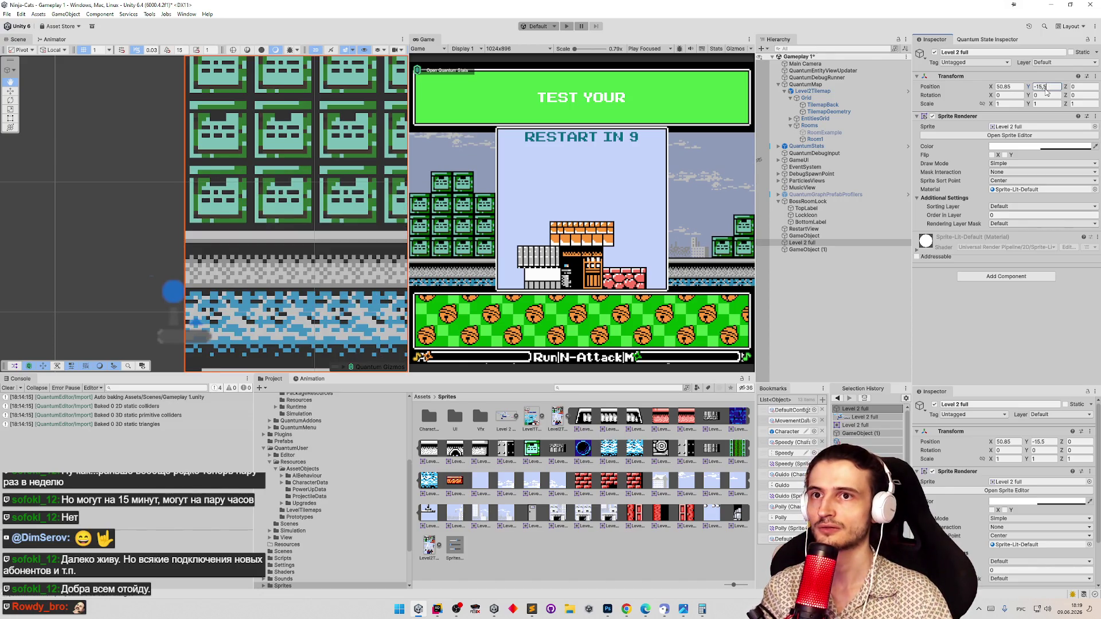
key(BackSpace)
text(0)
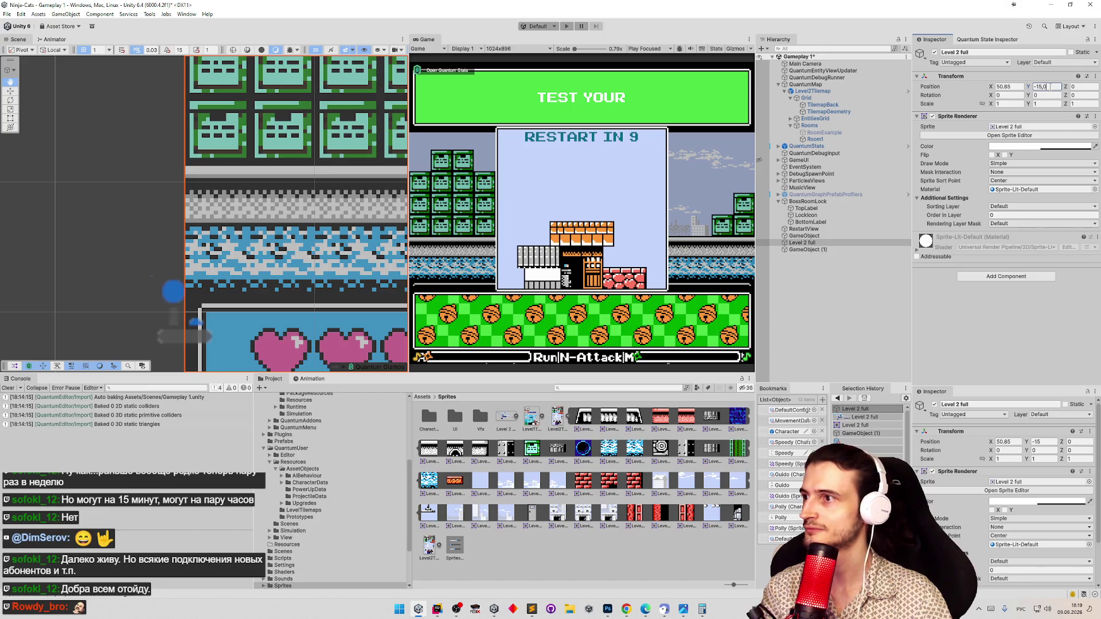
text(5)
key(Return)
mouse_move(257, 278)
mouse_down()
mouse_move(279, 224)
mouse_move(275, 278)
mouse_move(200, 295)
mouse_move(173, 287)
mouse_move(241, 270)
mouse_move(194, 266)
mouse_move(365, 269)
mouse_up()
Try Y positions from -15.15 to -15.19 for the Level 2 full sprite
click(1051, 86)
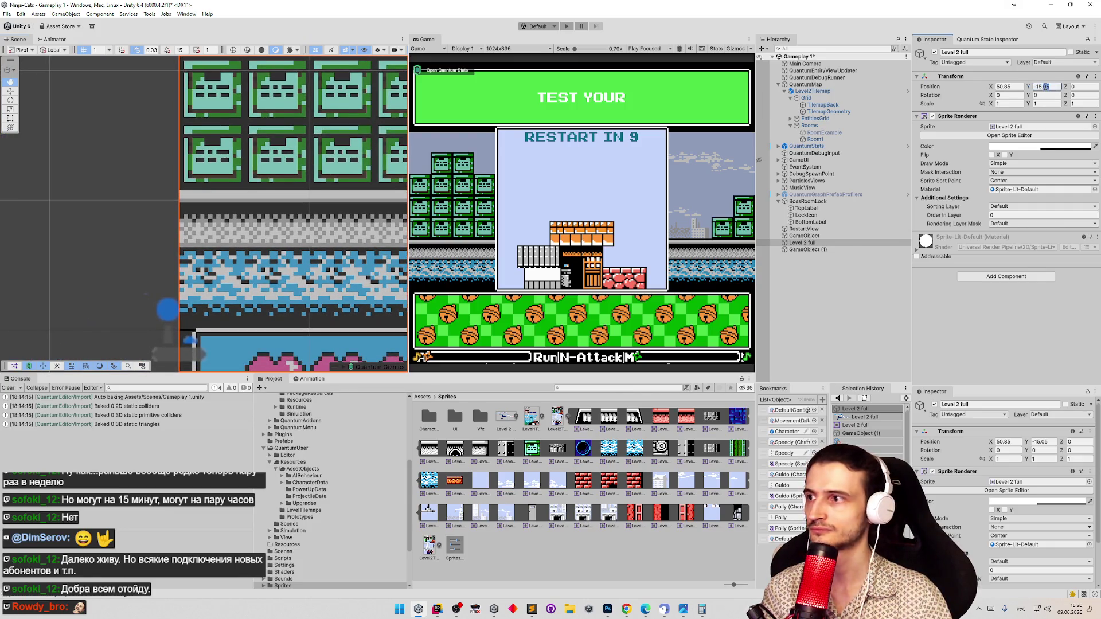
text(-15.1)
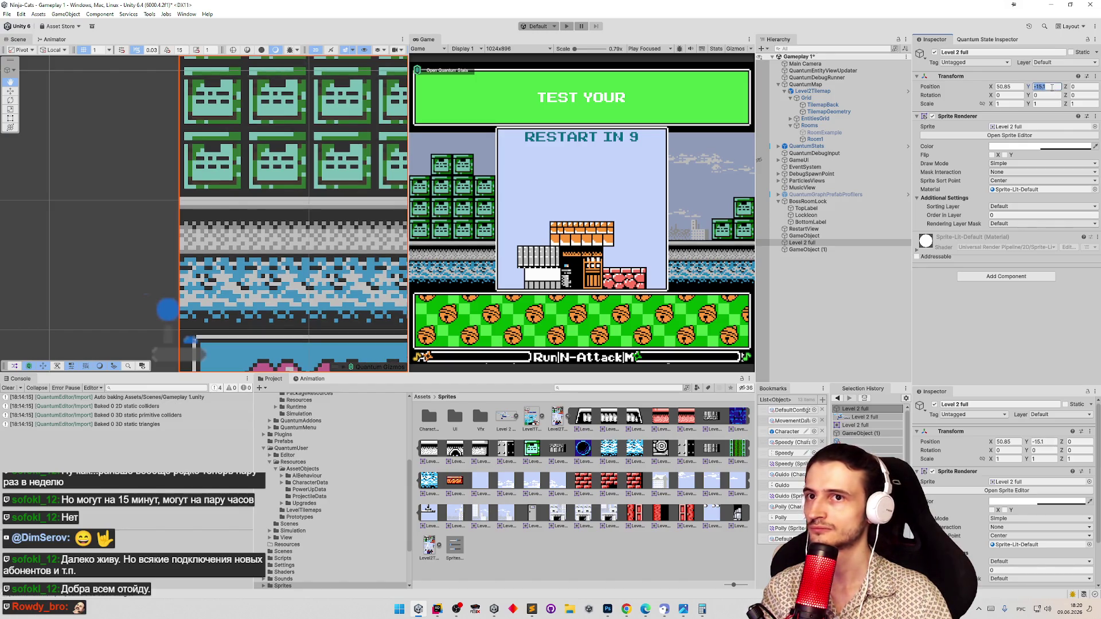
text(5)
drag(290, 215, 283, 221)
click(1055, 86)
text(25)
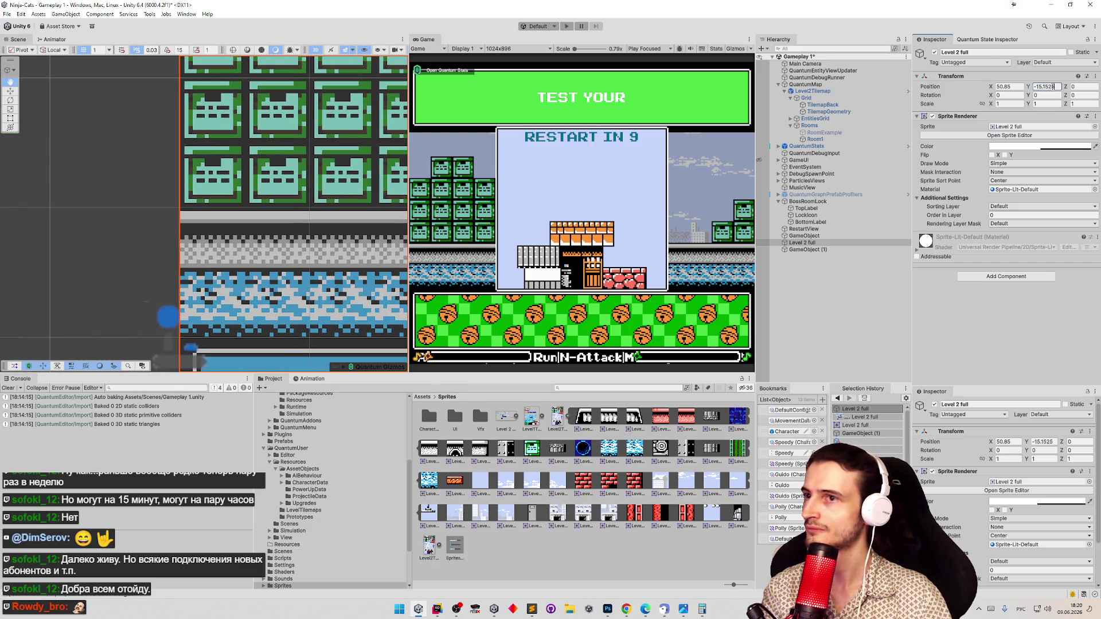
key(BackSpace)
key(BackSpace)
text(55)
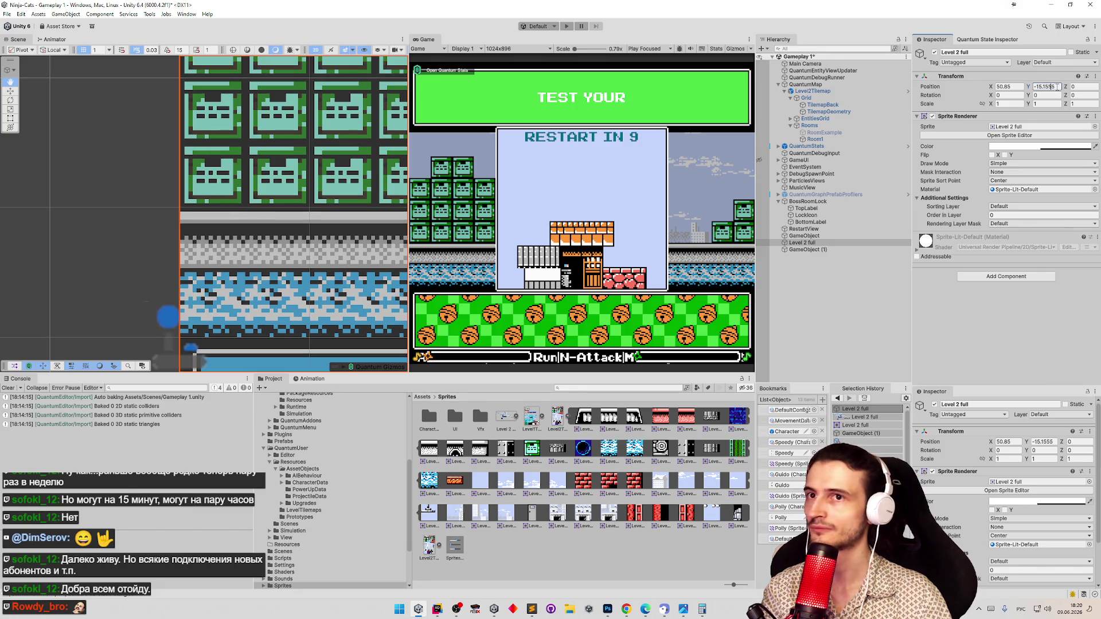
key(BackSpace)
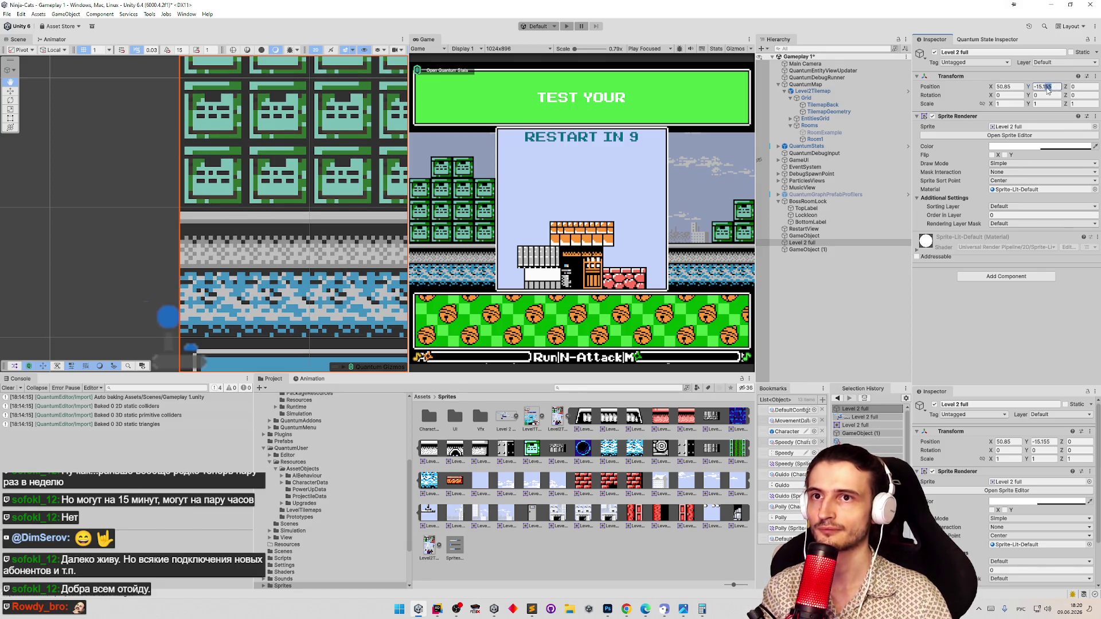
text(6)
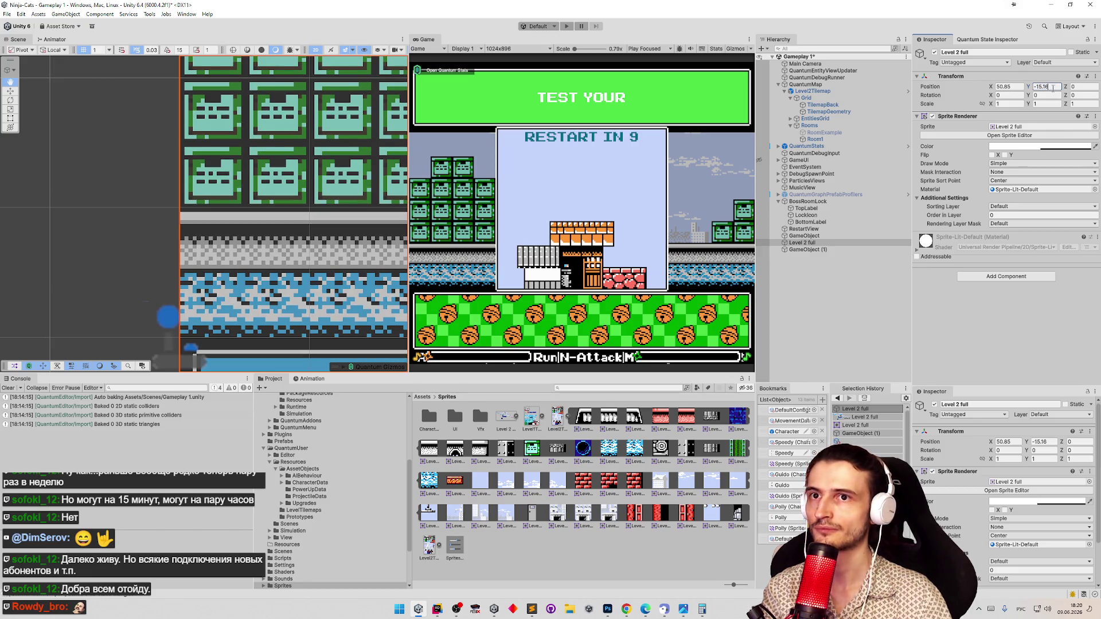
key(BackSpace)
text(7)
key(BackSpace)
text(8)
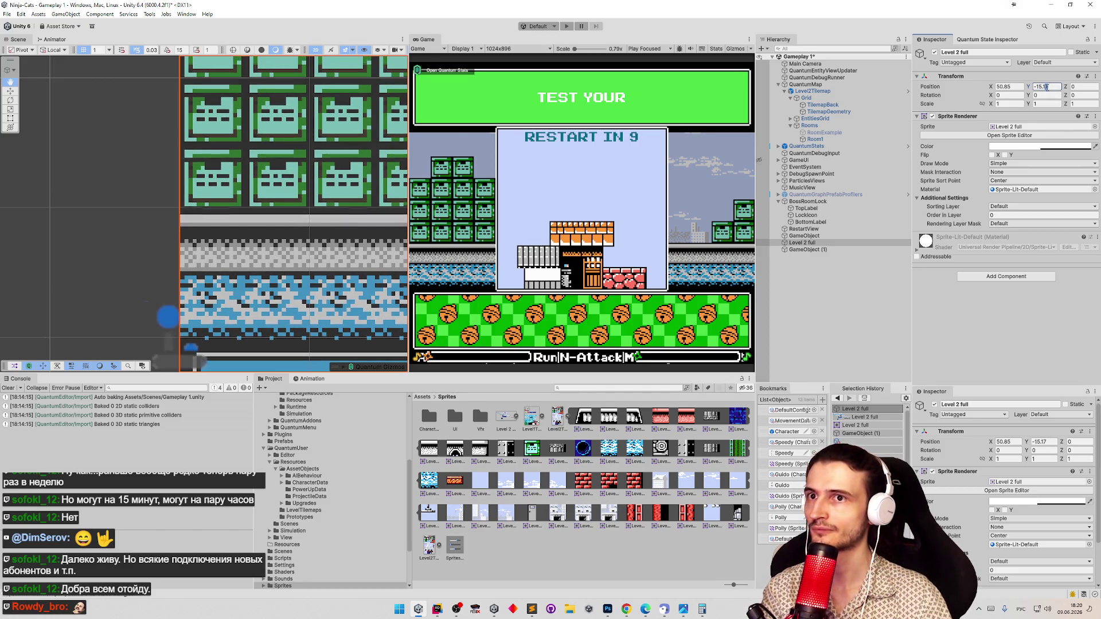
key(BackSpace)
text(9)
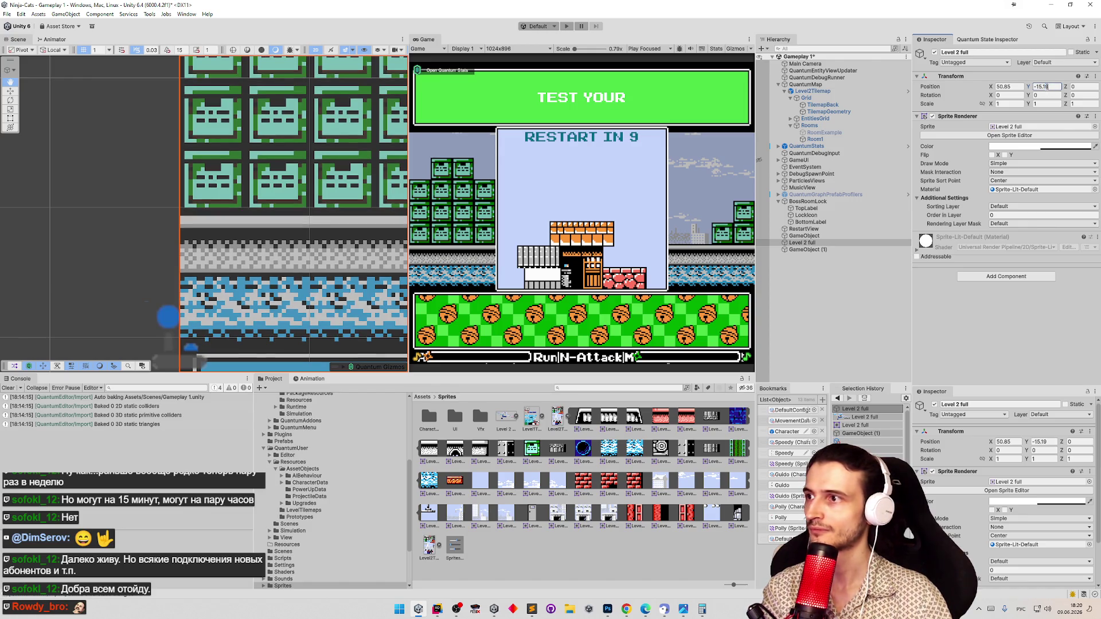
Compare tile alignment across the level, then settle the Y position at -15.16
drag(258, 176, 57, 176)
mouse_move(210, 189)
mouse_down()
mouse_move(129, 149)
mouse_move(143, 166)
mouse_up()
scroll(250, 174, up, 6)
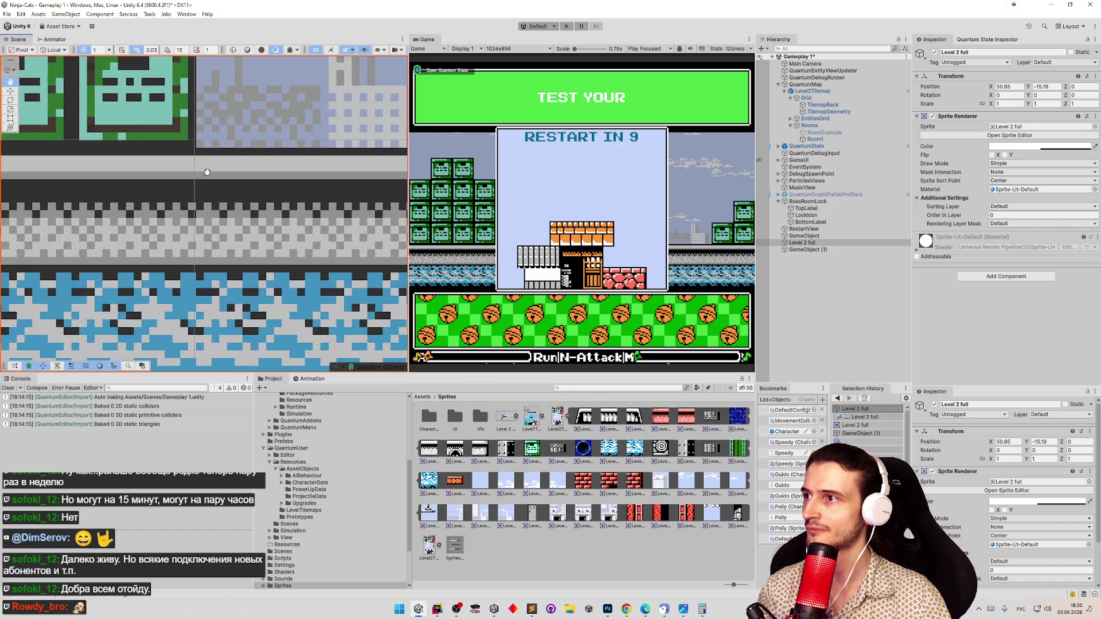
scroll(323, 238, down, 5)
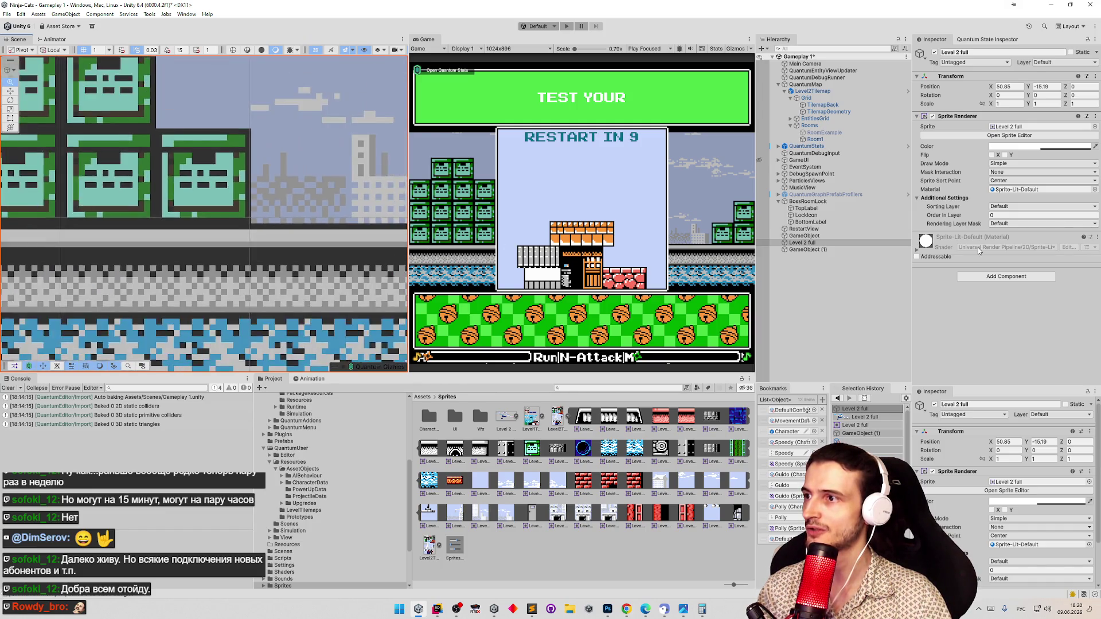
drag(59, 194, 219, 194)
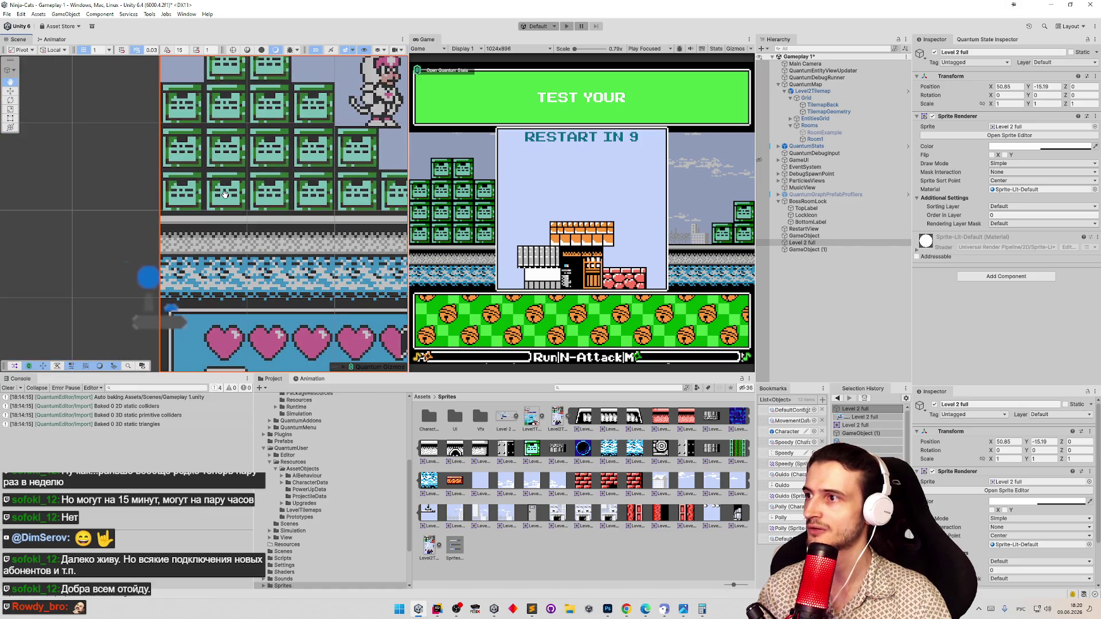
click(1050, 87)
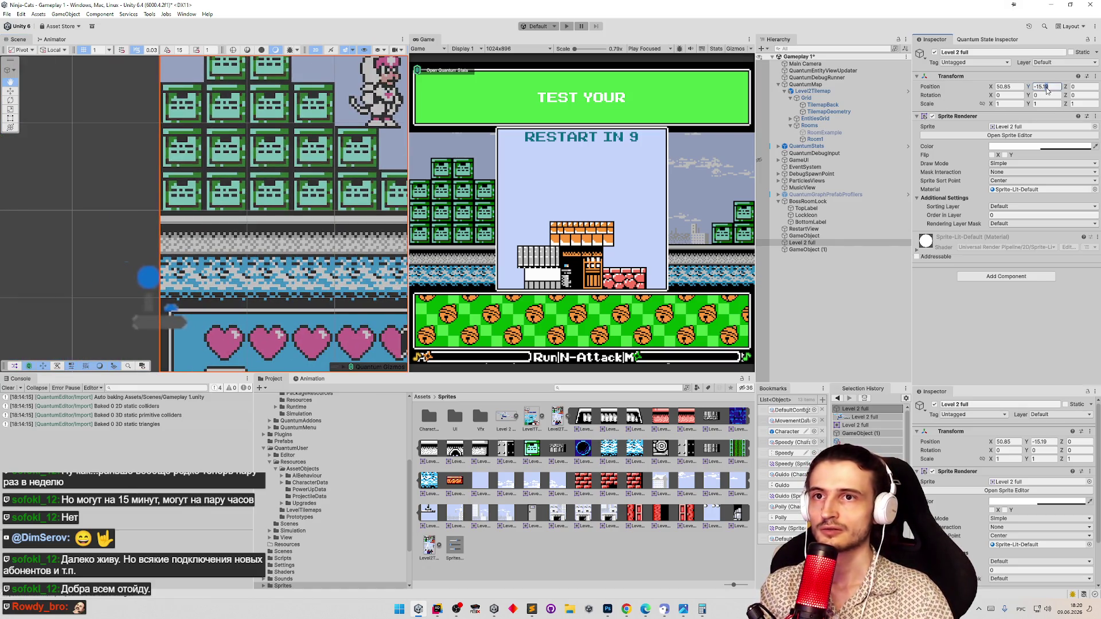
text(-15.12)
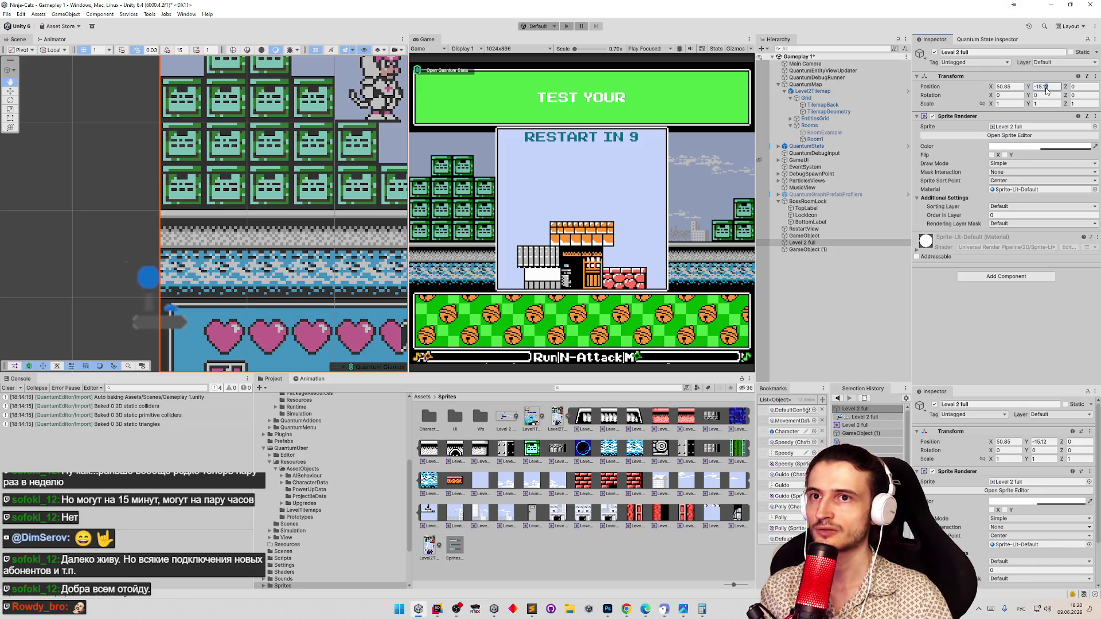
key(BackSpace)
text(4)
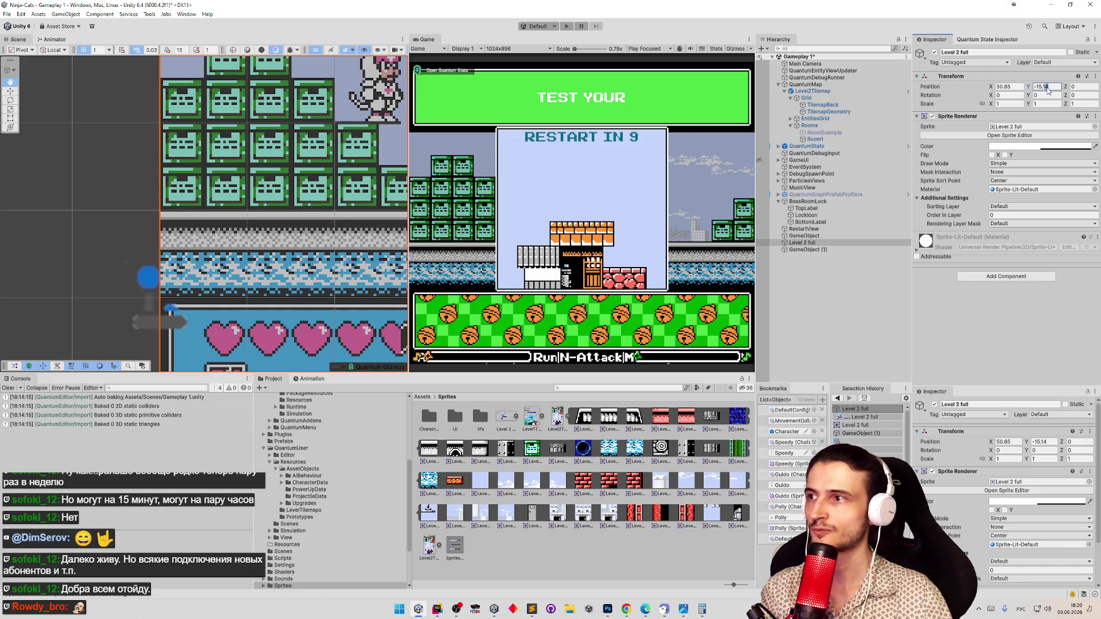
key(BackSpace)
text(5)
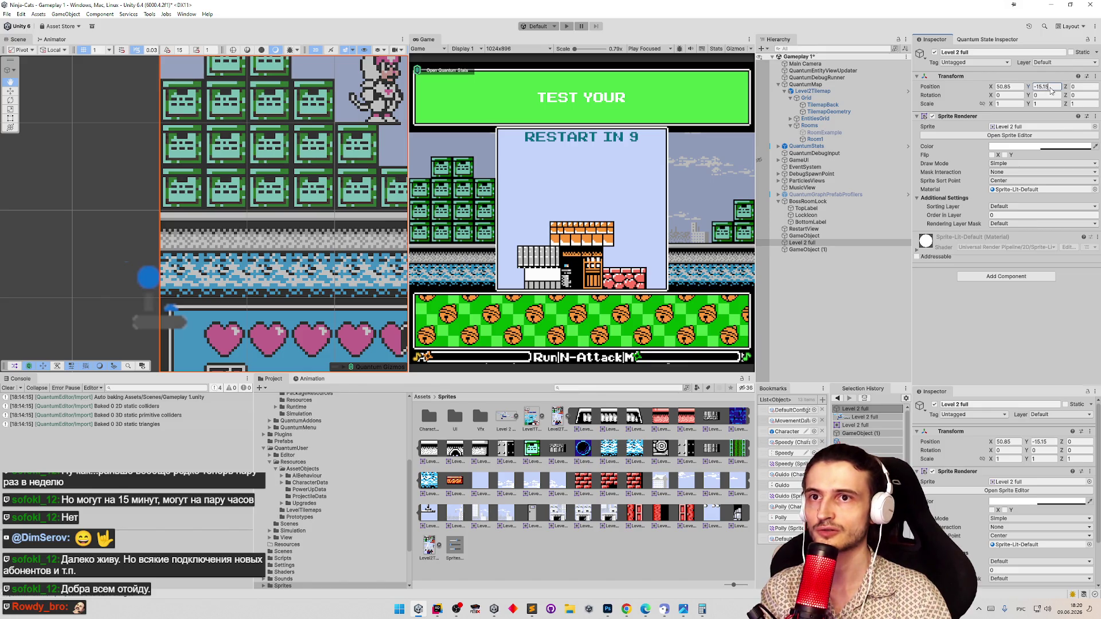
key(BackSpace)
text(6)
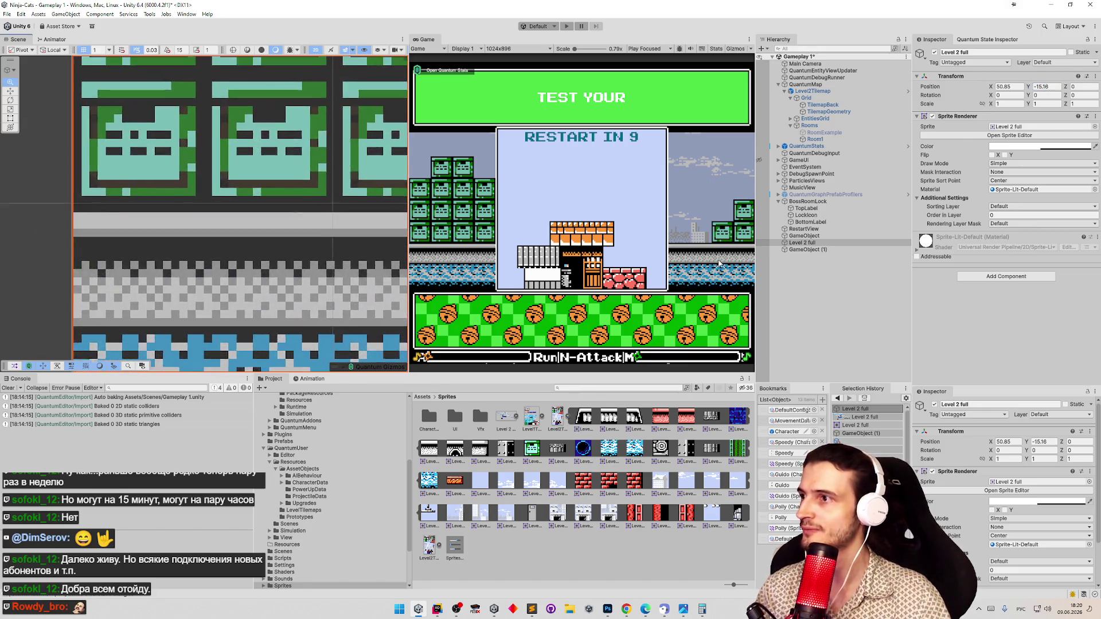
scroll(110, 222, down, 3)
scroll(141, 185, down, 5)
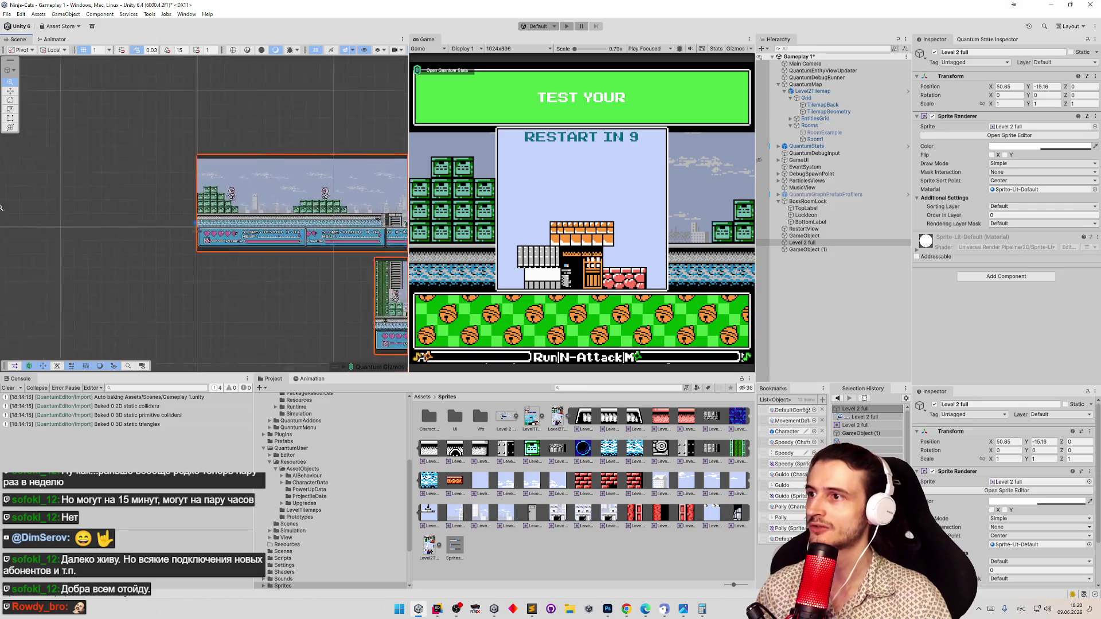
scroll(140, 186, up, 3)
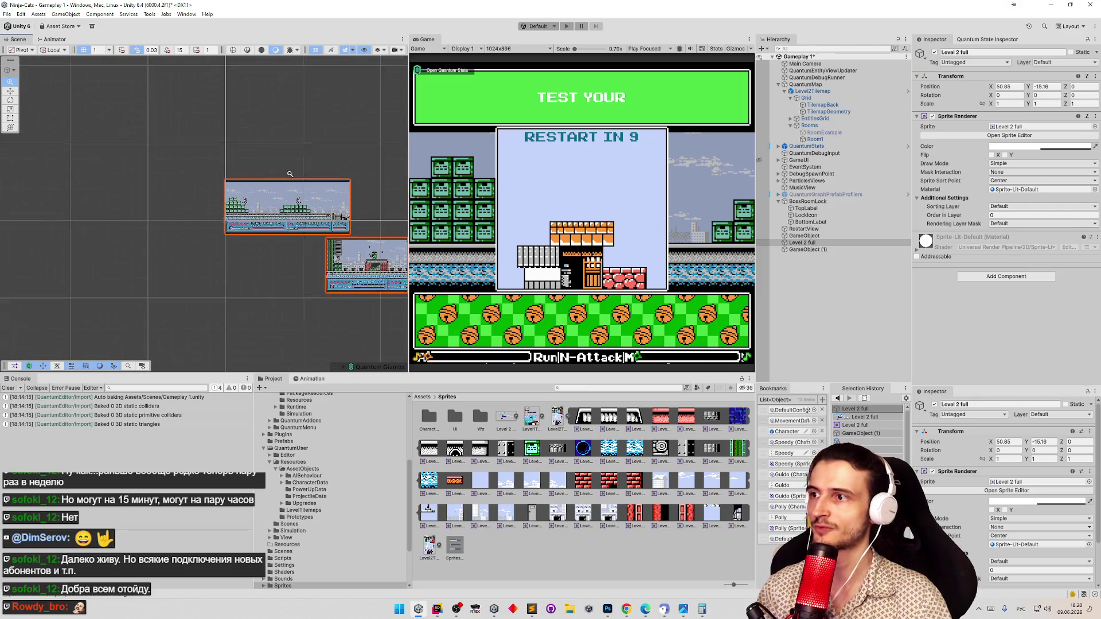
scroll(141, 185, down, 5)
scroll(405, 116, up, 2)
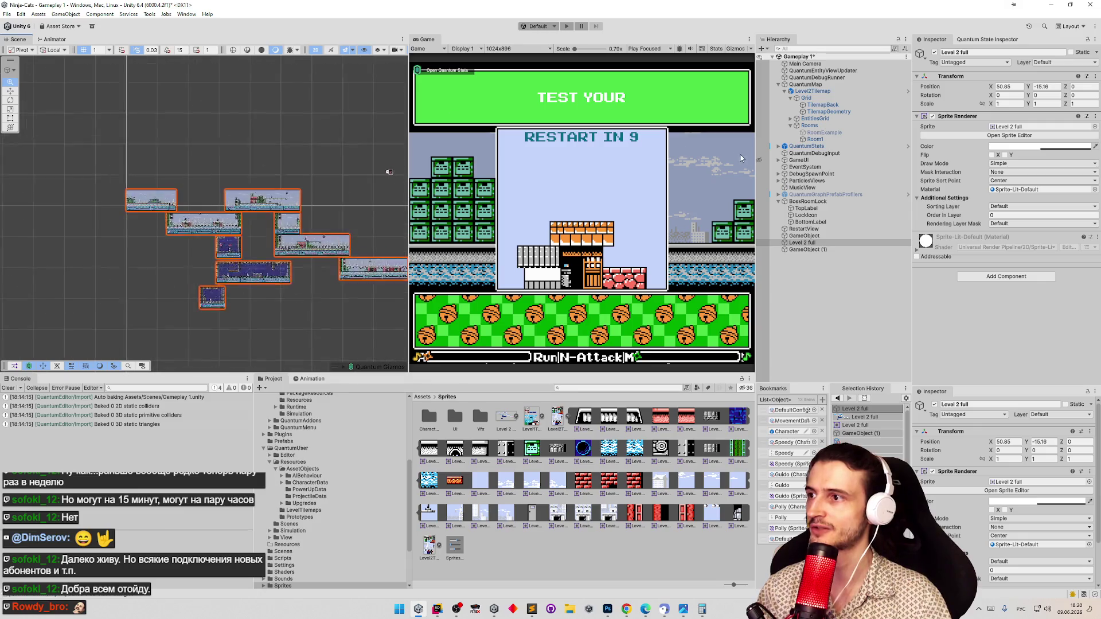
mouse_move(309, 192)
mouse_down()
mouse_move(237, 170)
mouse_move(330, 219)
mouse_move(344, 195)
mouse_move(247, 181)
mouse_up()
key(f)
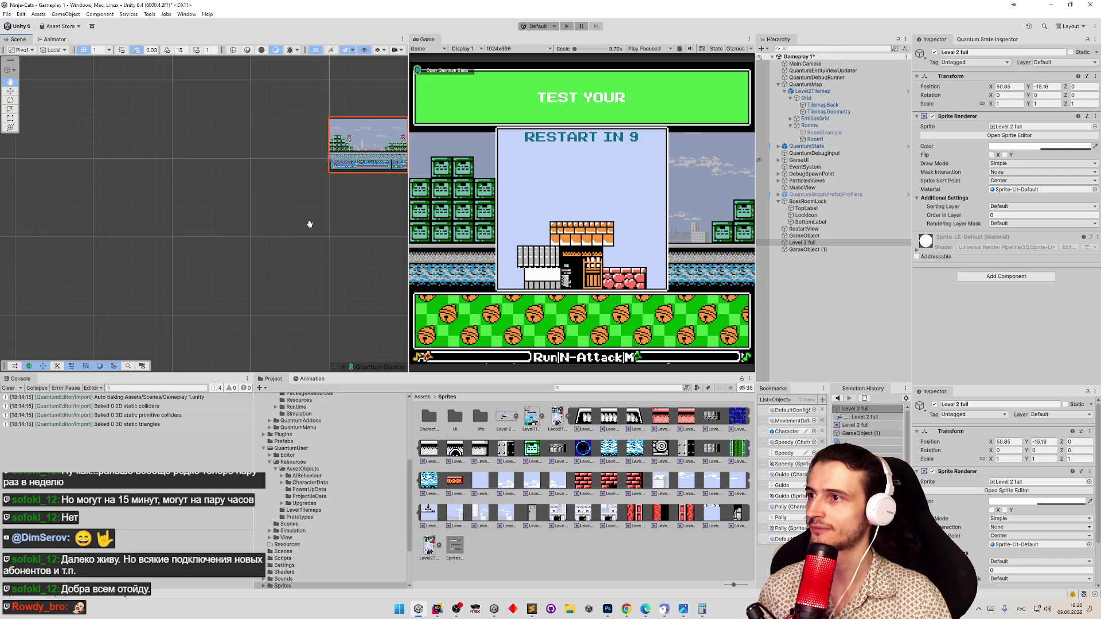
key(f)
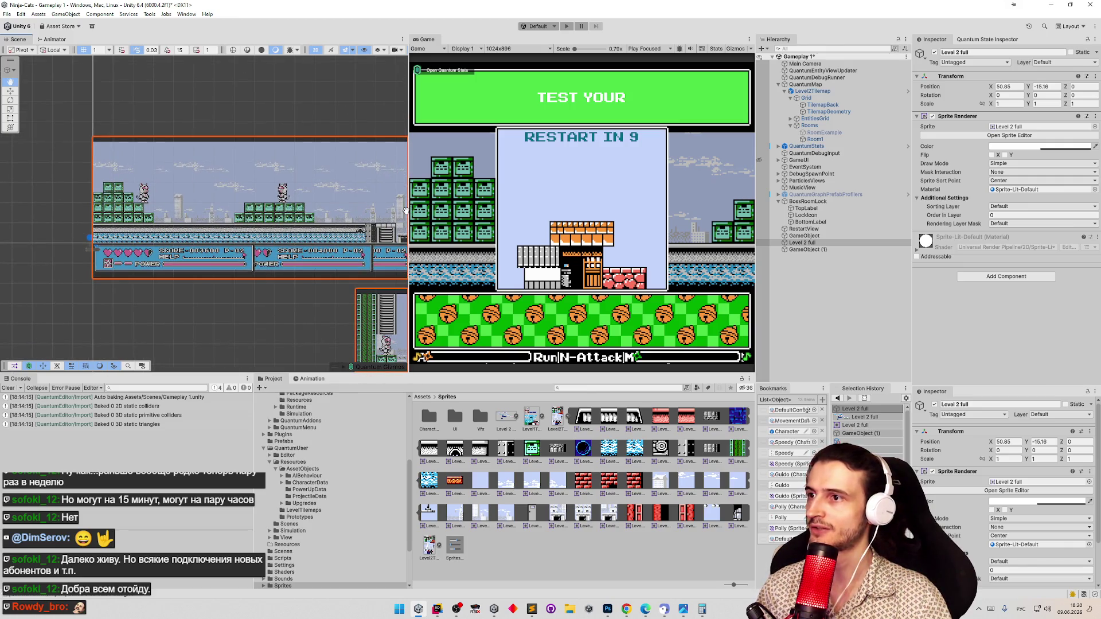
double_click(18, 40)
mouse_move(533, 185)
mouse_down()
mouse_move(401, 155)
mouse_move(370, 109)
mouse_up()
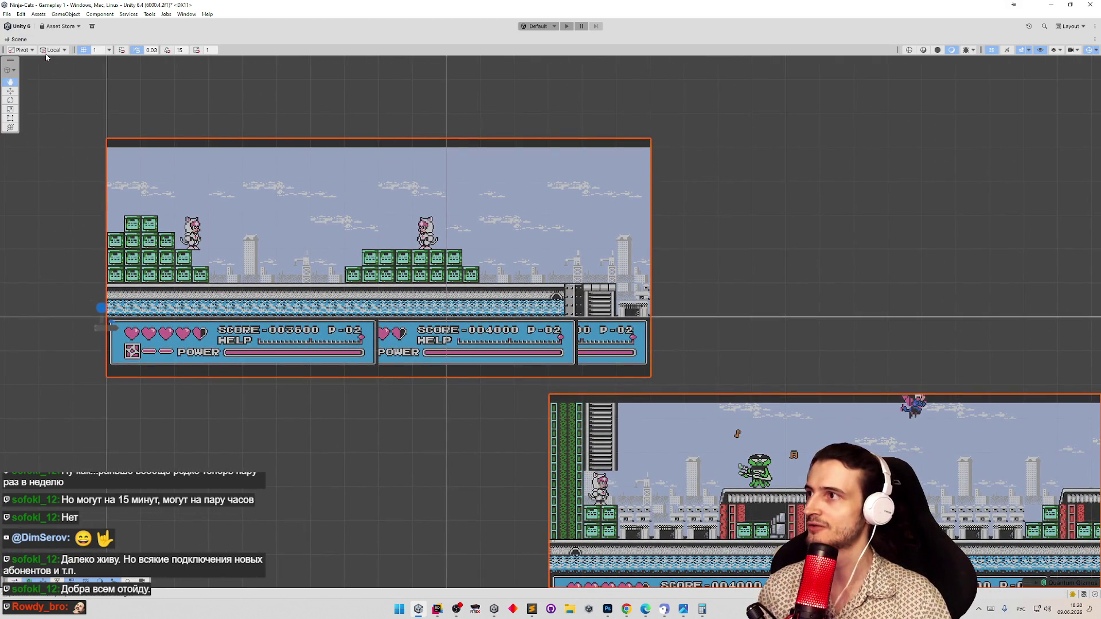
double_click(19, 40)
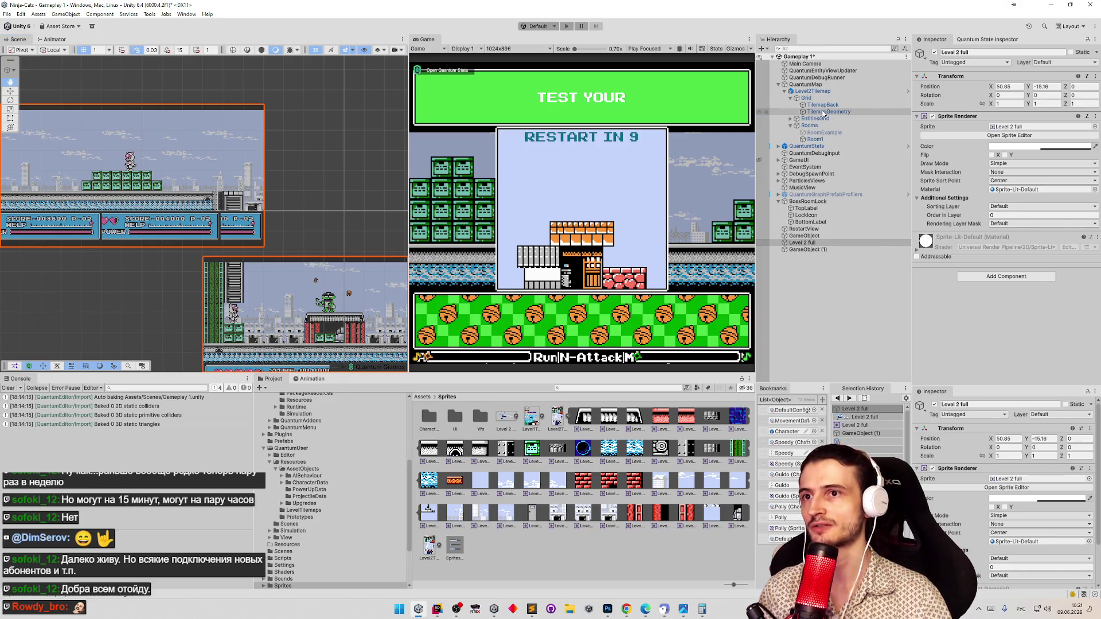
Open the Tile Palette for TilemapGeometry, maximize the Scene view, and move the palette aside
click(824, 113)
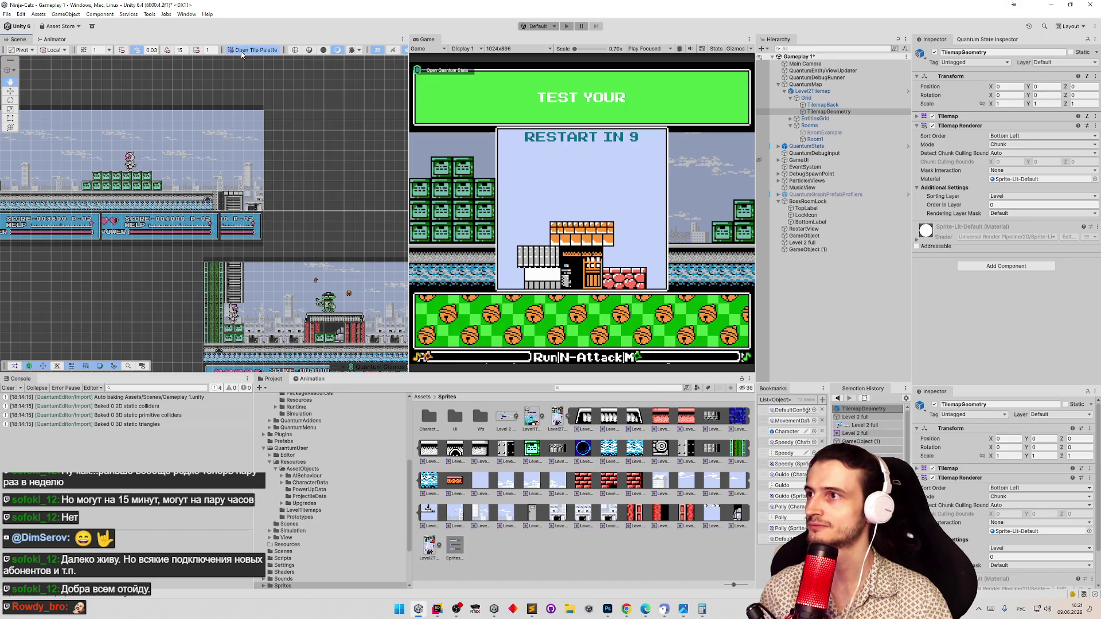
click(253, 50)
drag(134, 108, 315, 280)
double_click(19, 40)
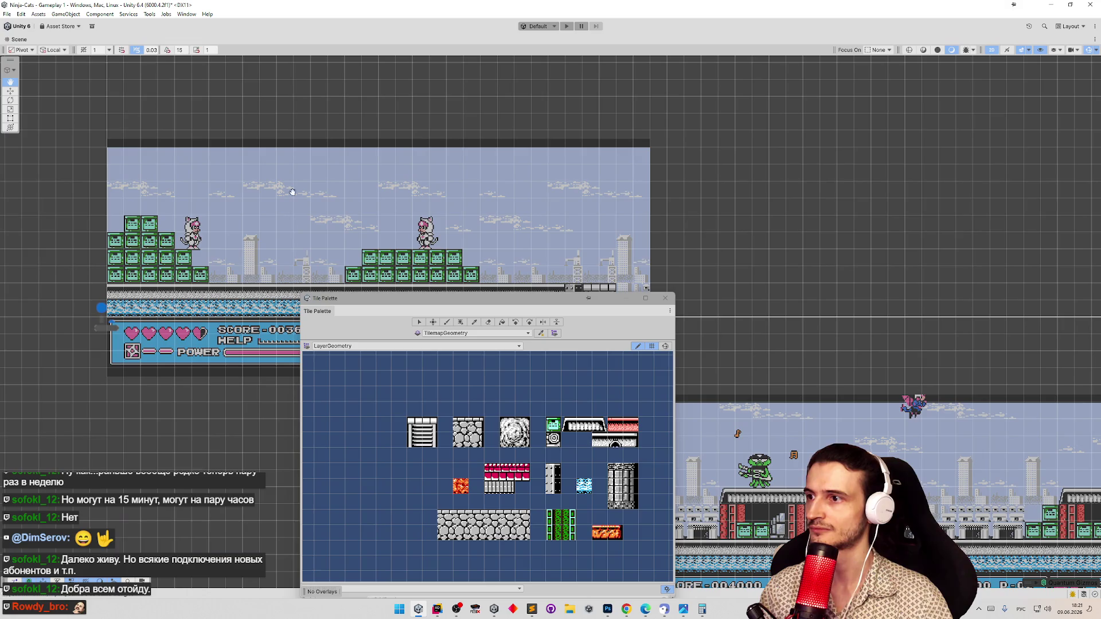
mouse_move(490, 238)
mouse_down()
mouse_move(649, 160)
mouse_move(796, 194)
mouse_move(722, 213)
mouse_up()
drag(498, 302, 131, 266)
drag(209, 179, 233, 217)
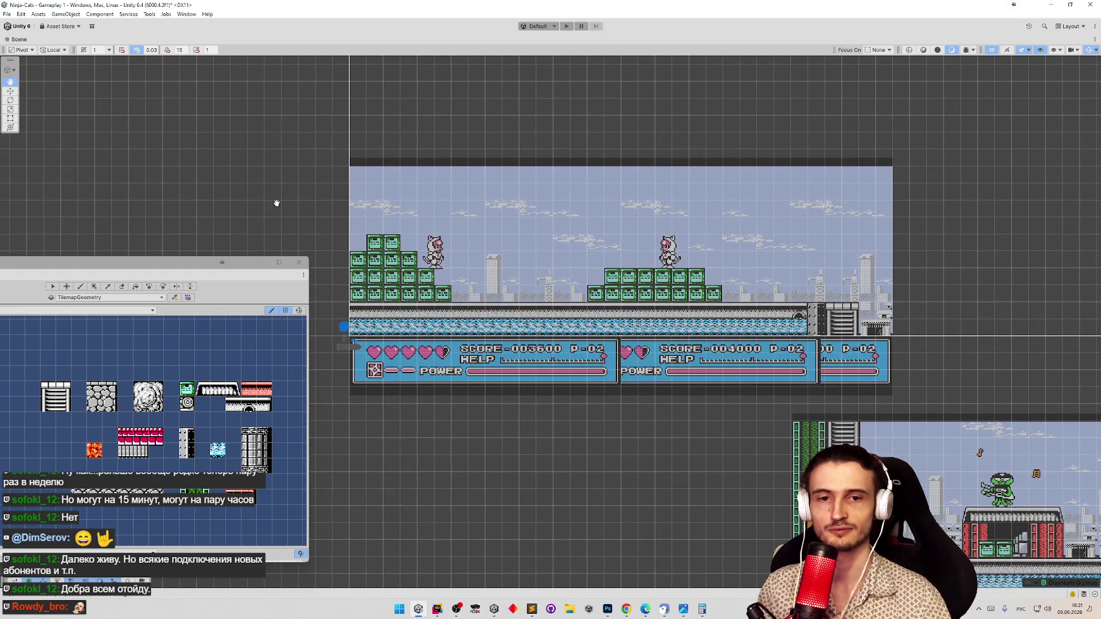
drag(170, 241, 155, 241)
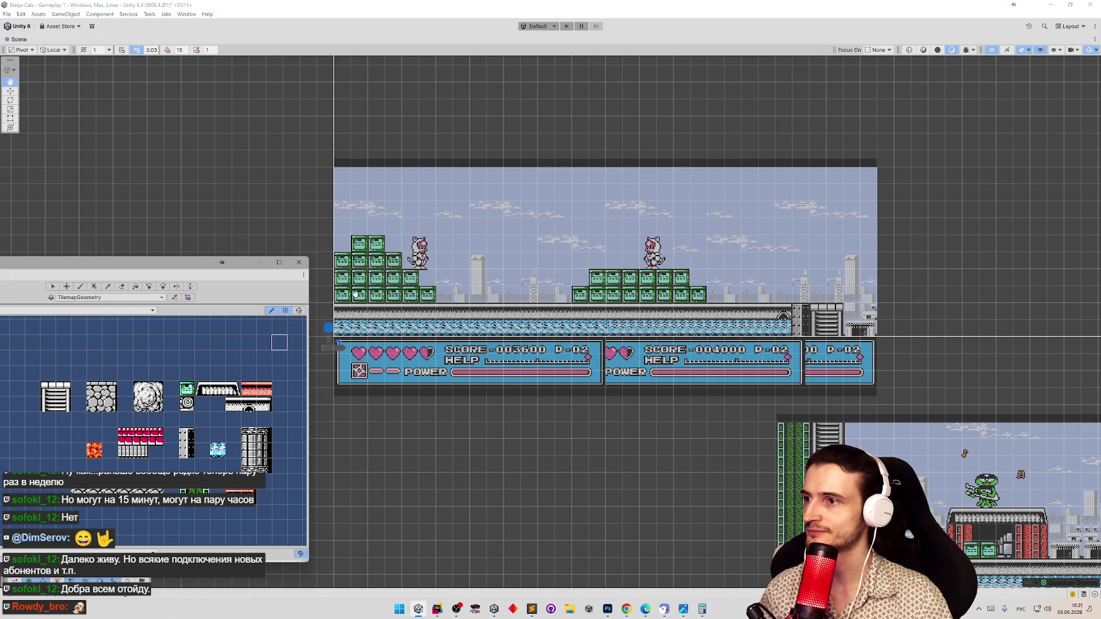
click(270, 311)
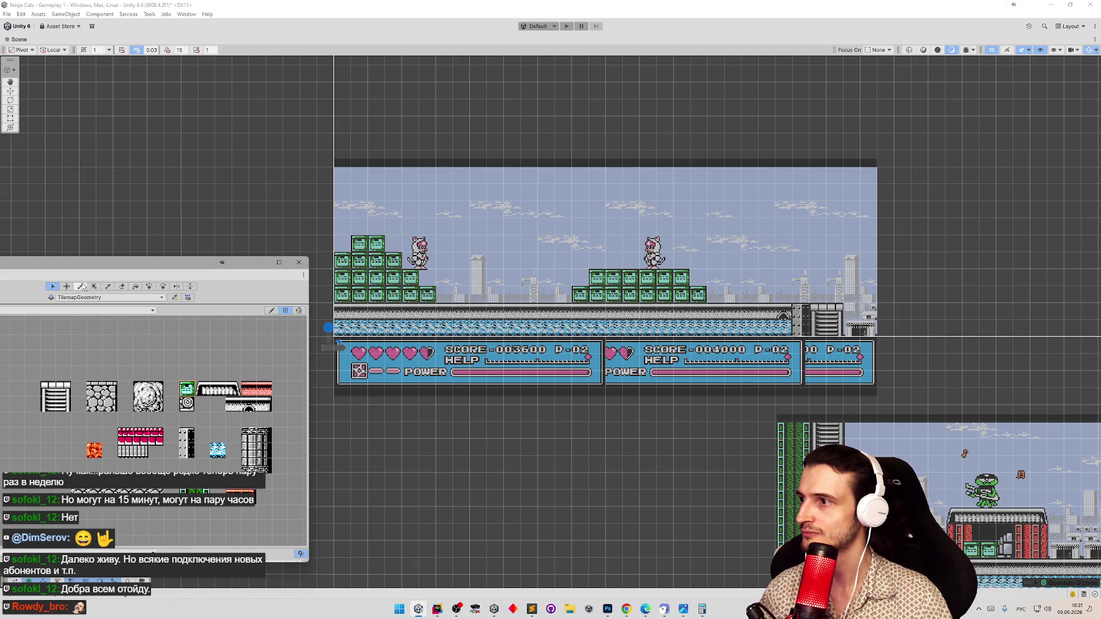
Paint crates over the left crate stack and the ground strip, with a pillar at its right end
mouse_move(342, 296)
mouse_down()
mouse_move(342, 261)
mouse_move(382, 296)
mouse_move(424, 299)
mouse_up()
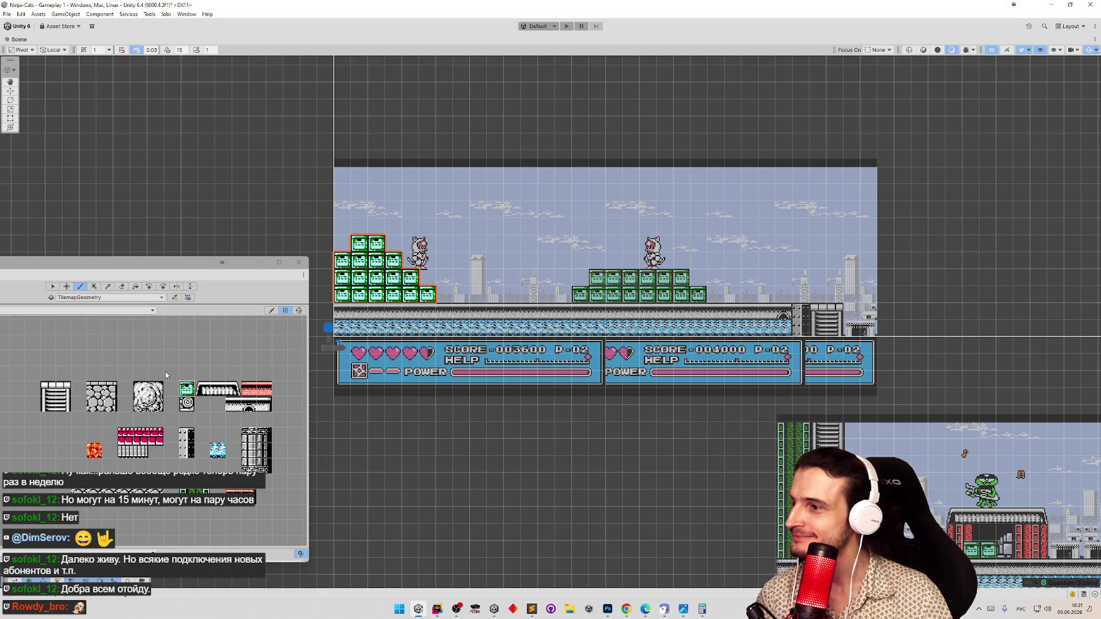
scroll(163, 378, right, 3)
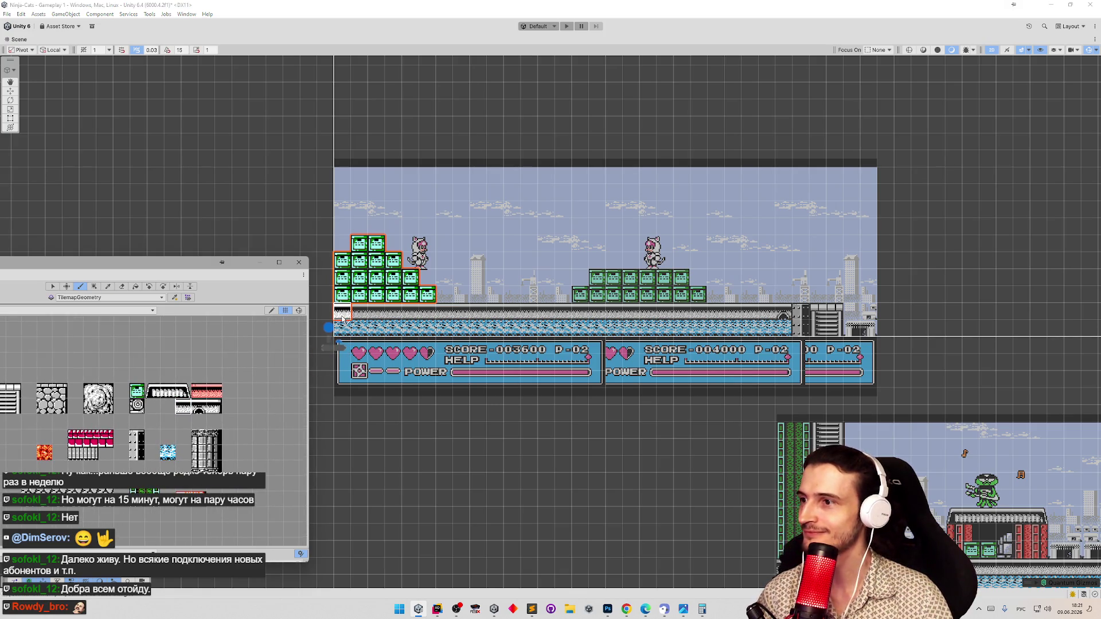
drag(342, 315, 783, 316)
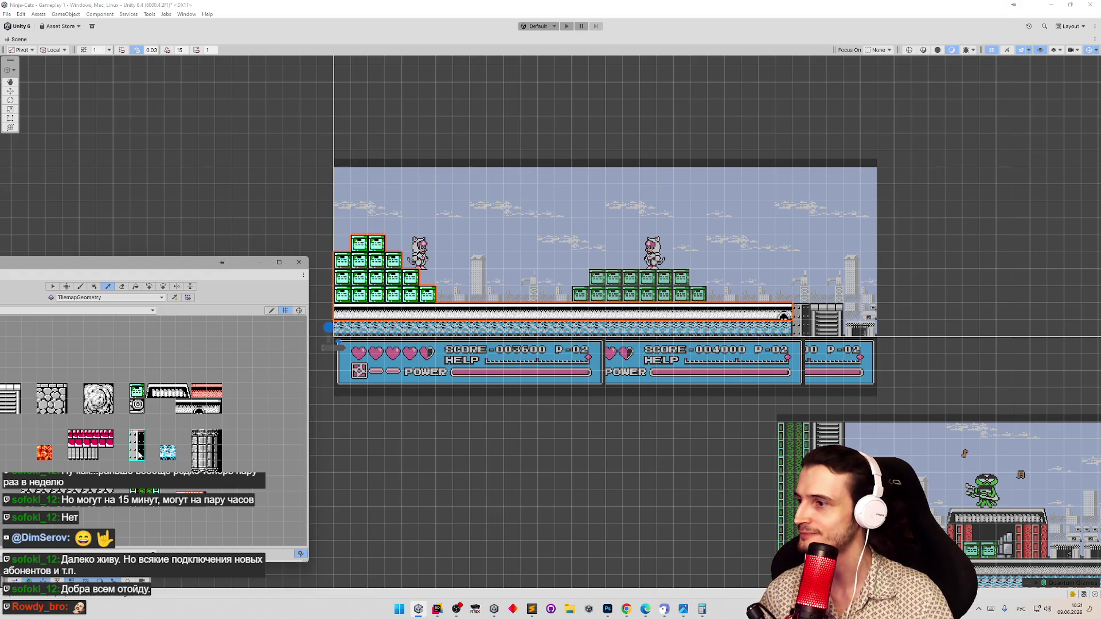
click(803, 319)
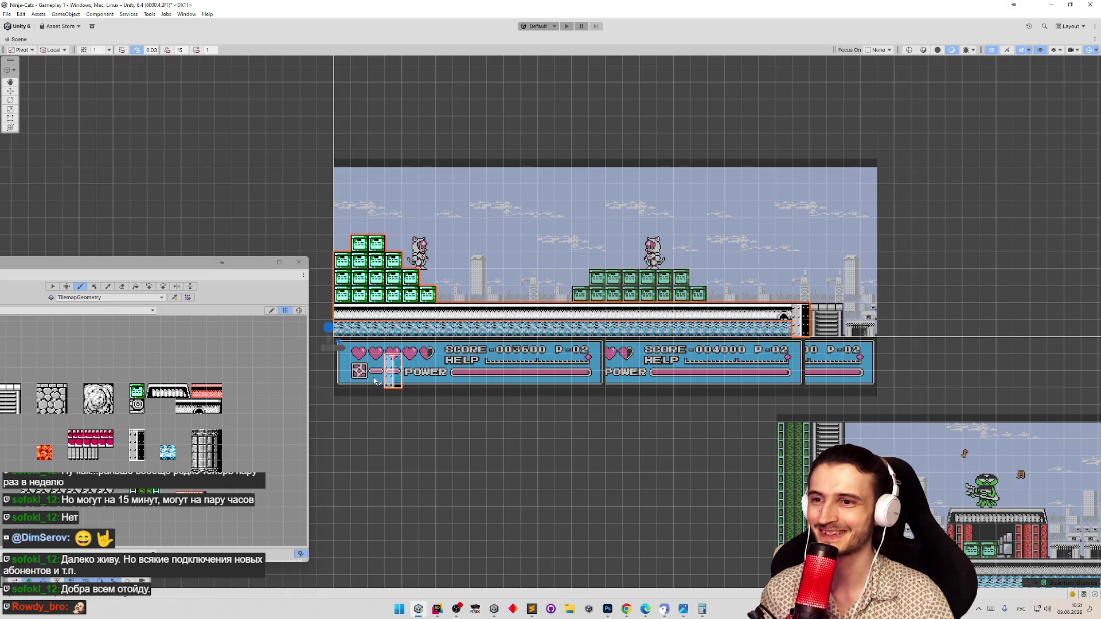
Pick the leftmost palette tile and paint the shutter at the ground's right end
drag(148, 352, 243, 345)
click(106, 390)
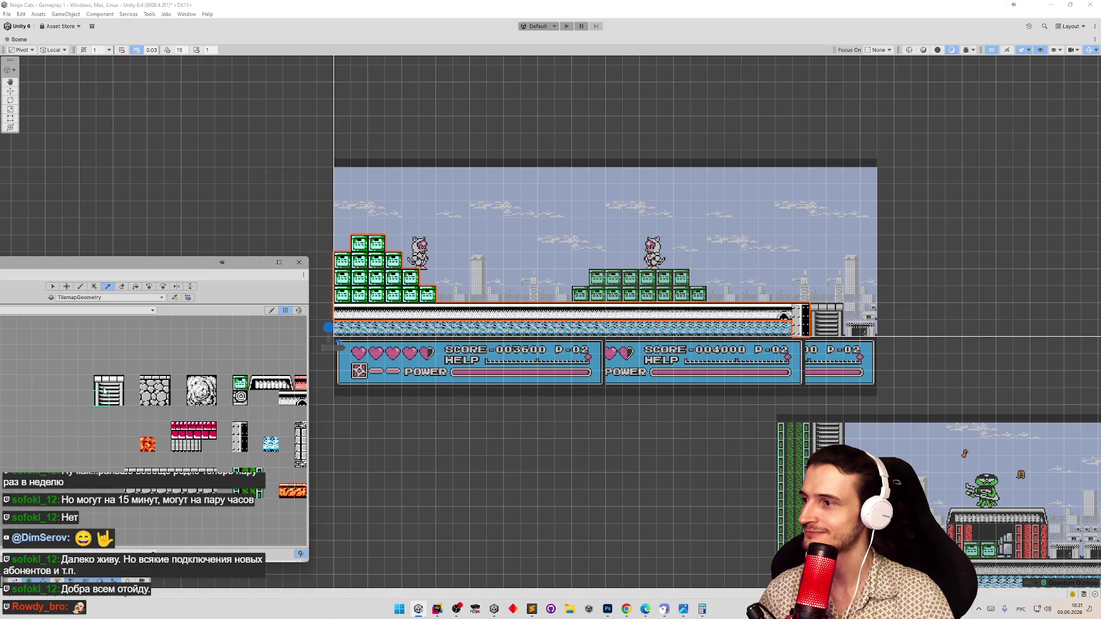
click(826, 320)
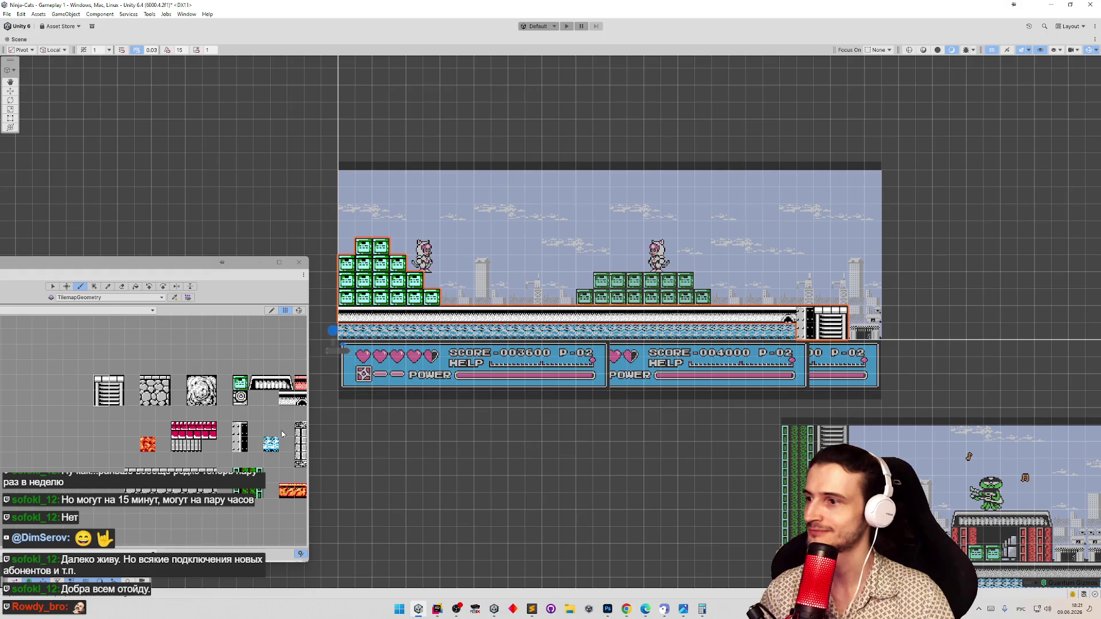
Paint the upper row of the smaller crate platform, then switch to Photoshop
mouse_move(179, 403)
mouse_down()
mouse_move(58, 401)
mouse_move(265, 397)
mouse_up()
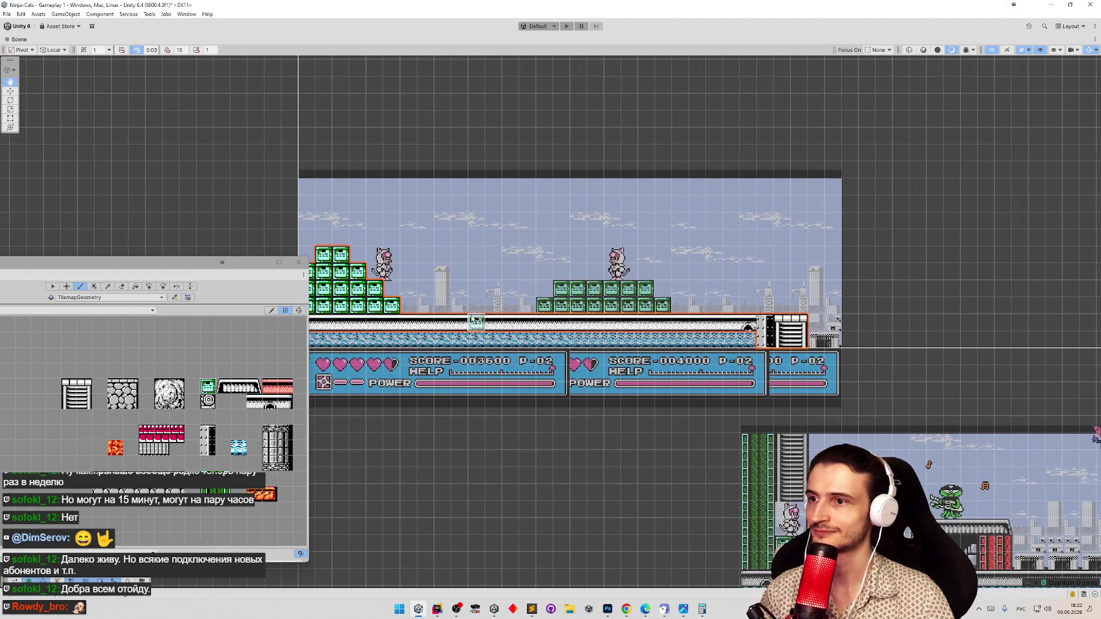
drag(562, 290, 645, 293)
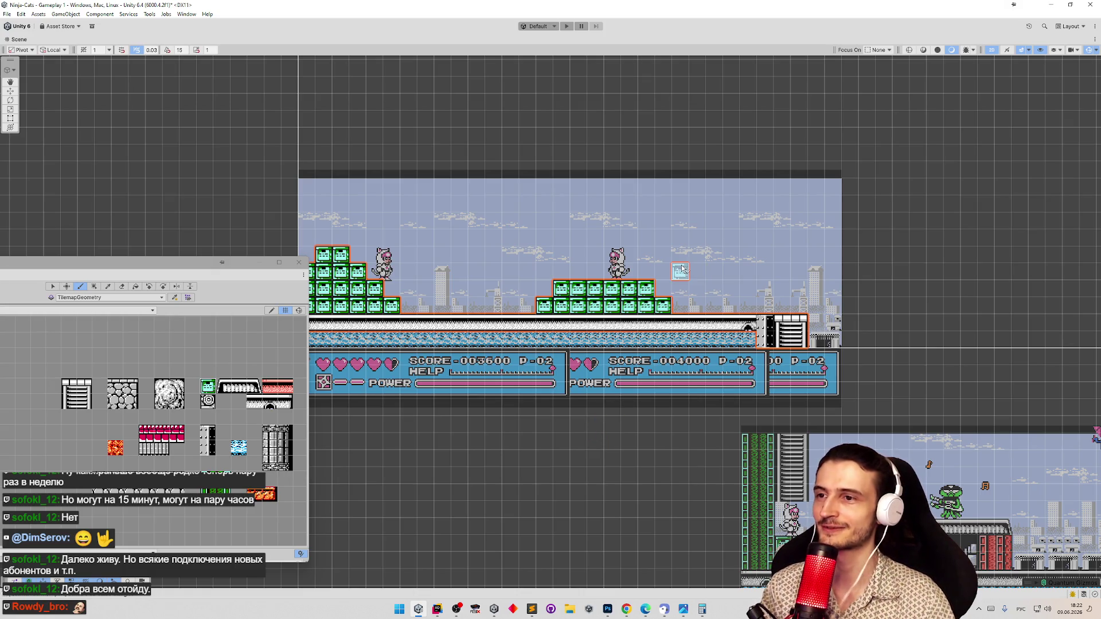
scroll(683, 269, up, 5)
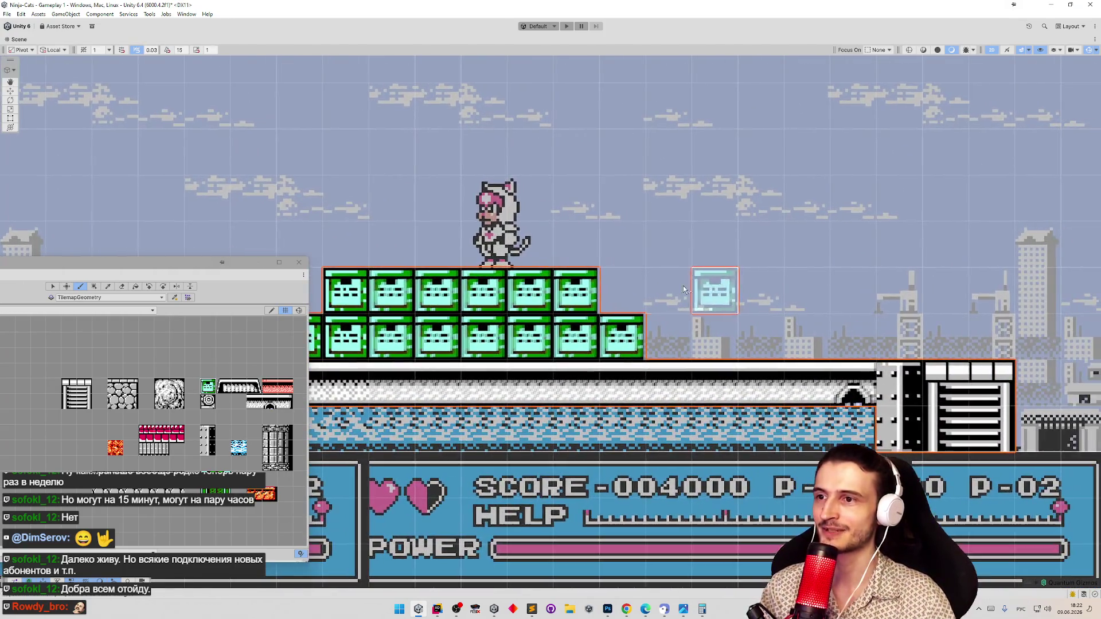
scroll(684, 289, up, 2)
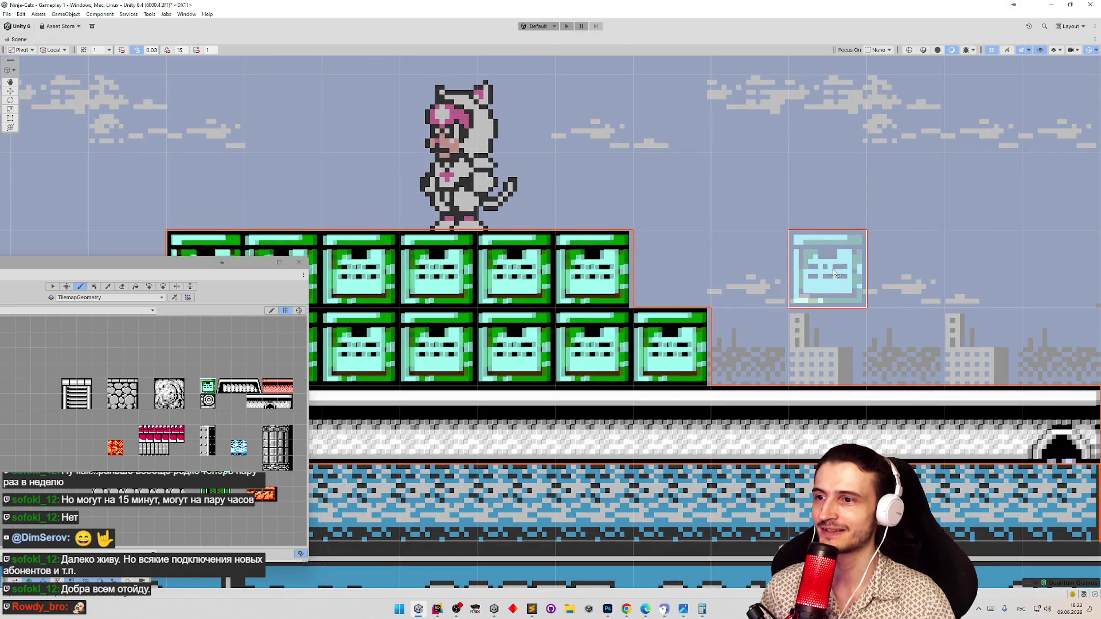
scroll(666, 270, down, 4)
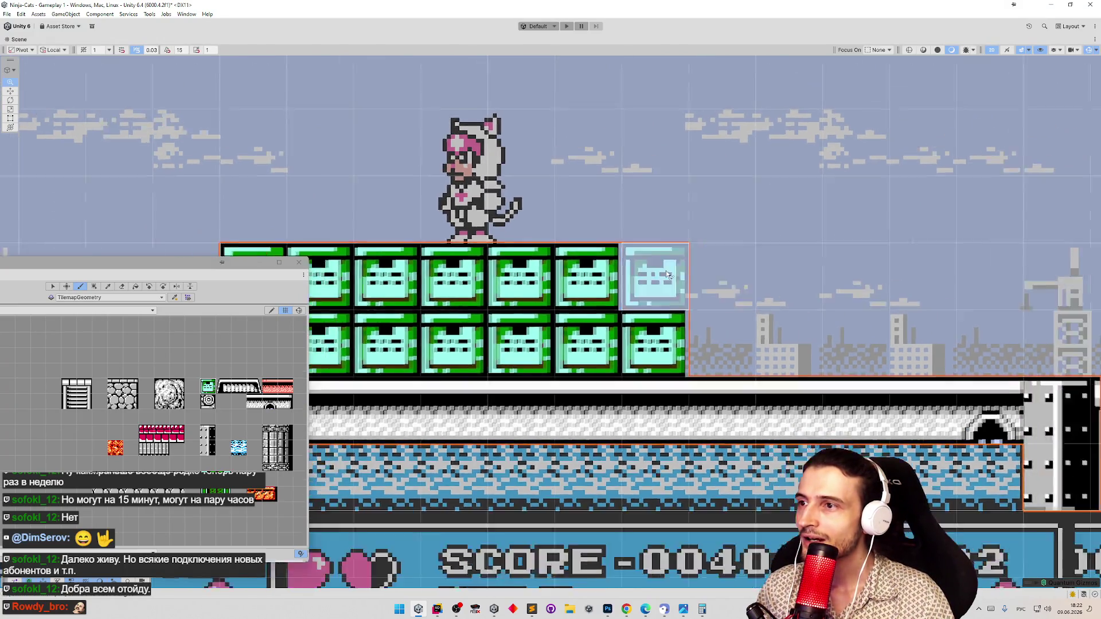
scroll(542, 268, up, 3)
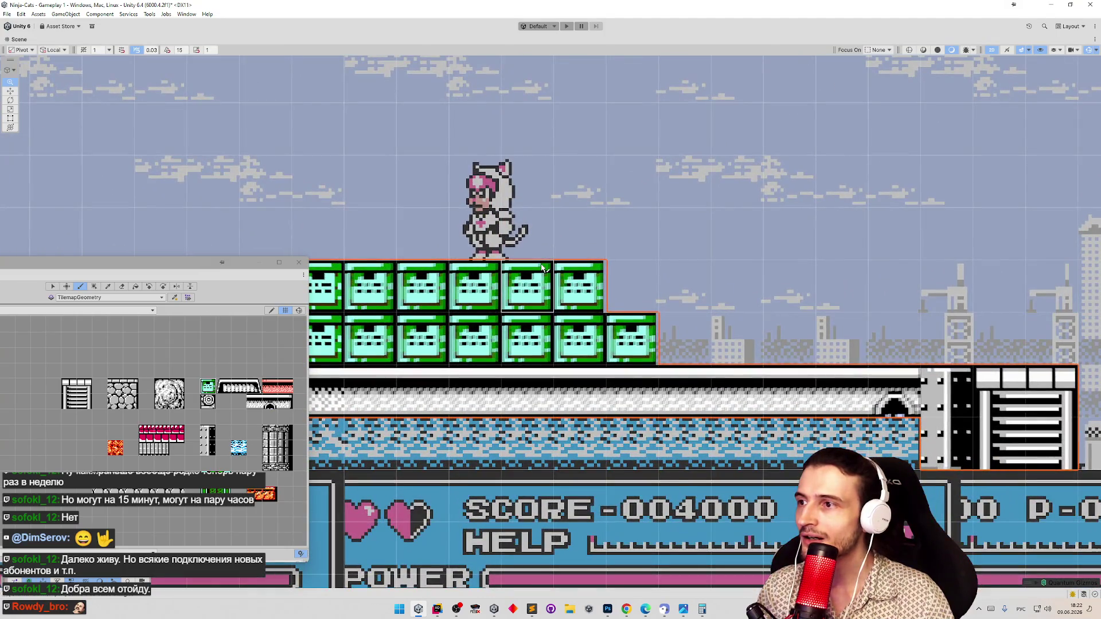
scroll(542, 268, down, 4)
scroll(474, 254, up, 4)
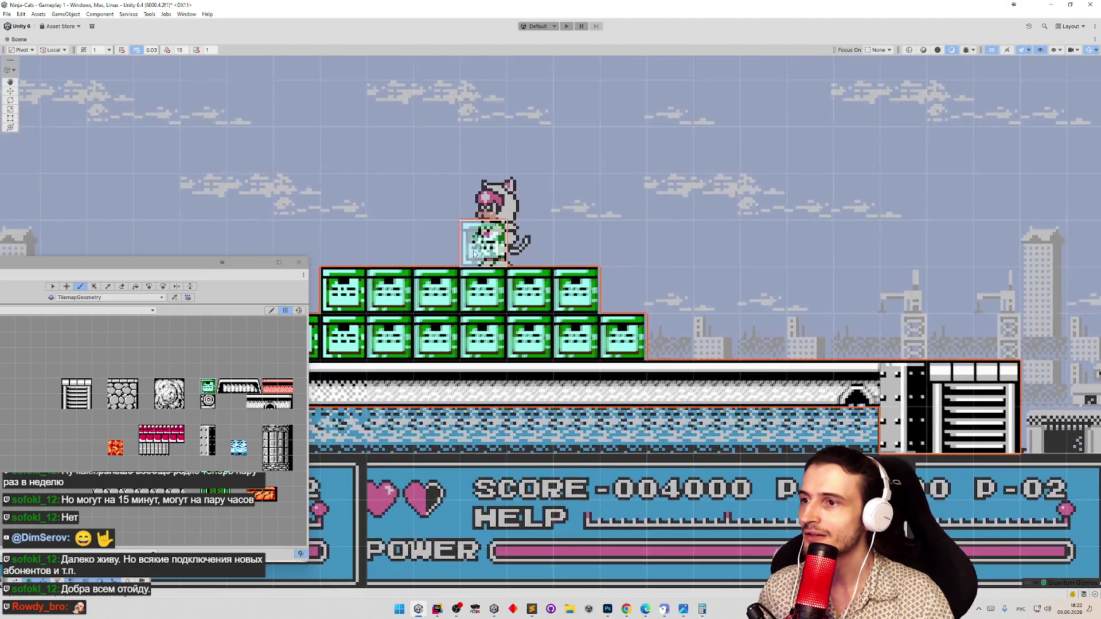
scroll(396, 235, up, 4)
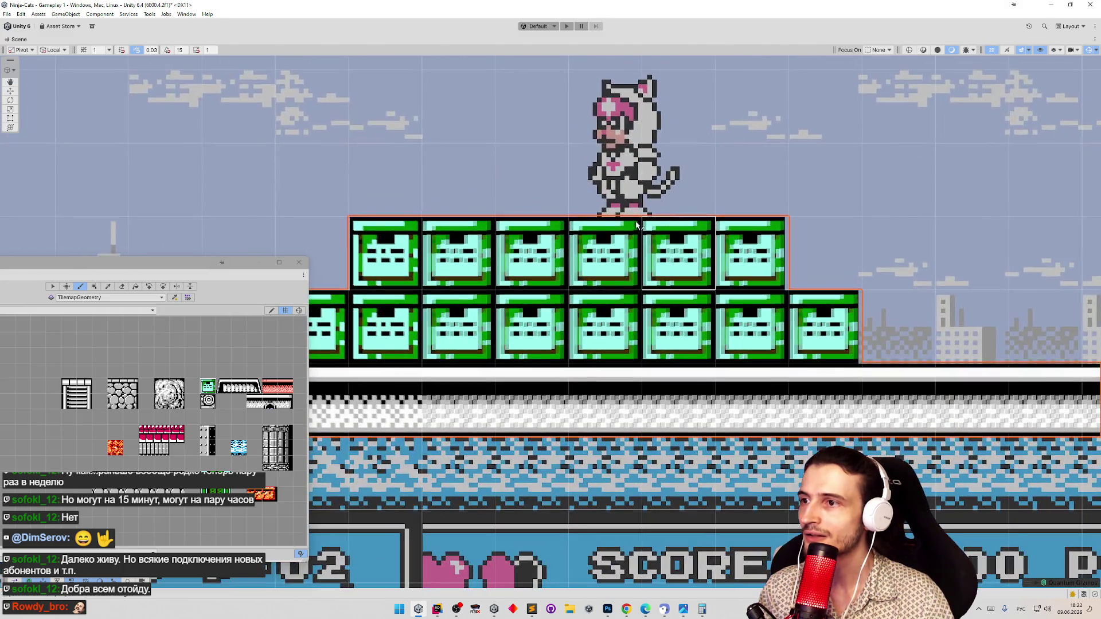
scroll(344, 229, down, 6)
scroll(234, 222, up, 2)
key(Left)
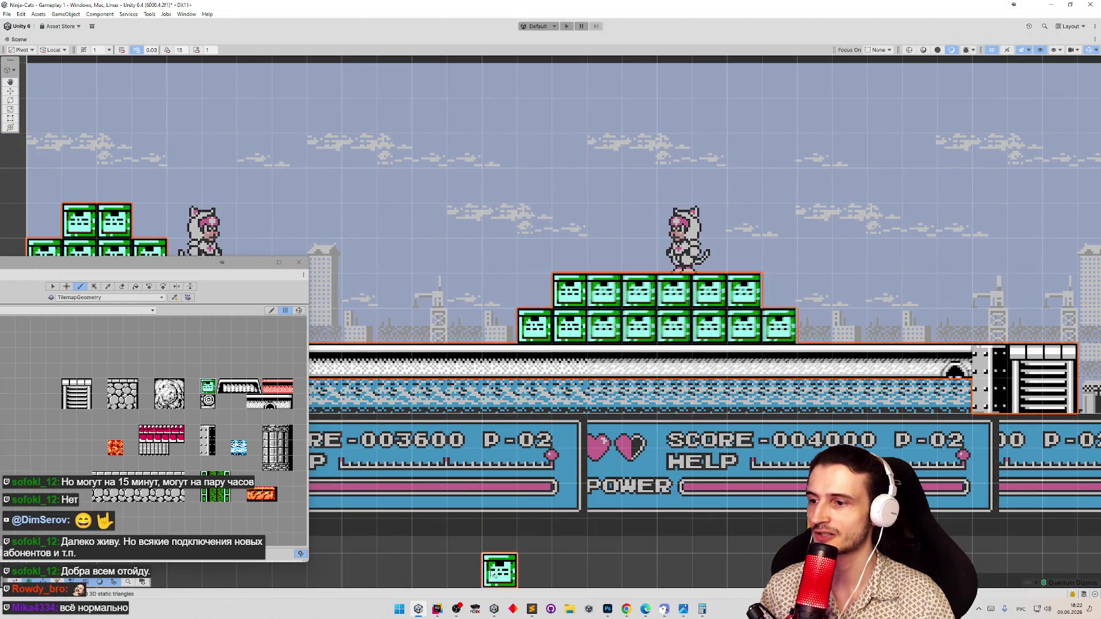
click(608, 609)
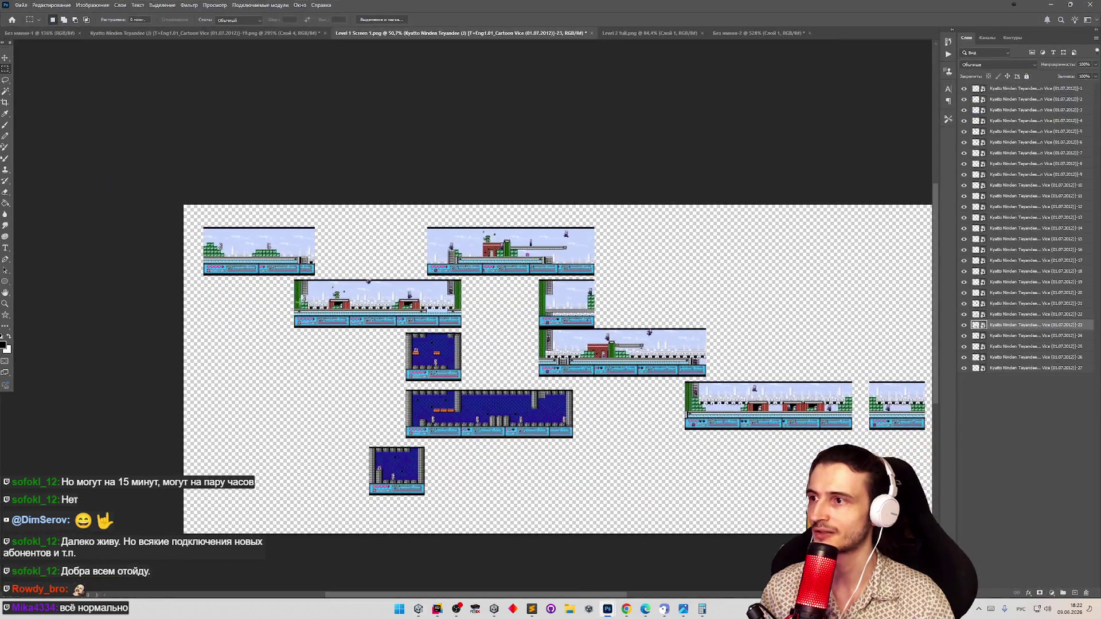
Zoom to 1580% on the first level screen and measure crate blocks with marquee selections
key(z)
drag(259, 253, 401, 267)
click(3, 69)
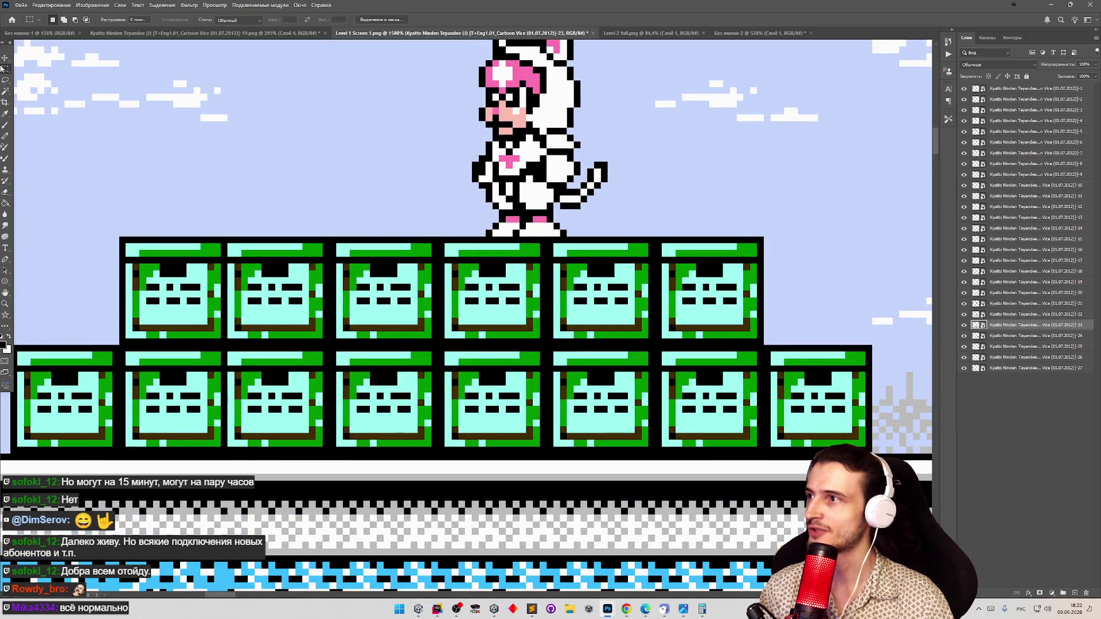
mouse_move(129, 247)
mouse_down()
mouse_move(349, 251)
mouse_move(335, 351)
mouse_up()
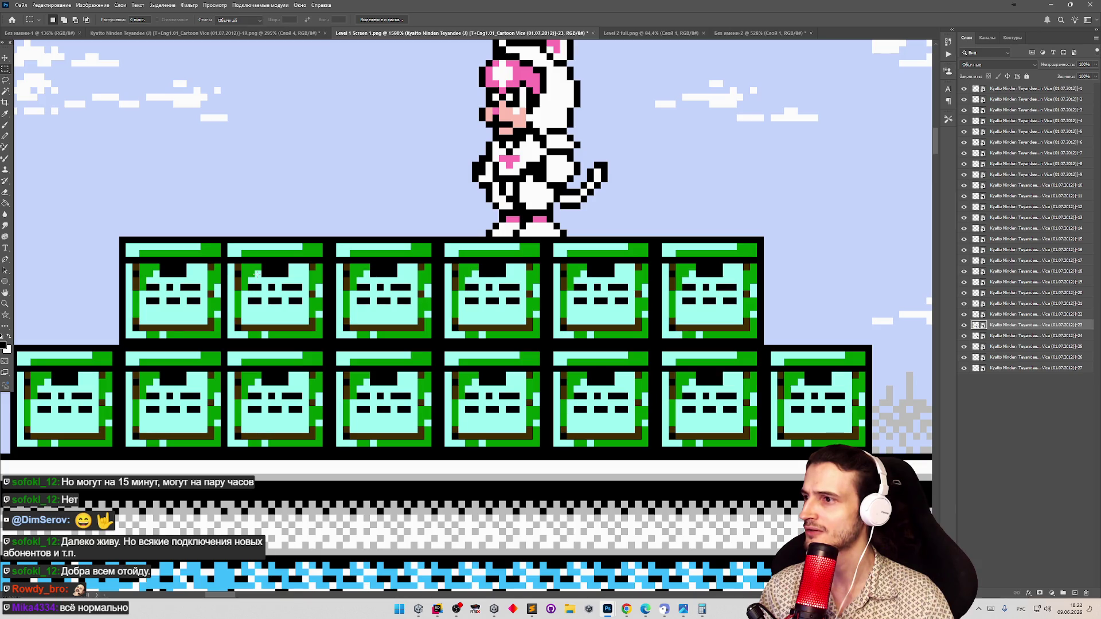
mouse_move(232, 251)
mouse_down()
mouse_move(172, 424)
mouse_move(220, 426)
mouse_move(228, 452)
mouse_up()
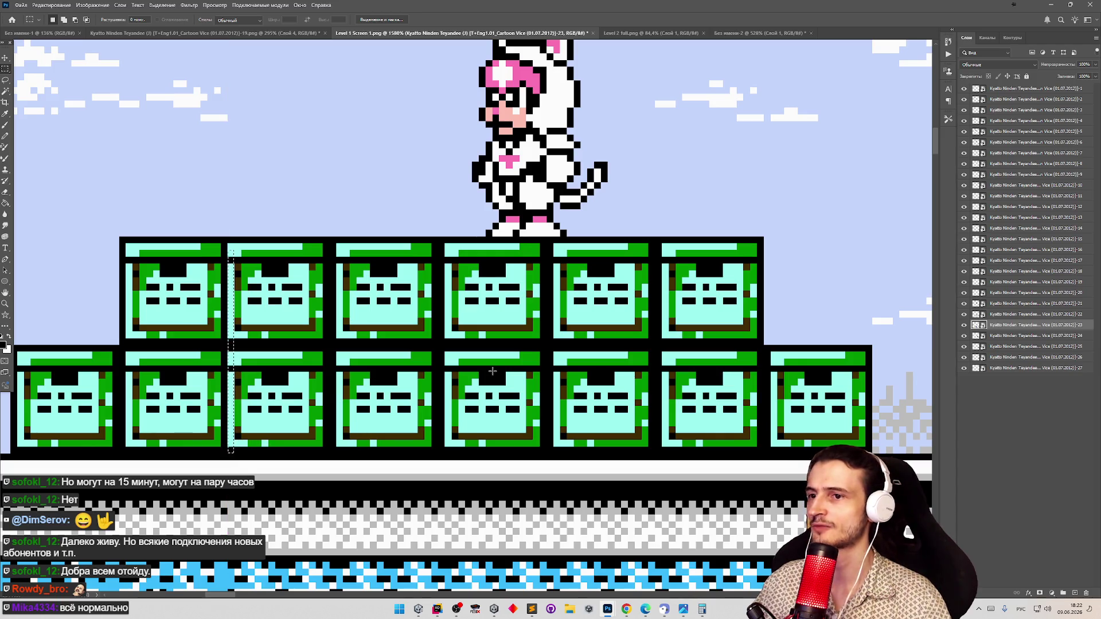
key(z)
mouse_move(436, 327)
mouse_down()
mouse_move(322, 335)
mouse_move(630, 344)
mouse_move(577, 358)
mouse_move(607, 362)
mouse_up()
key(m)
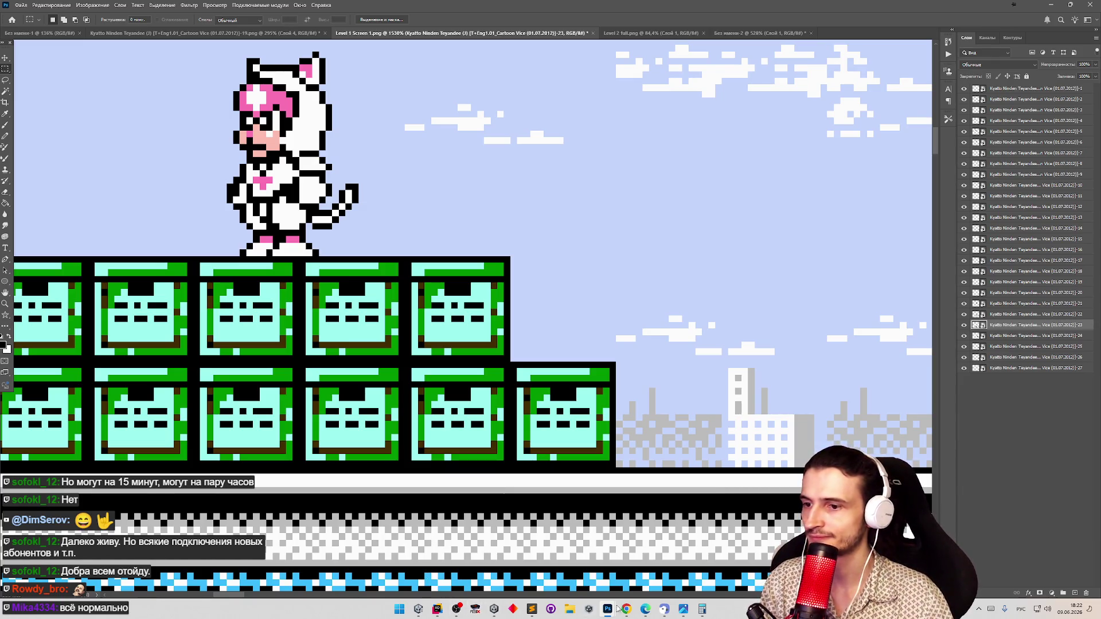
click(418, 609)
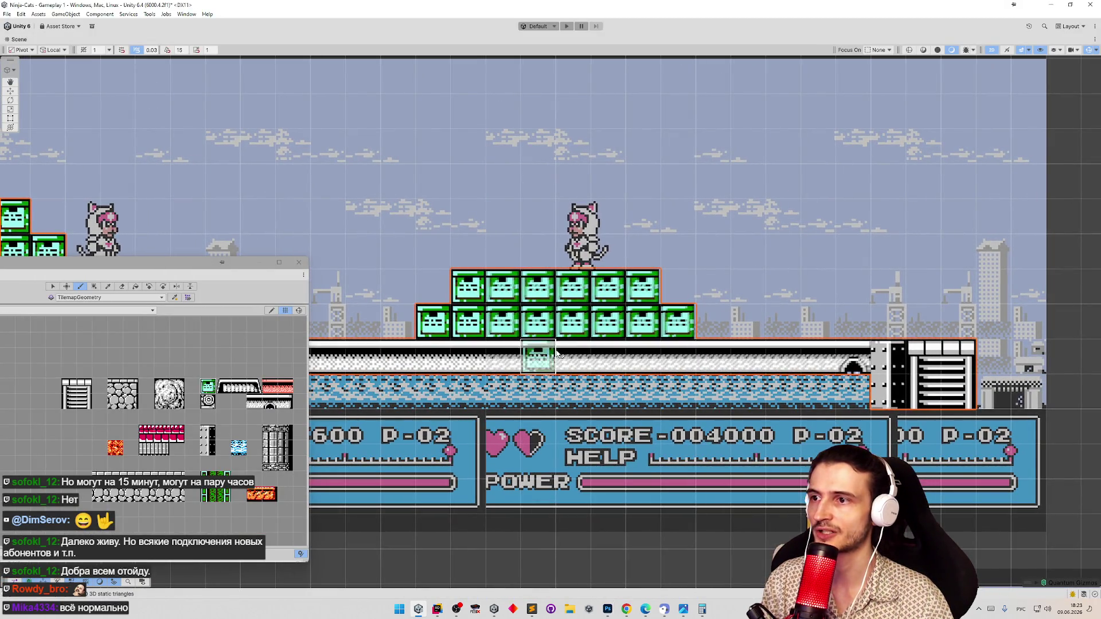
key(Left)
key(Right)
key(Right)
key(Right)
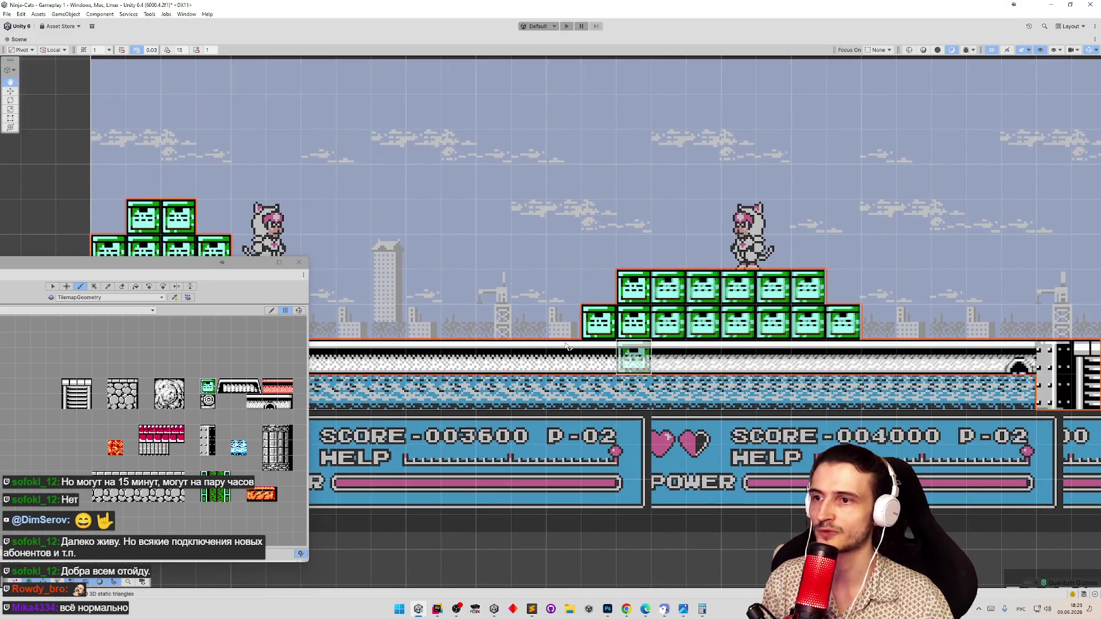
scroll(549, 356, down, 5)
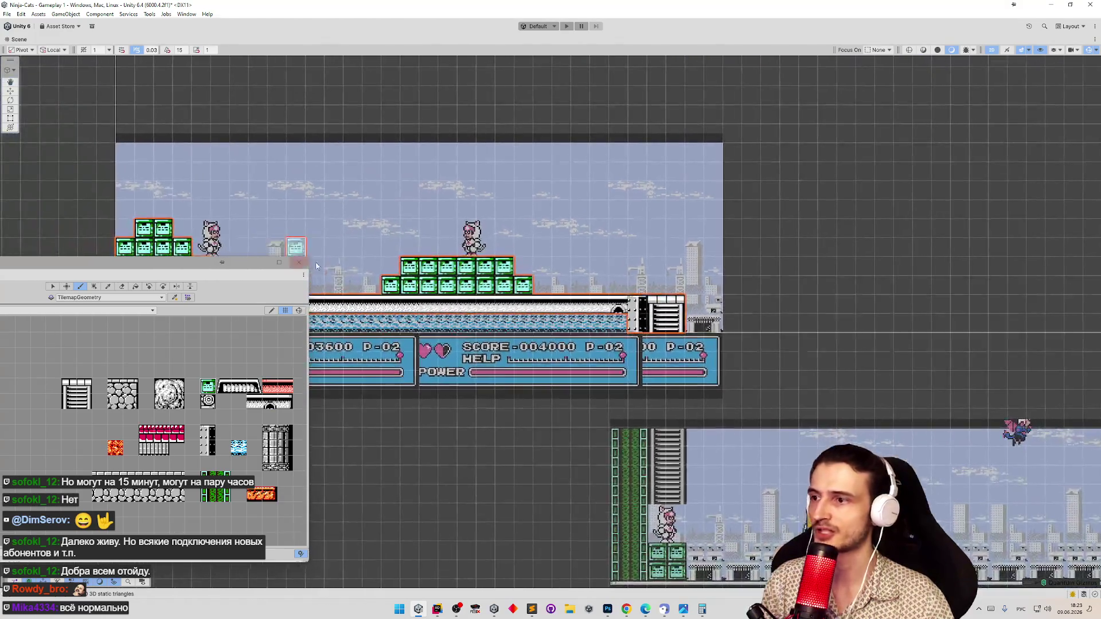
key(Left)
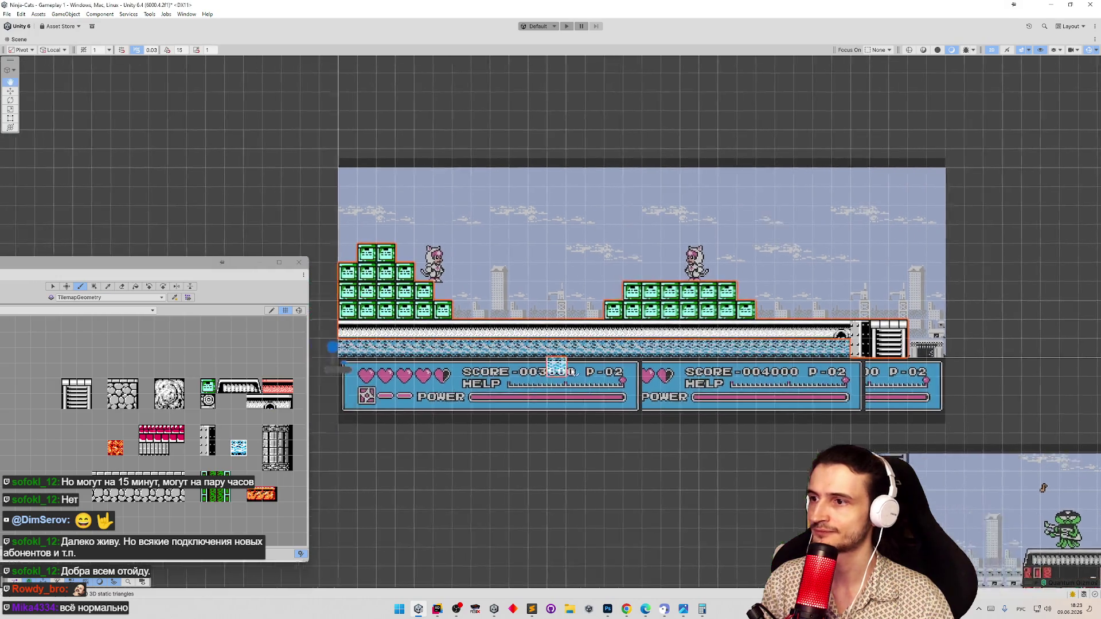
mouse_move(405, 357)
mouse_down()
mouse_move(390, 357)
mouse_move(886, 359)
mouse_up()
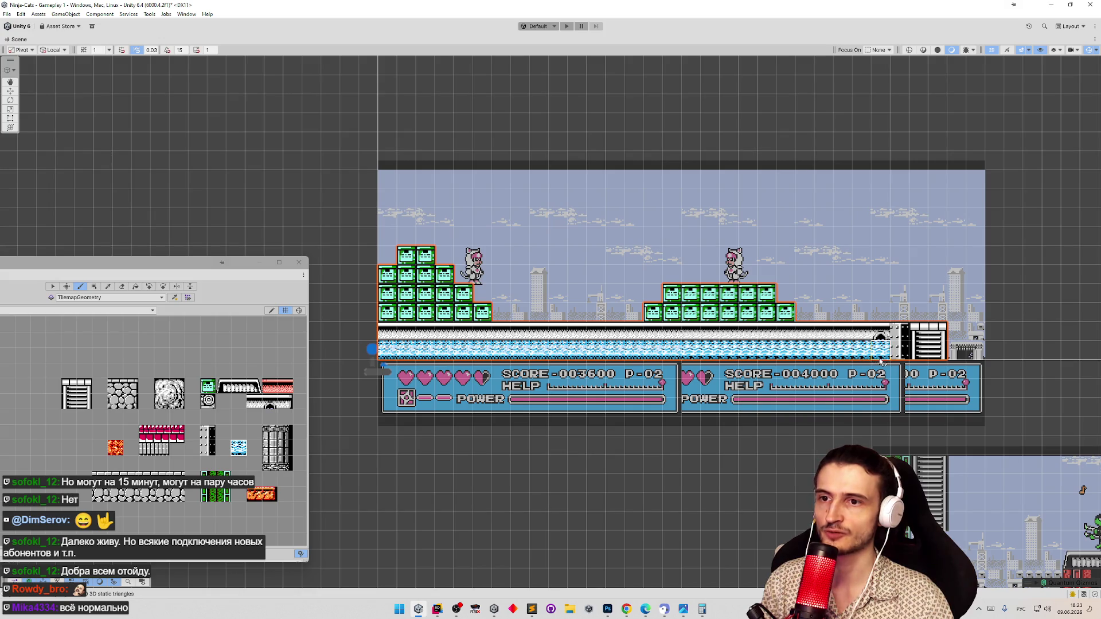
scroll(631, 427, right, 3)
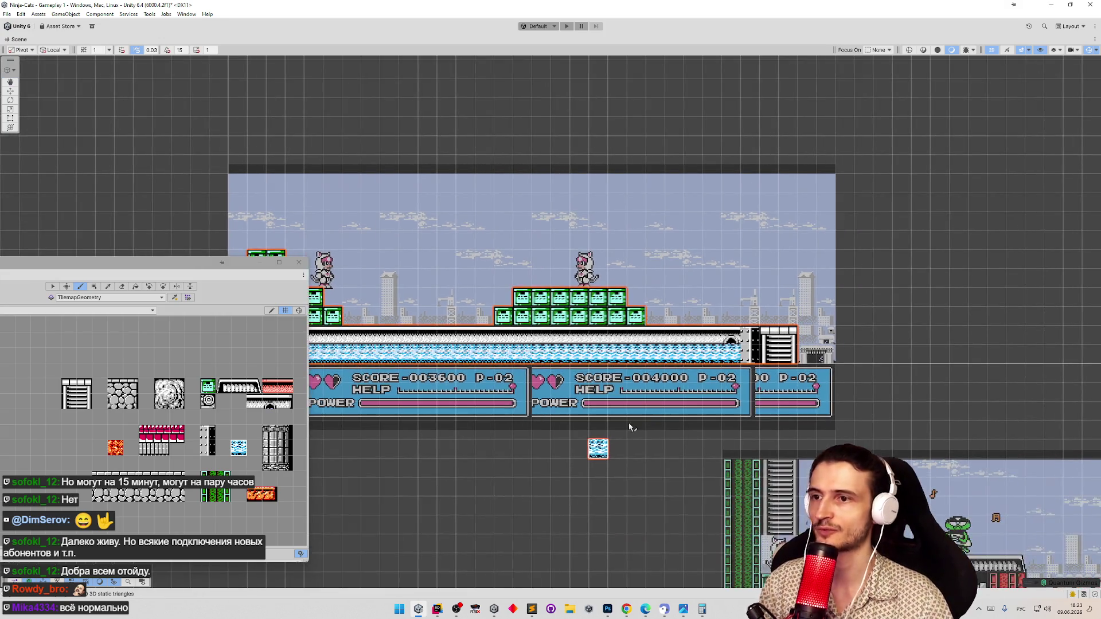
scroll(676, 339, up, 4)
scroll(676, 340, up, 6)
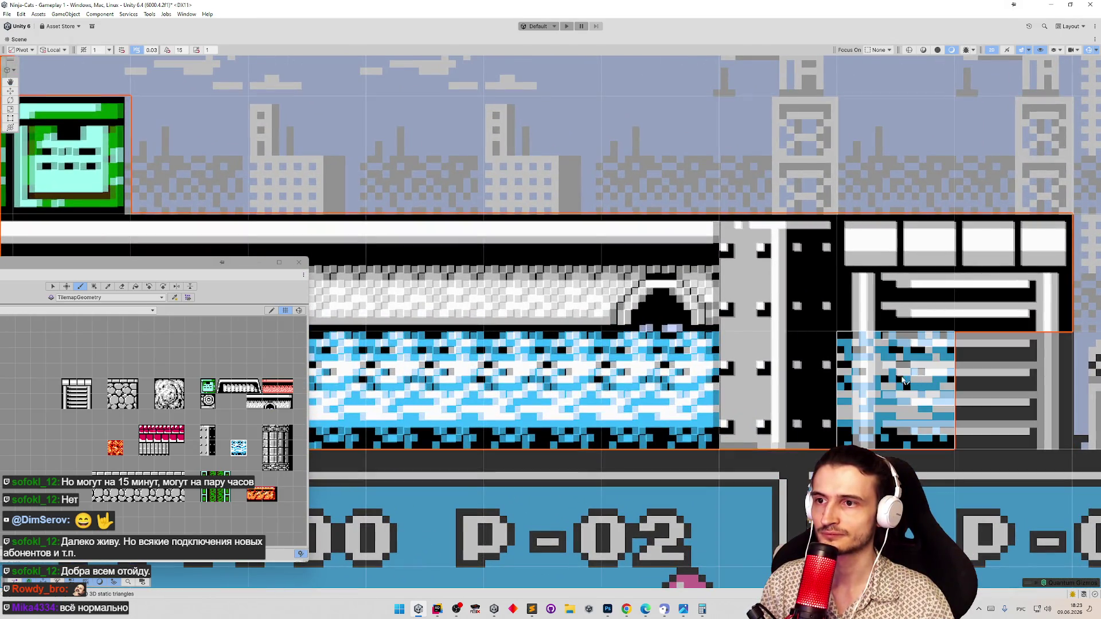
scroll(898, 380, right, 3)
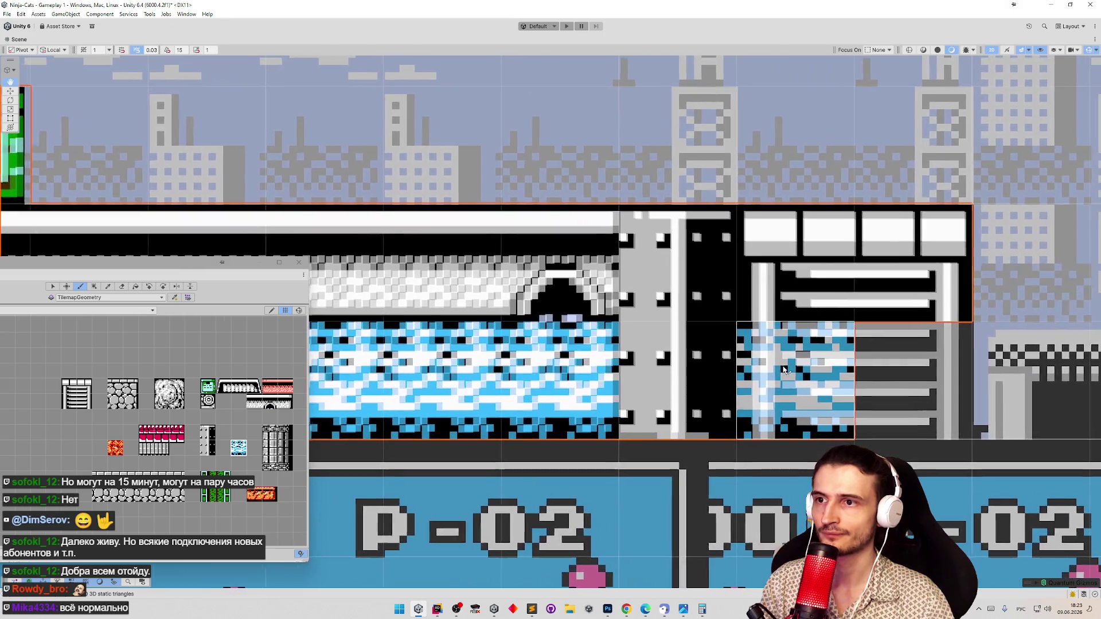
scroll(743, 376, down, 8)
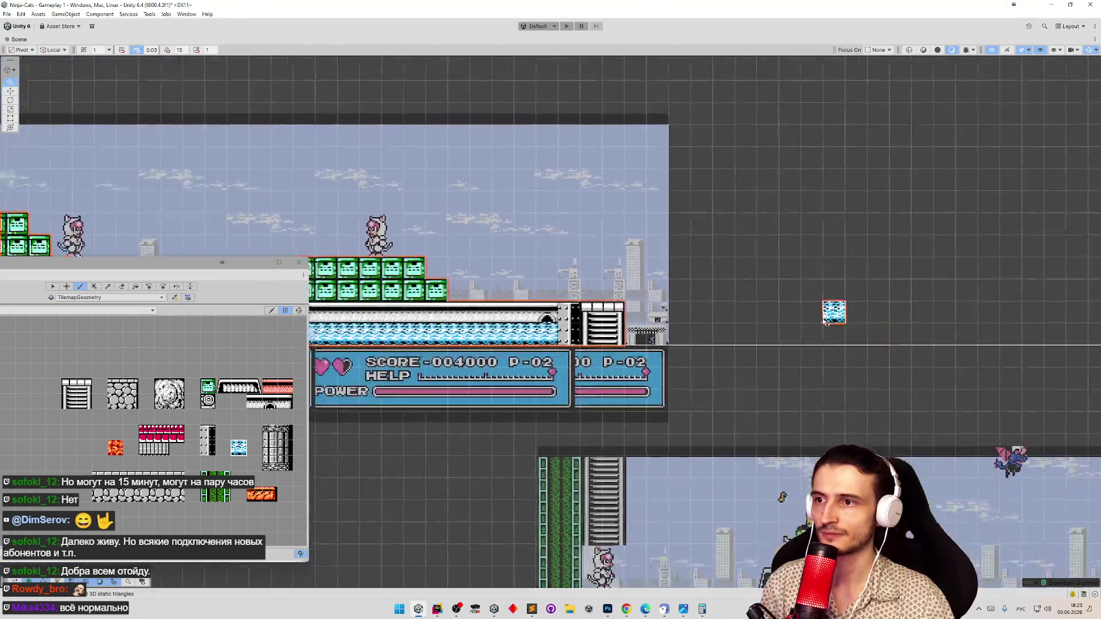
scroll(739, 345, up, 2)
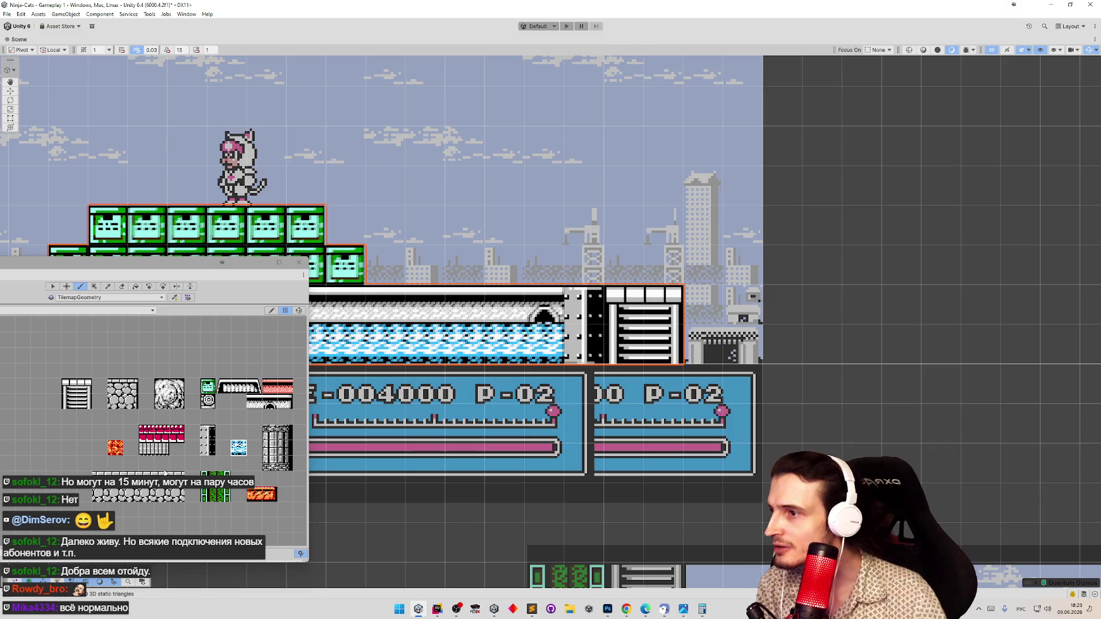
scroll(165, 473, down, 2)
scroll(218, 502, up, 2)
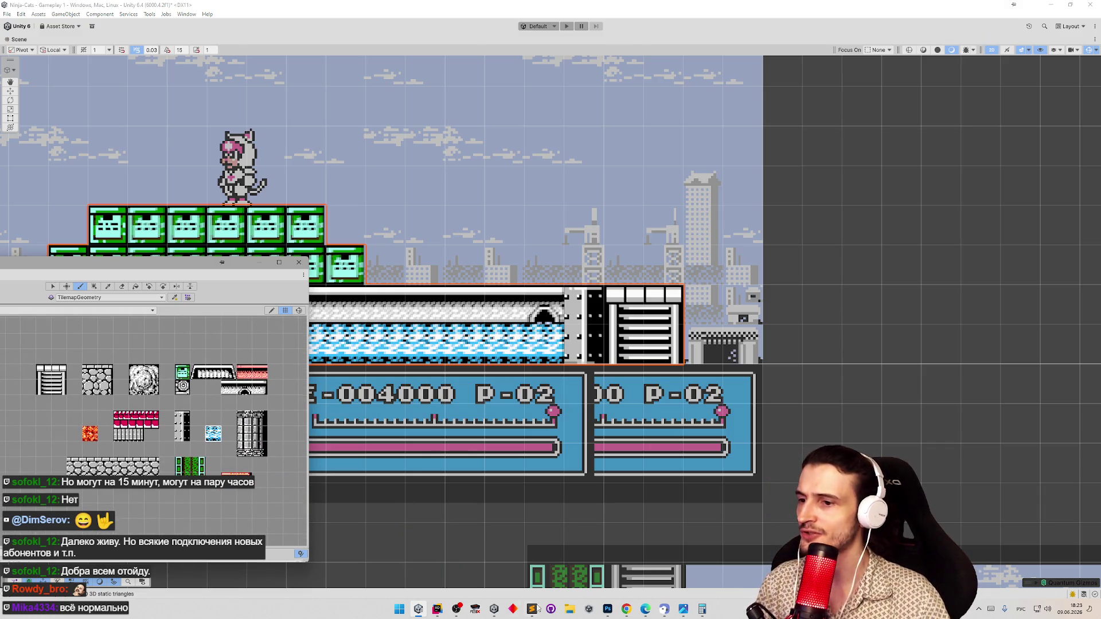
mouse_move(605, 613)
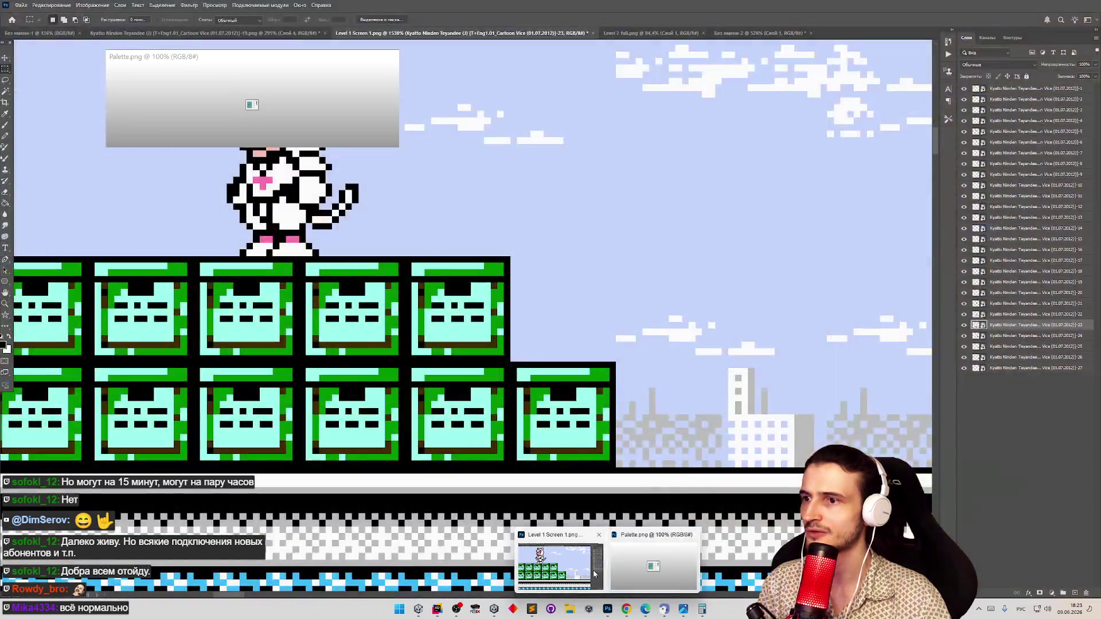
Bring the Level 1 Screen 1 screenshot forward and zoom in on the pillar beside the water
click(595, 574)
key(z)
scroll(471, 376, down, 8)
scroll(344, 287, up, 5)
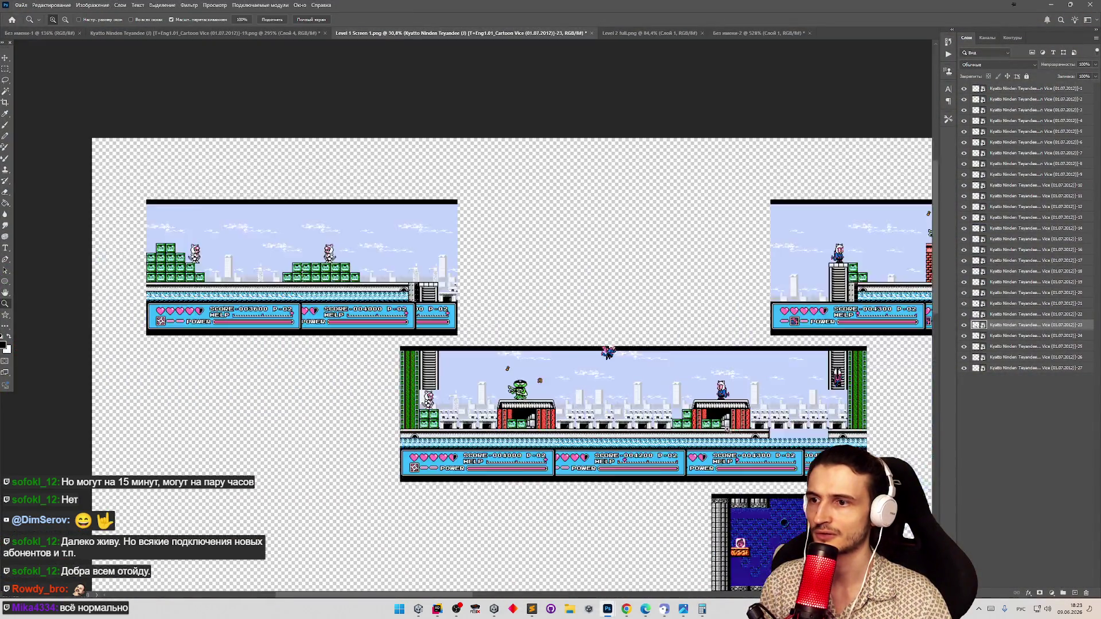
scroll(289, 243, up, 7)
scroll(459, 372, down, 4)
scroll(652, 519, up, 4)
scroll(653, 519, up, 3)
scroll(653, 519, down, 2)
key(m)
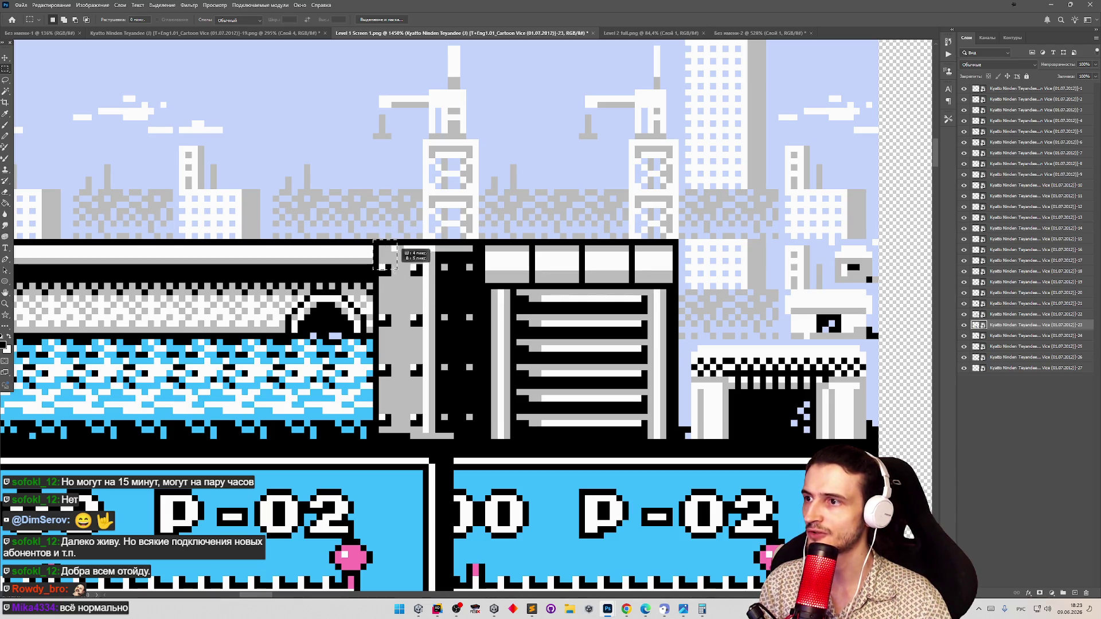
key(z)
scroll(382, 265, down, 10)
scroll(481, 415, up, 2)
scroll(481, 416, up, 1)
scroll(482, 416, down, 3)
scroll(581, 391, up, 3)
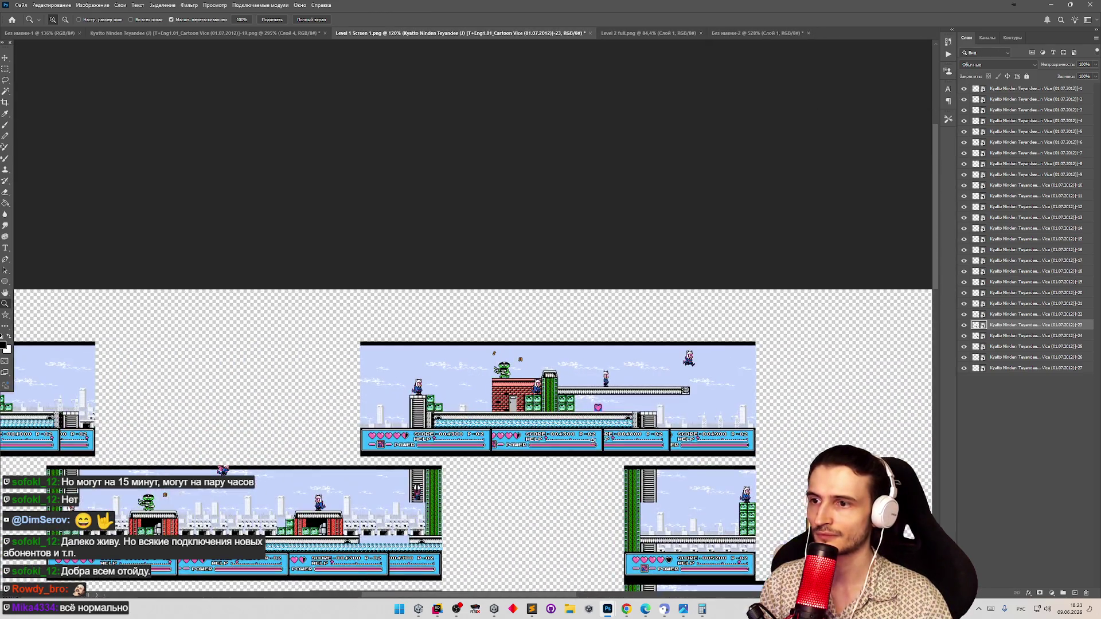
scroll(625, 432, up, 5)
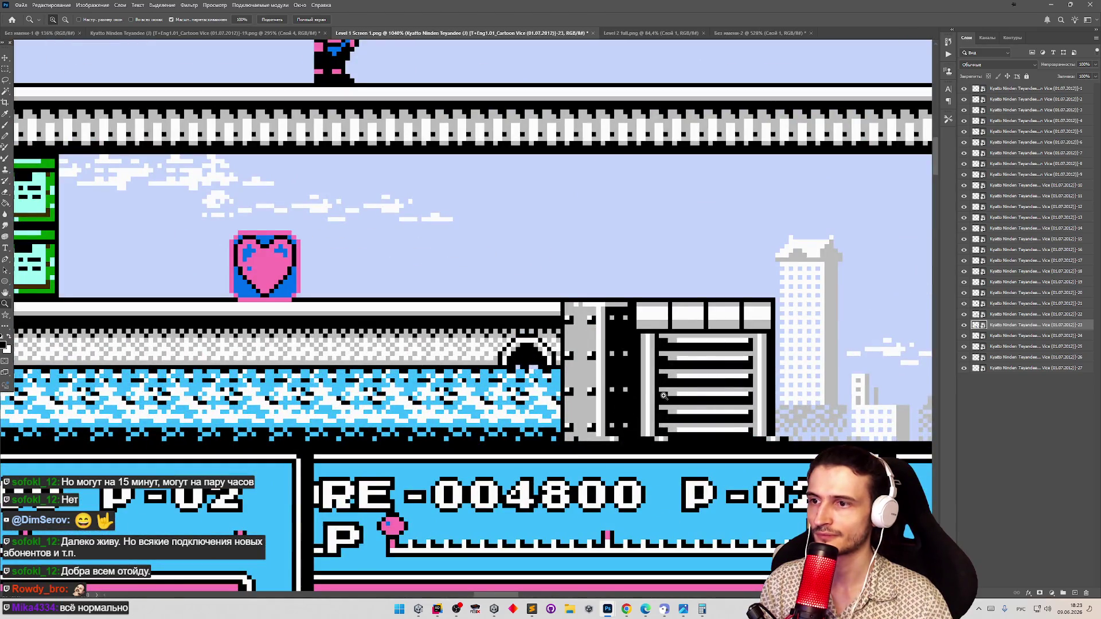
Outline the grey riveted pillar and try copying it, dismissing the empty-selection error
click(4, 70)
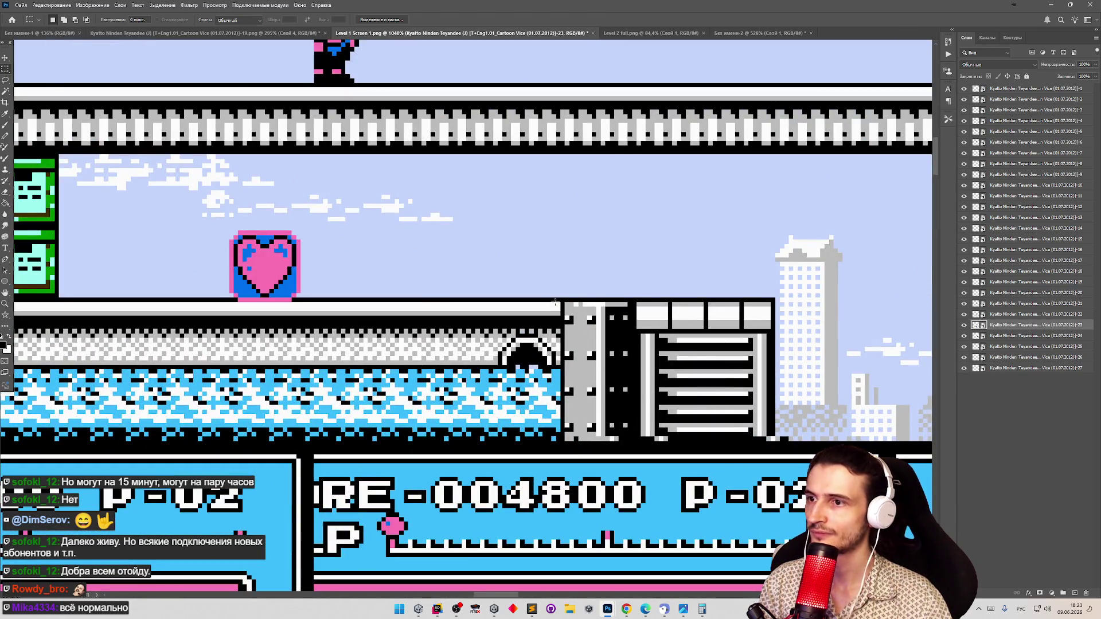
drag(562, 298, 622, 369)
drag(635, 426, 631, 440)
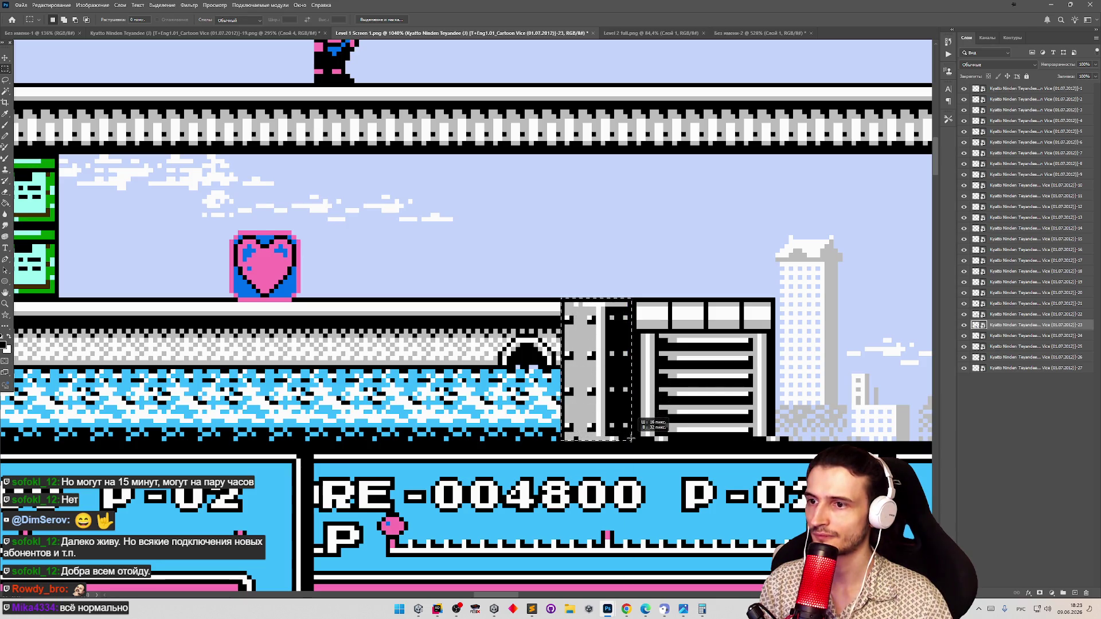
key(ctrl+c)
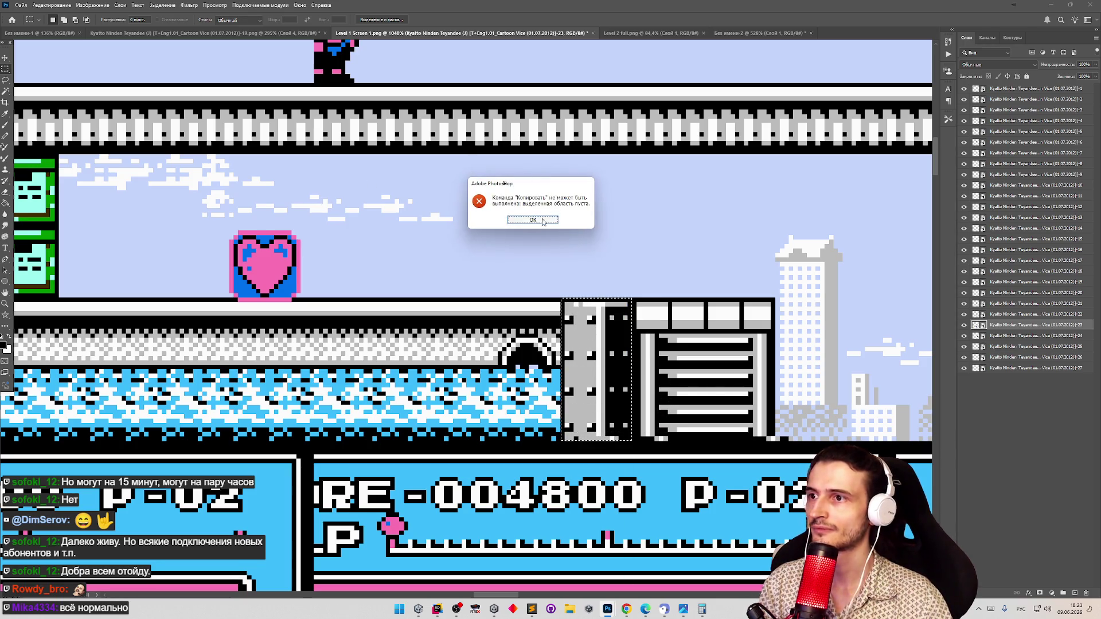
click(539, 220)
click(976, 90)
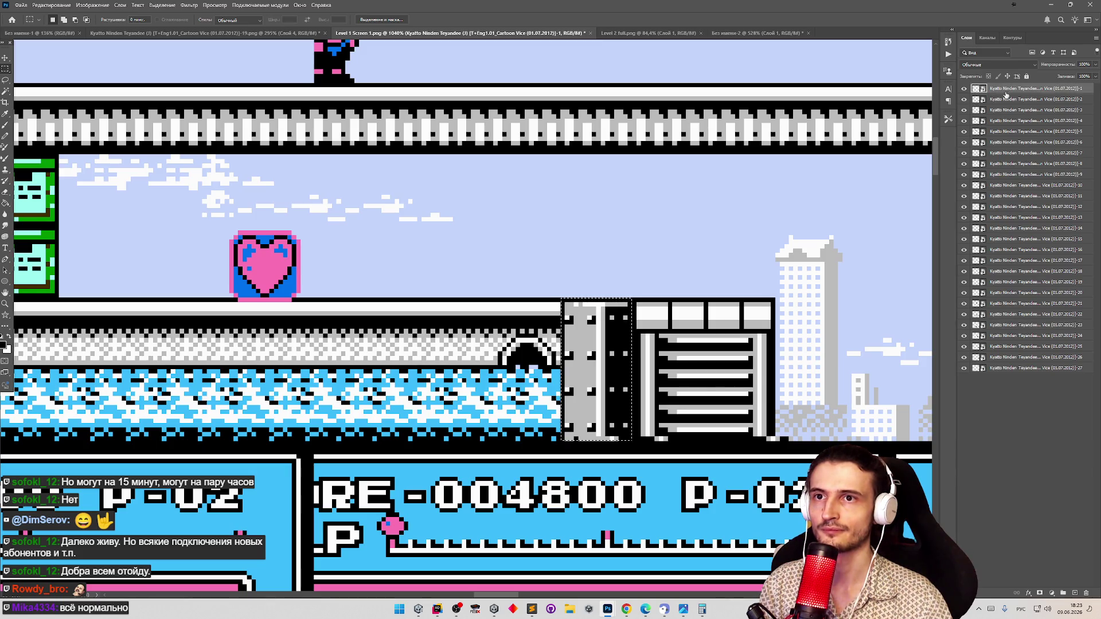
Select all layers of the Level 1 screenshot and rasterize them
right_click(1006, 92)
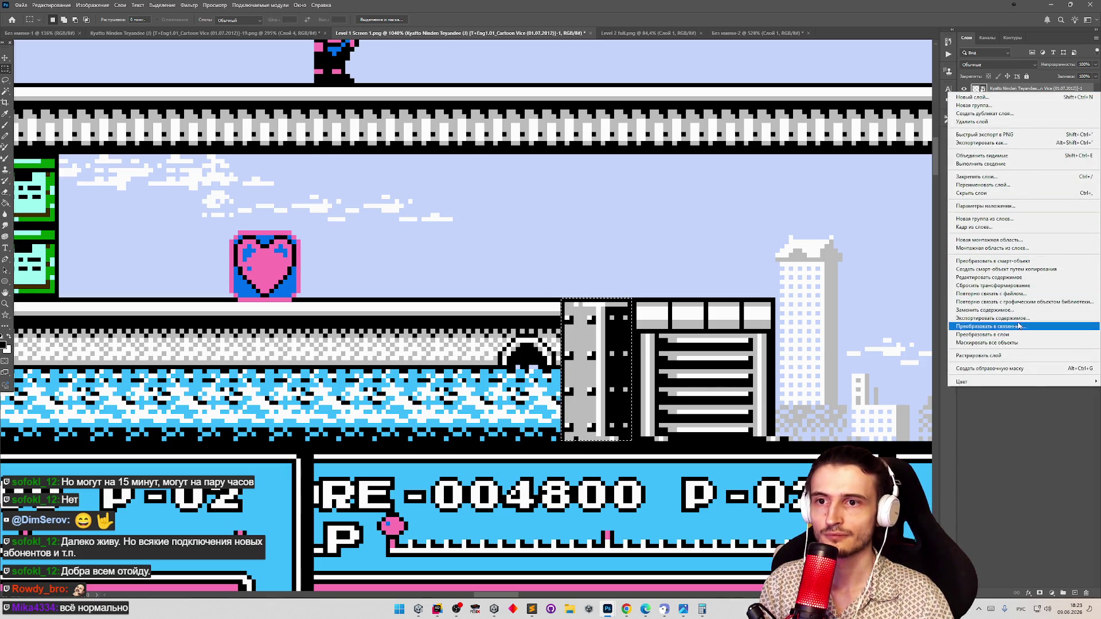
click(1015, 92)
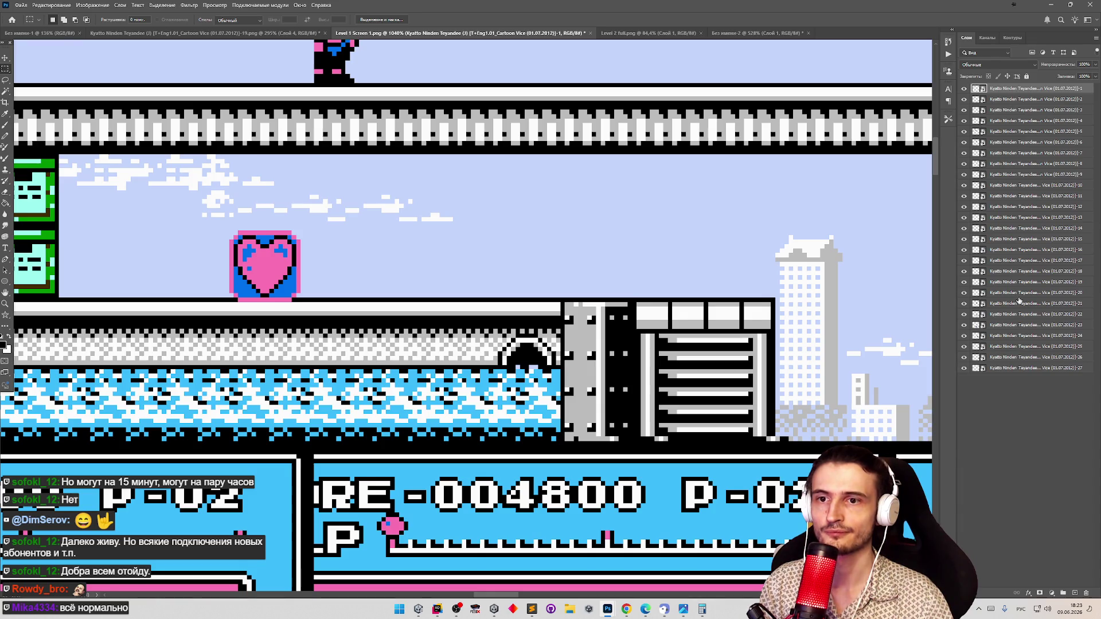
shift+click(1021, 368)
right_click(995, 91)
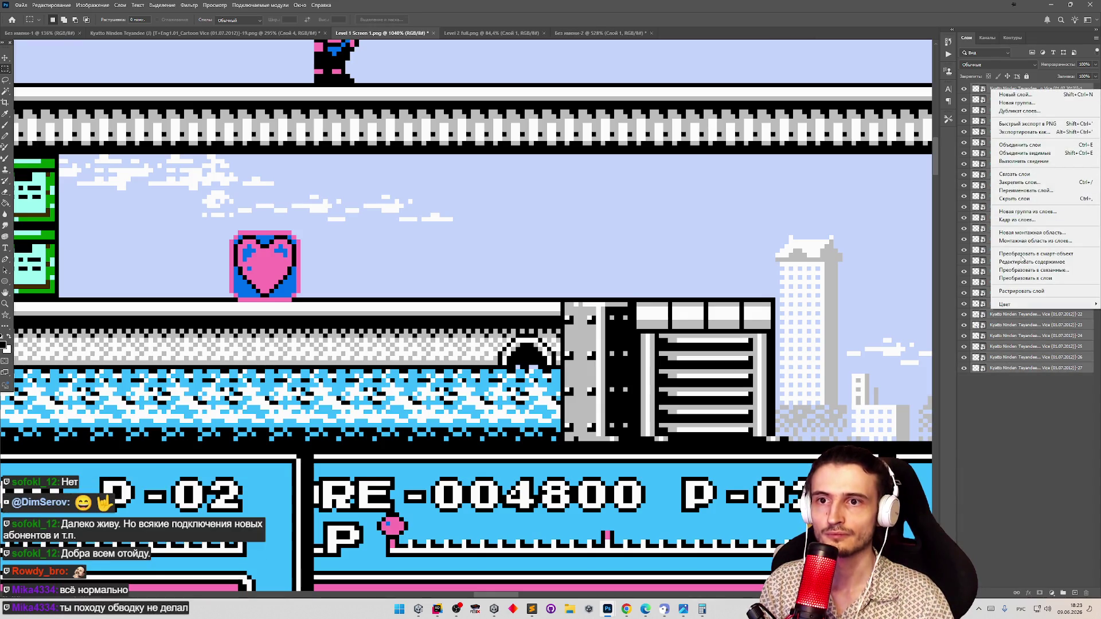
click(1022, 291)
Merge the visible layers into one, re-outline the grey pillar, and switch to Level 2 full.png
right_click(1020, 92)
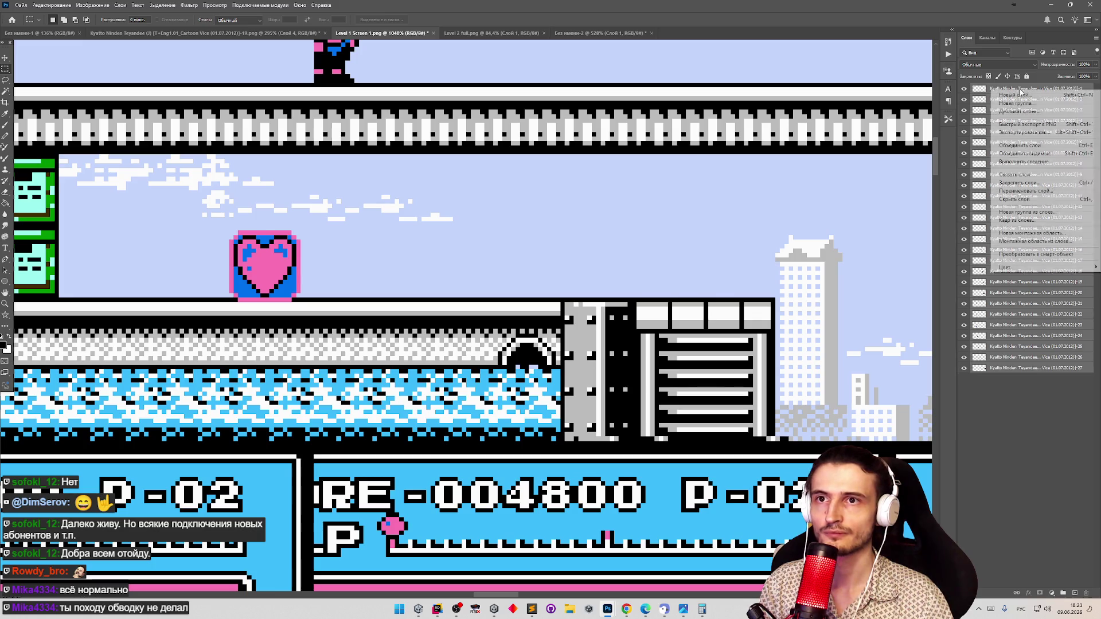
click(1037, 155)
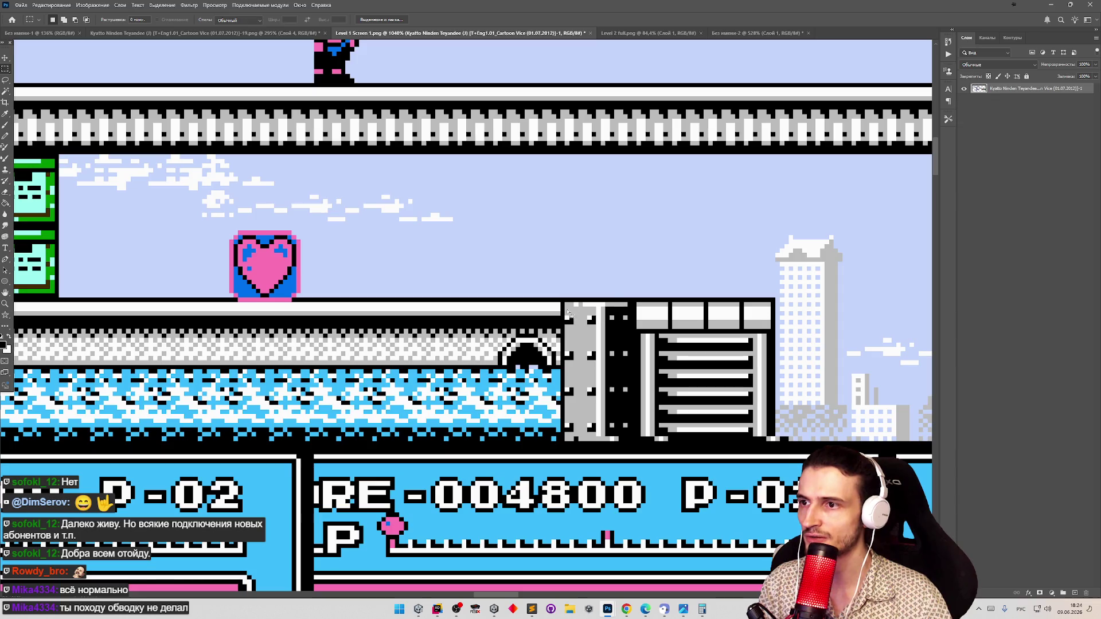
mouse_move(562, 298)
mouse_down()
mouse_move(611, 360)
mouse_move(640, 430)
mouse_move(631, 440)
mouse_up()
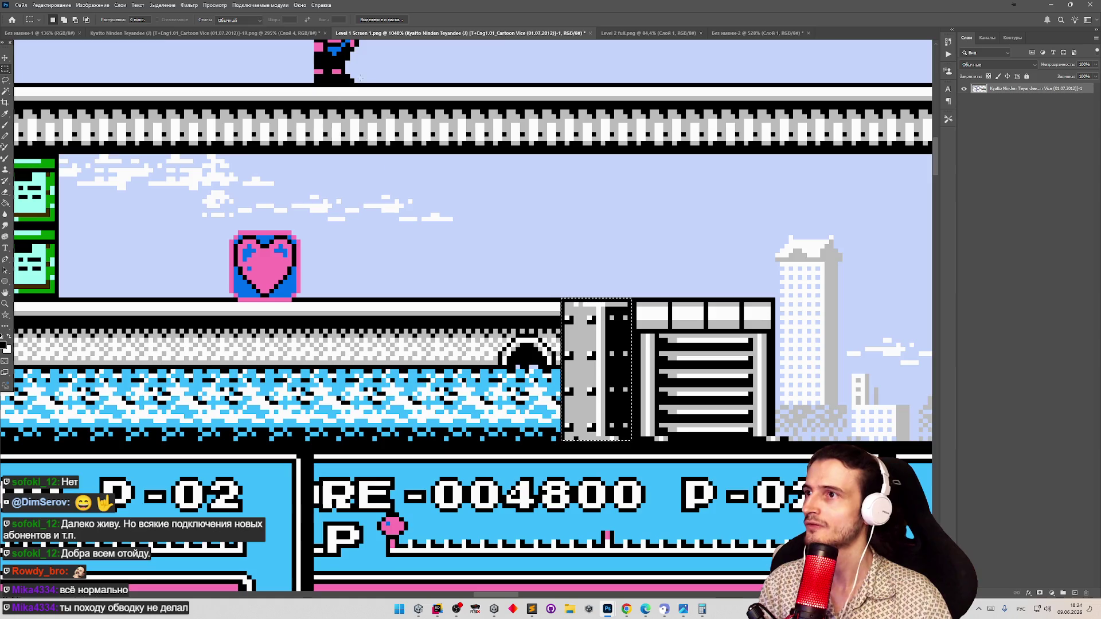
click(652, 32)
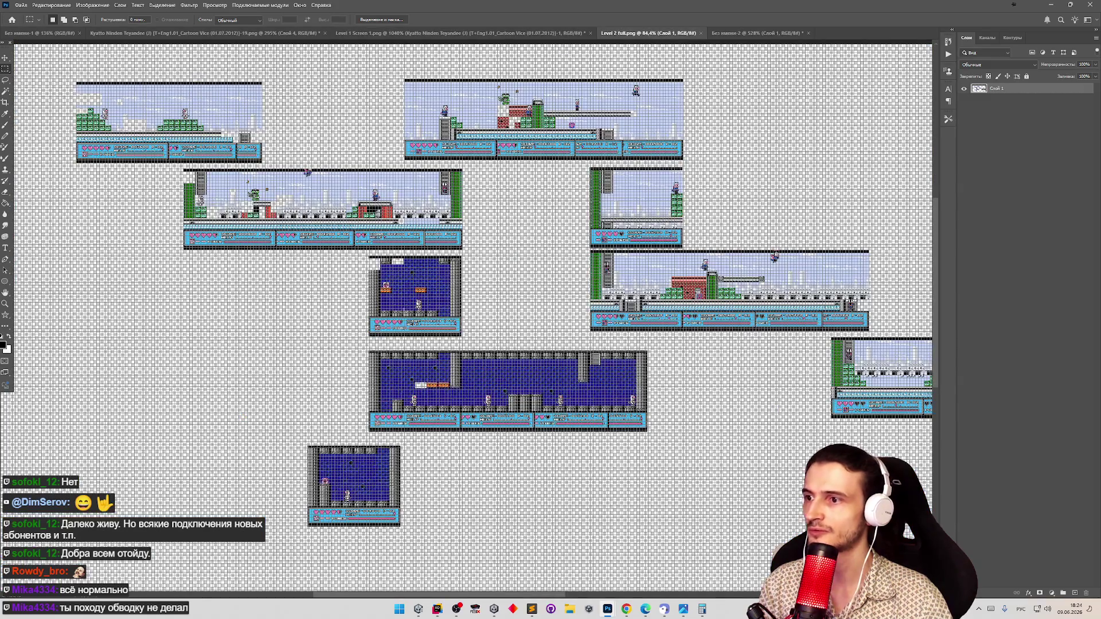
Paste the copied grey pillar into the untitled tileset document and slide it into the tile grid
scroll(321, 269, down, 5)
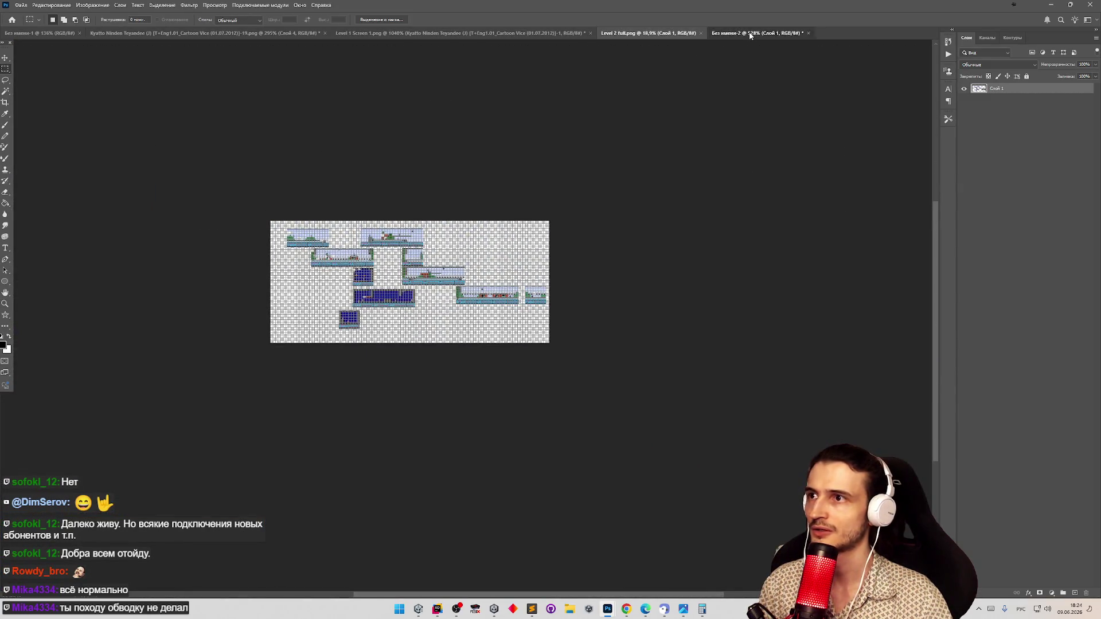
click(750, 33)
key(z)
scroll(532, 293, up, 2)
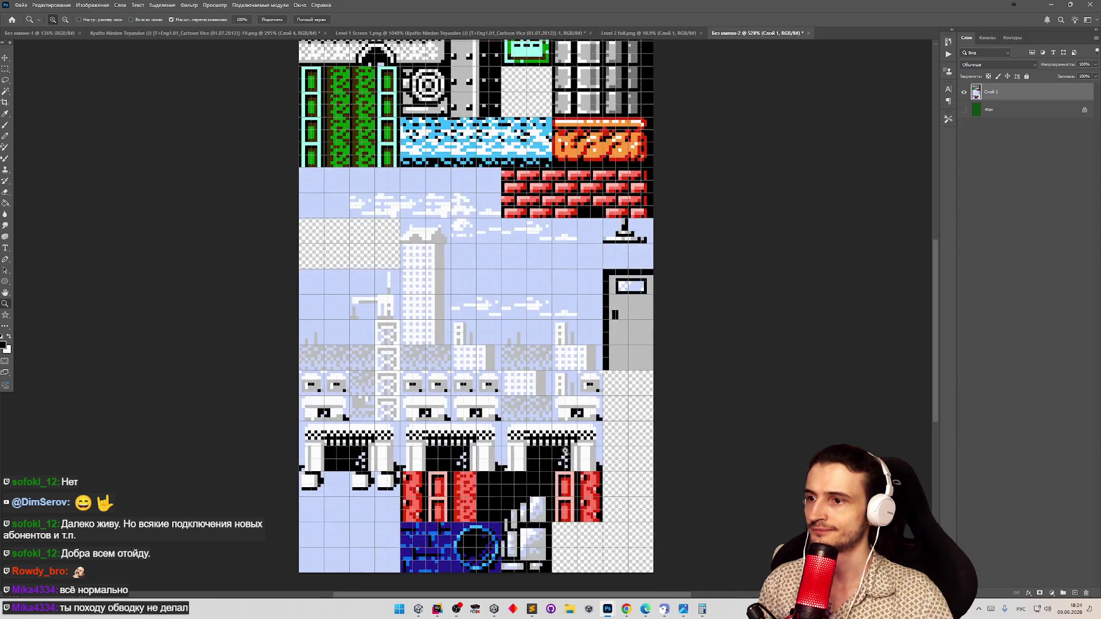
scroll(589, 240, down, 3)
scroll(520, 173, up, 5)
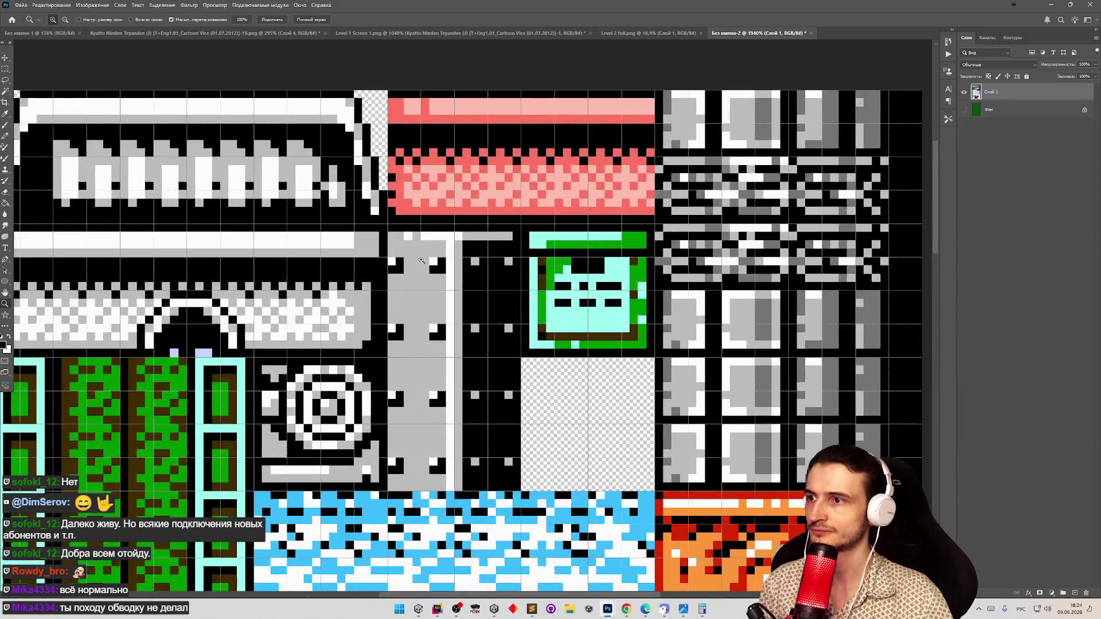
key(m)
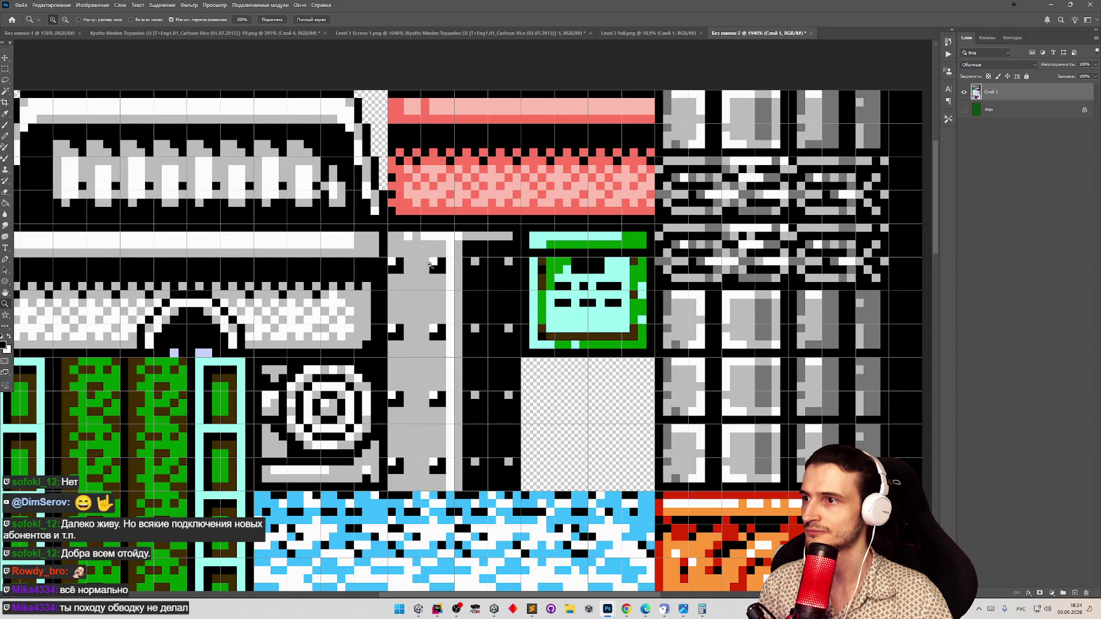
key(ctrl+v)
key(v)
mouse_move(430, 264)
mouse_down()
mouse_move(379, 286)
mouse_move(445, 276)
mouse_move(428, 278)
mouse_move(429, 263)
mouse_move(447, 271)
mouse_move(431, 280)
mouse_up()
click(5, 73)
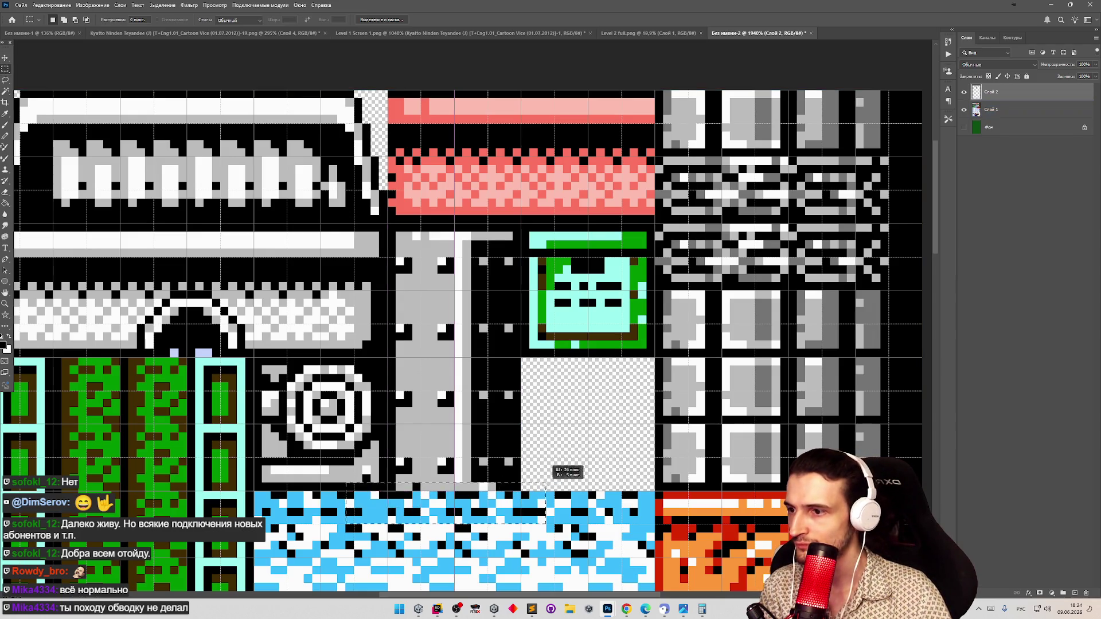
Outline a strip of blue water tiles and add the new Слой 3 layer above Слой 2
drag(370, 514, 539, 482)
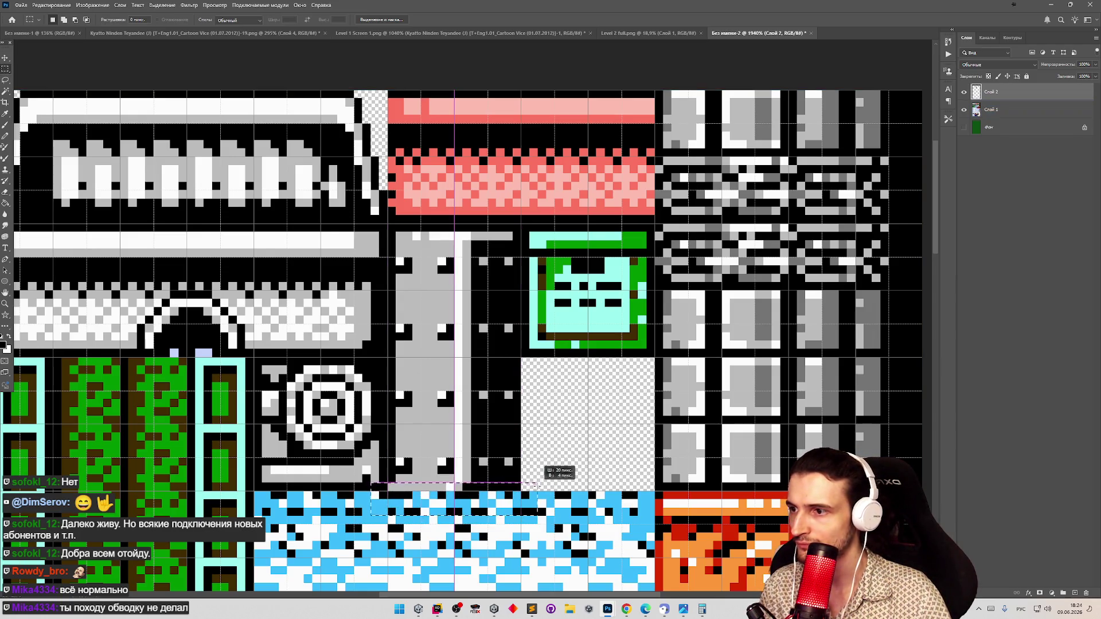
click(3, 56)
click(5, 68)
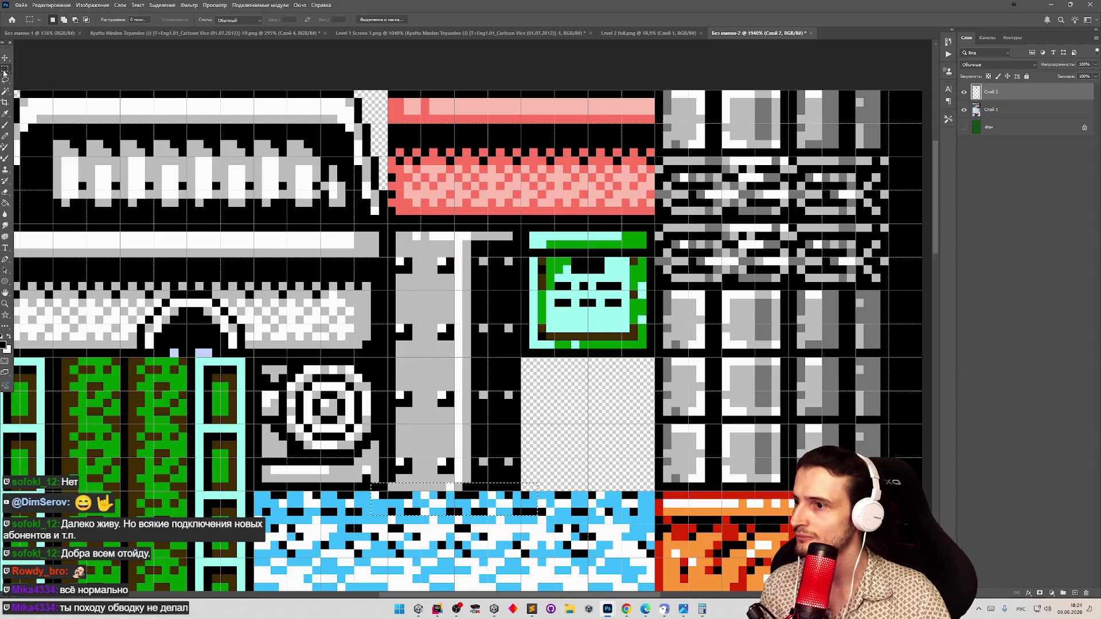
click(366, 408)
drag(390, 475, 522, 491)
key(ctrl+j)
key(v)
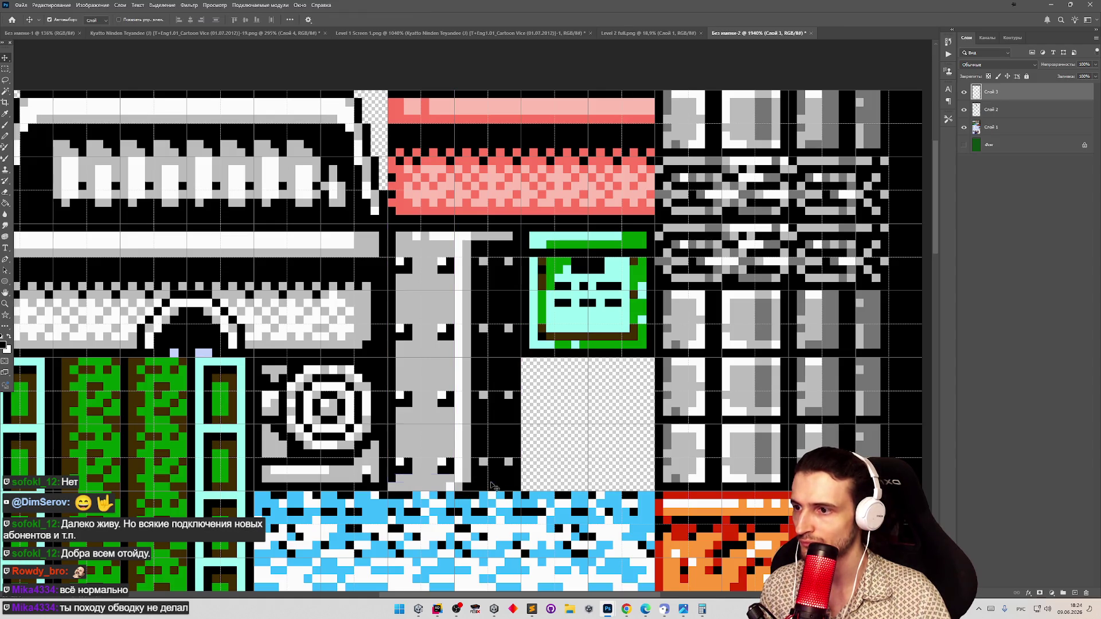
click(496, 459)
click(450, 345)
scroll(451, 344, down, 5)
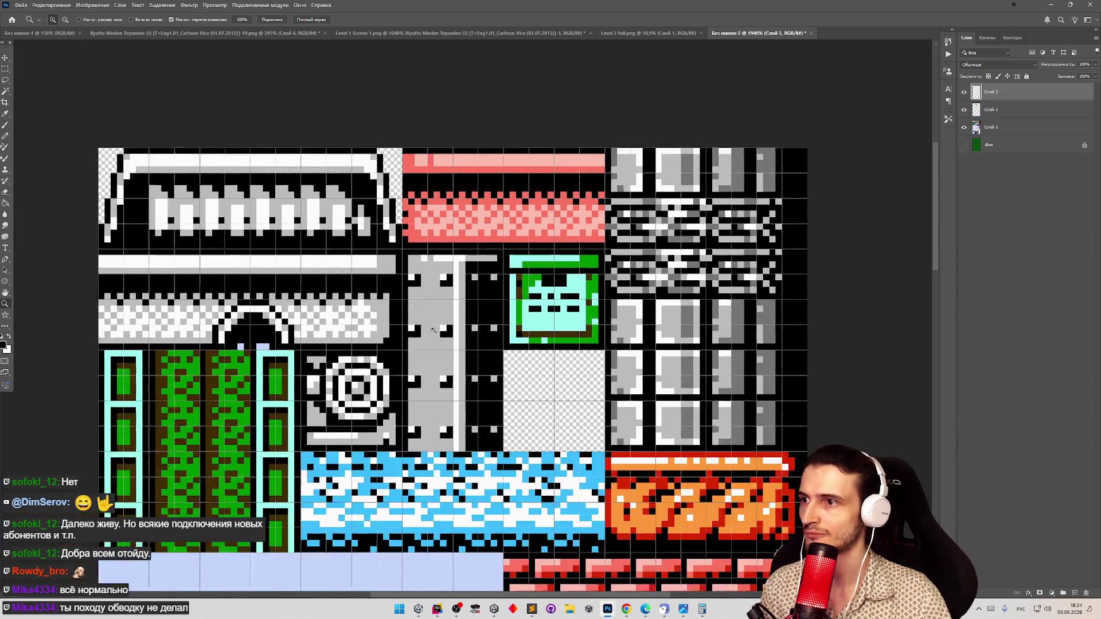
Quick Export the tileset as PNG, overwriting Level2Tiles.png in the Sprites folder
click(21, 5)
mouse_move(114, 139)
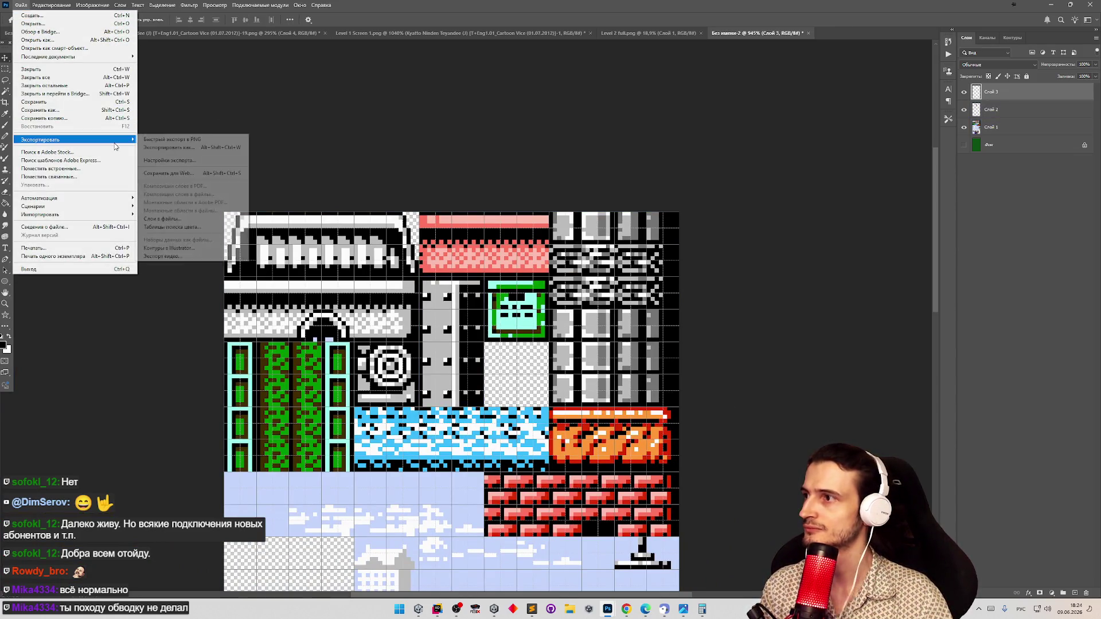
click(147, 140)
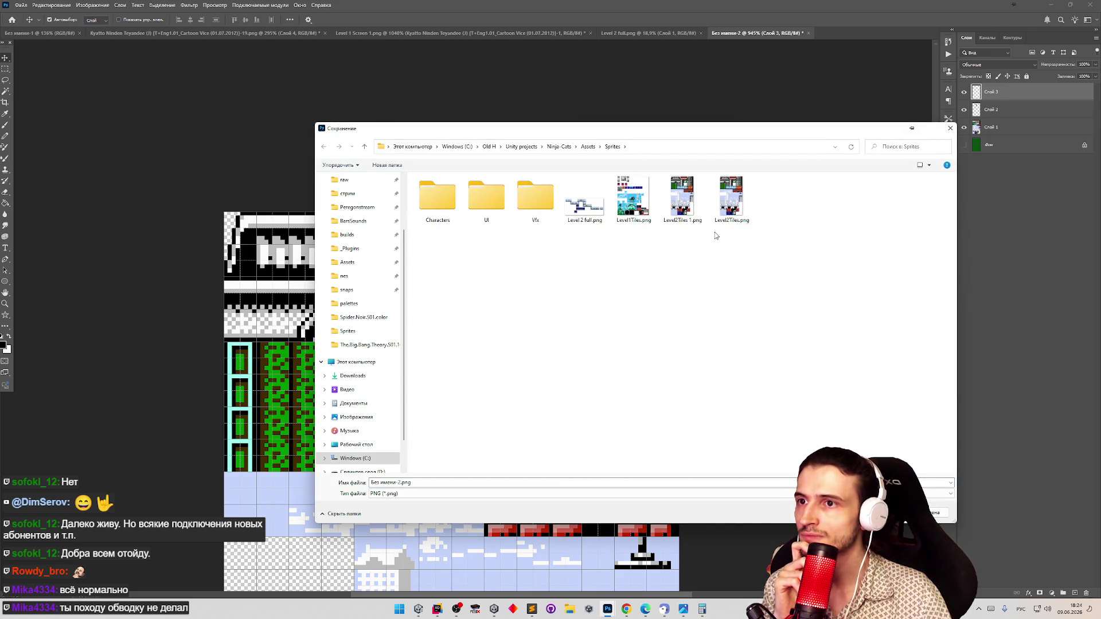
double_click(731, 198)
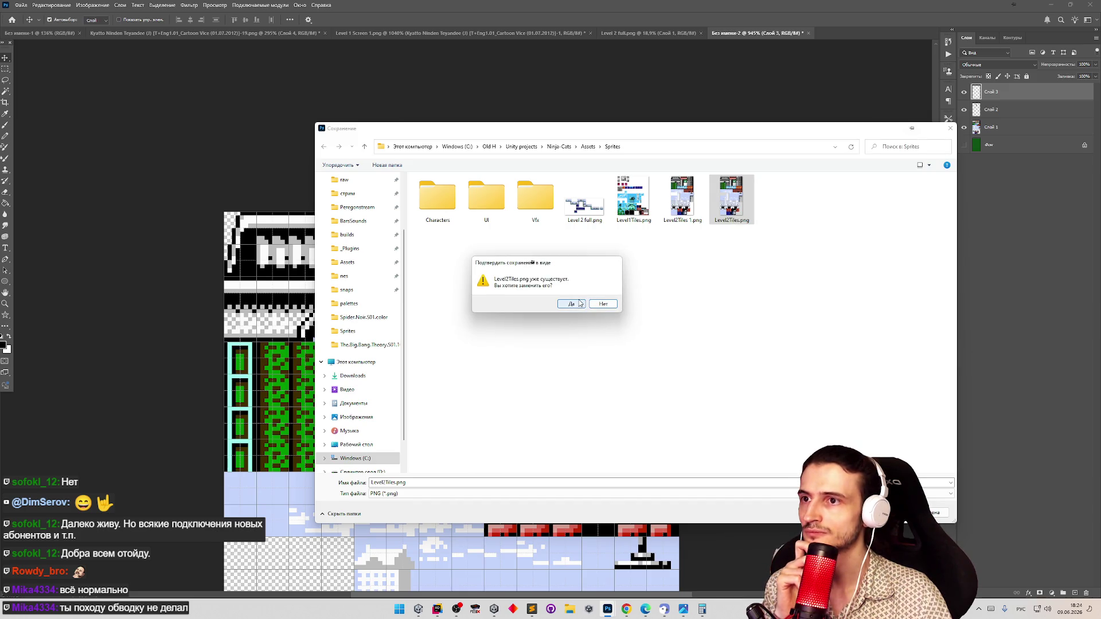
click(580, 304)
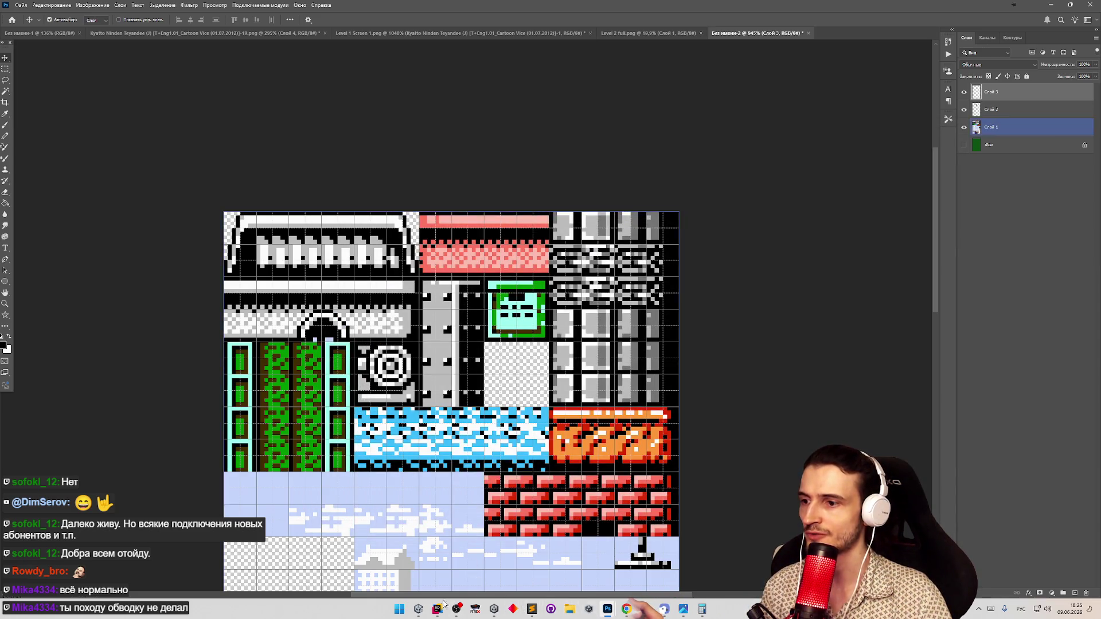
click(418, 609)
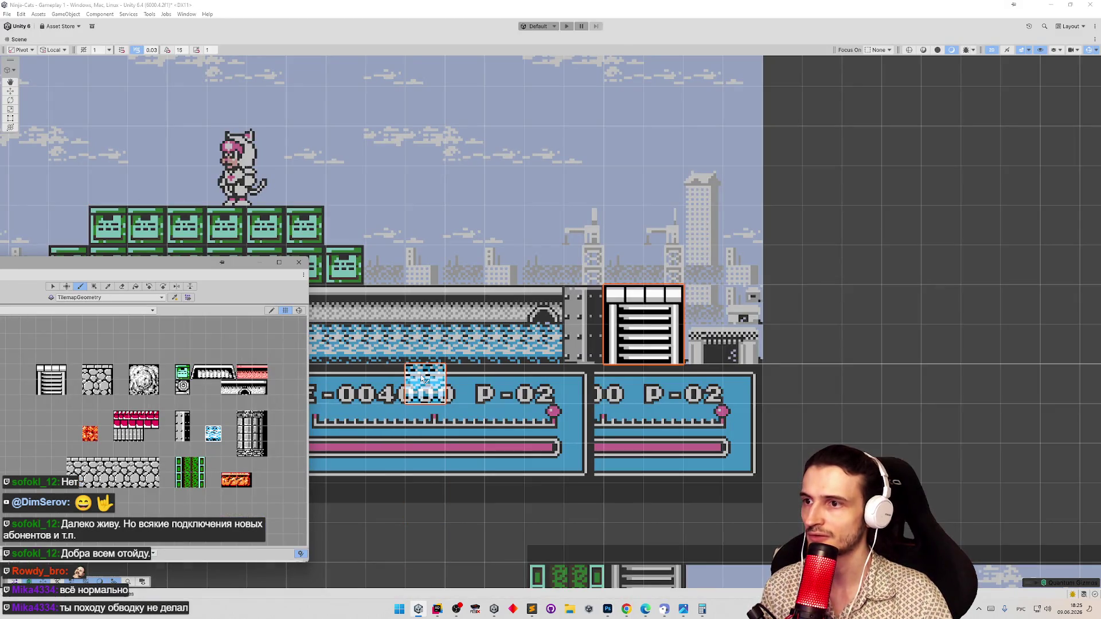
Close the Tile Palette and restore the normal editor layout
click(301, 267)
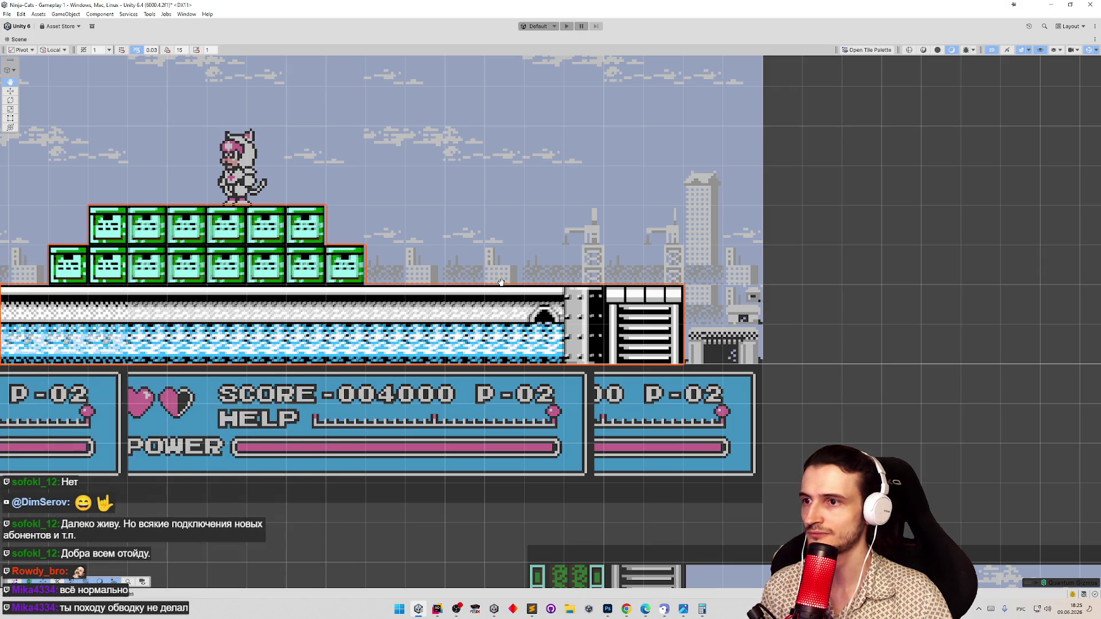
scroll(828, 293, down, 5)
scroll(745, 295, down, 1)
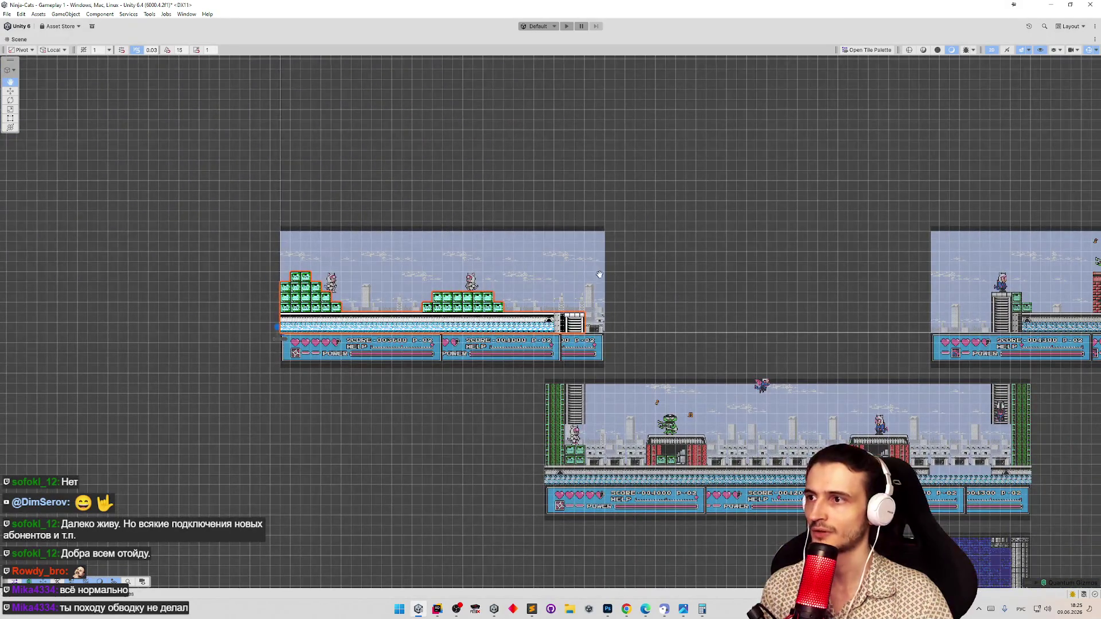
double_click(22, 39)
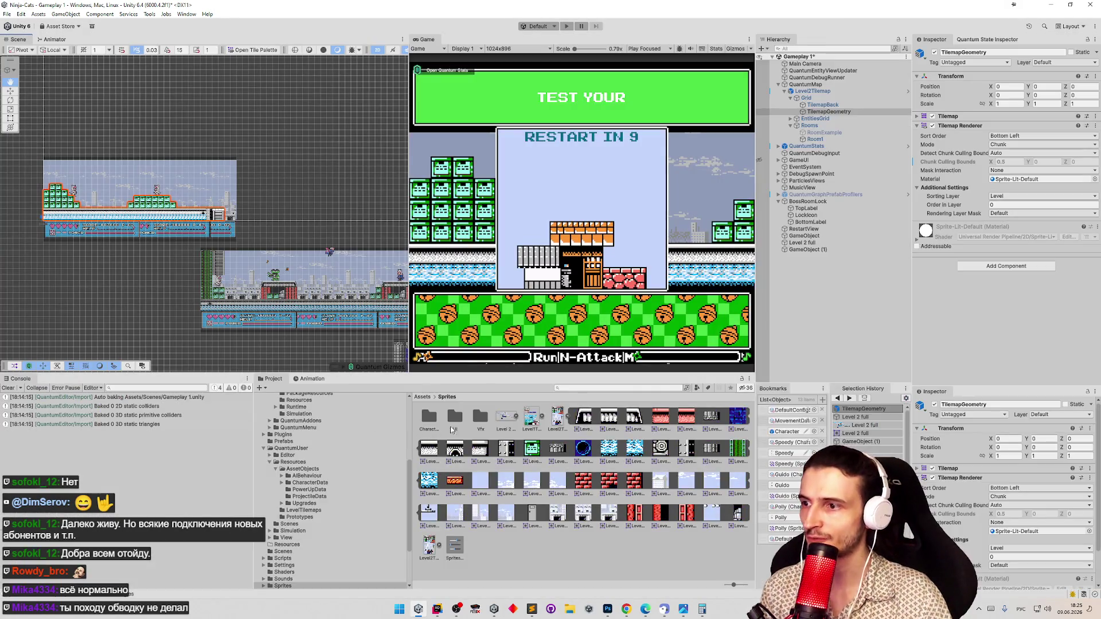
Delete the duplicate Level2Tiles 1 asset from the Sprites folder
click(568, 418)
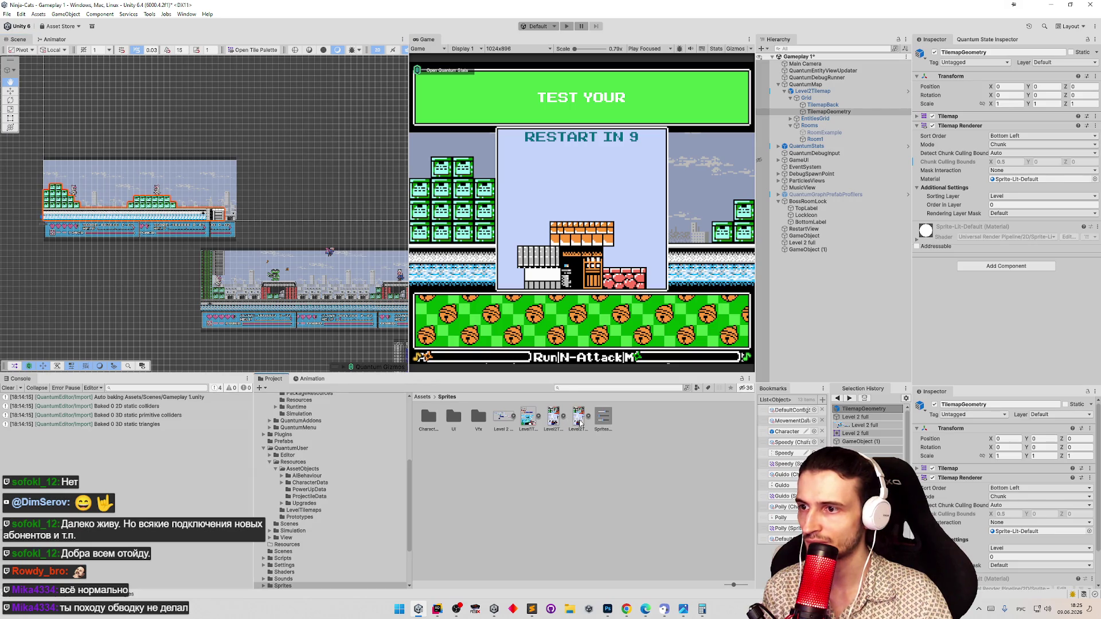
click(579, 420)
key(Delete)
key(Return)
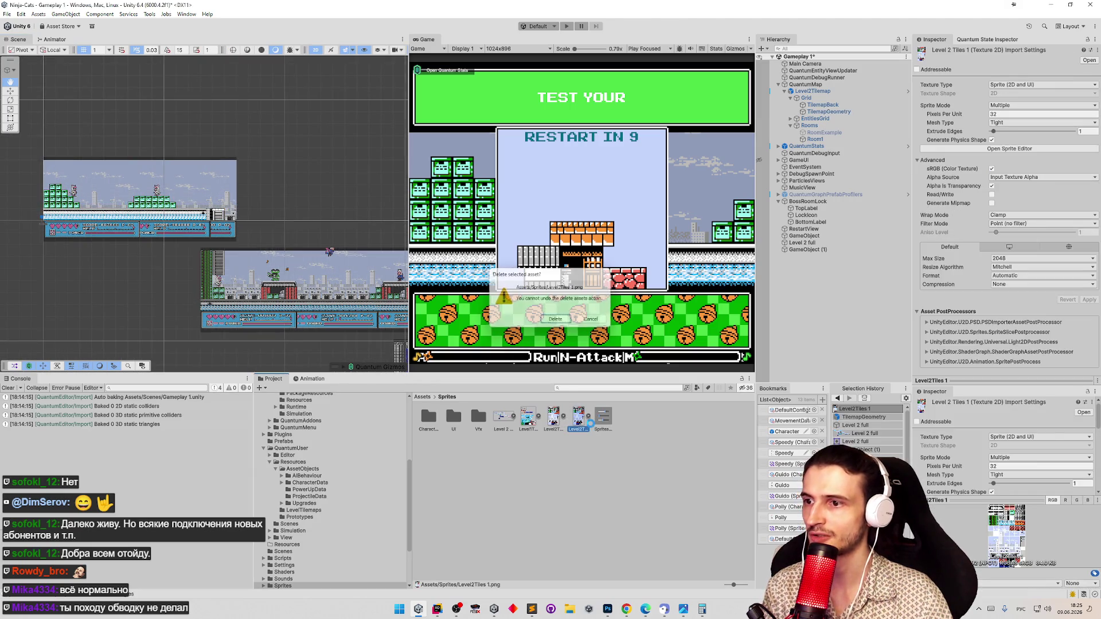
click(566, 418)
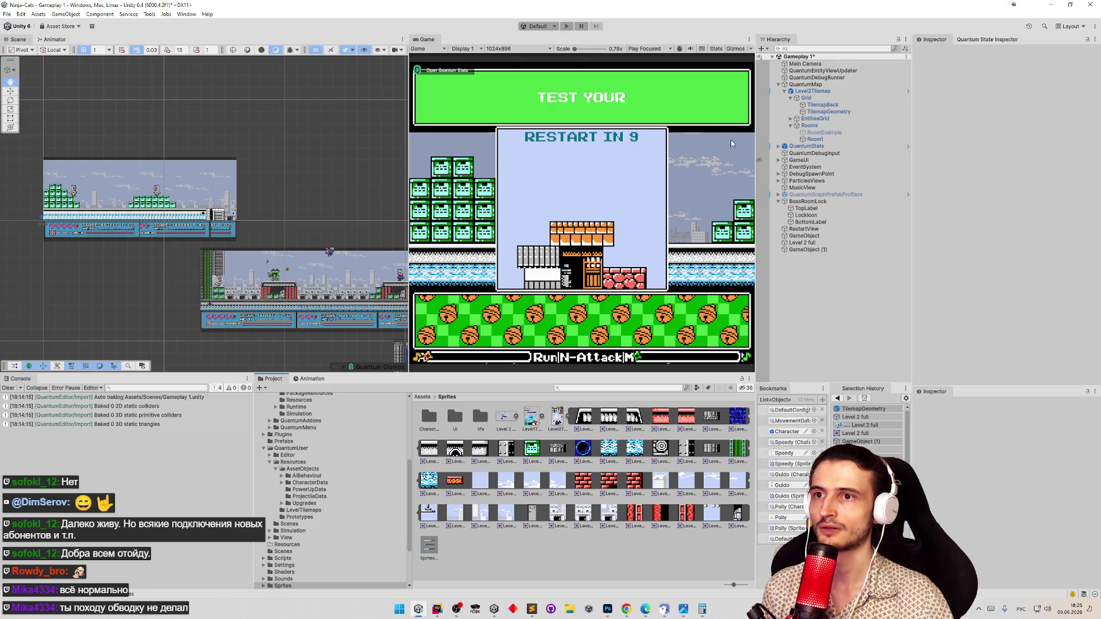
drag(812, 105, 812, 116)
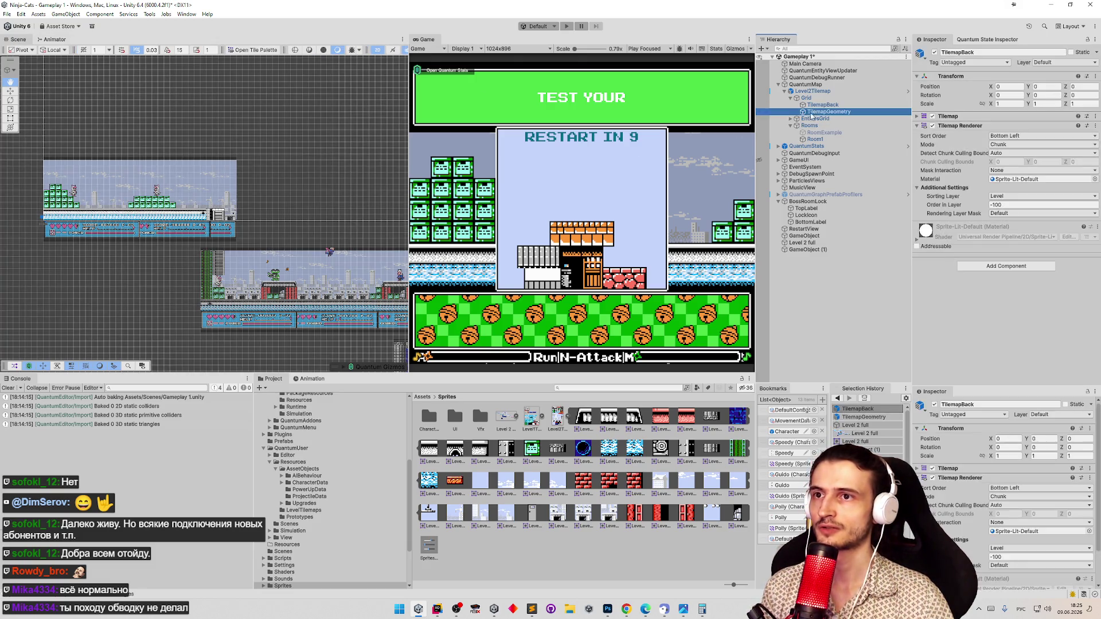
Open the Tile Palette for TilemapGeometry, maximize the Scene view, and center the top level room
click(255, 50)
mouse_move(302, 169)
mouse_down()
mouse_move(326, 140)
mouse_move(298, 110)
mouse_up()
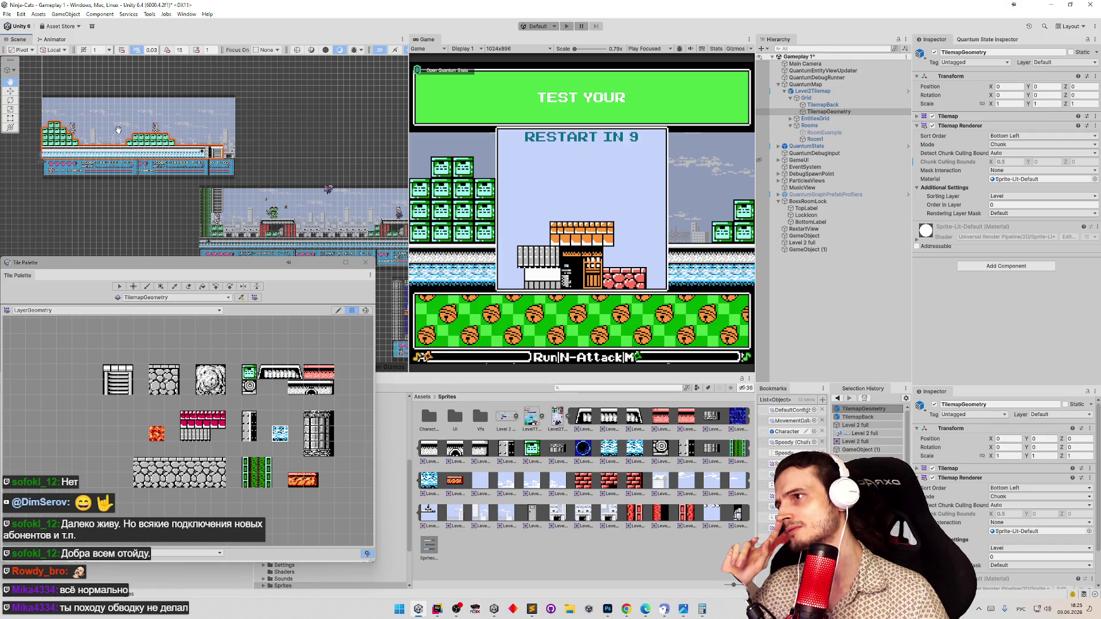
drag(118, 129, 216, 144)
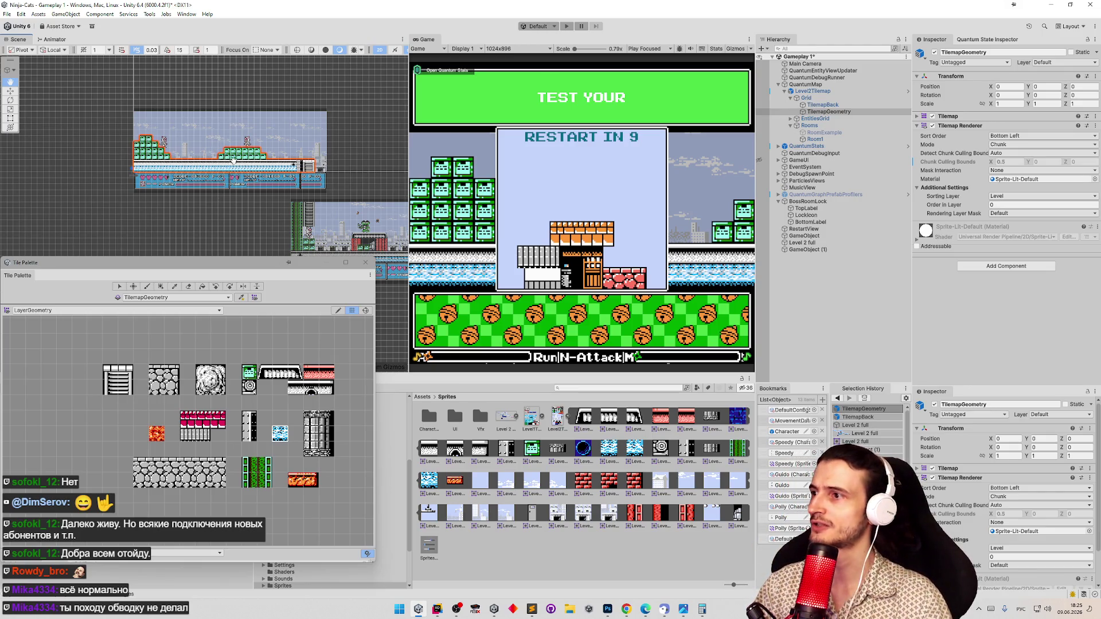
double_click(28, 41)
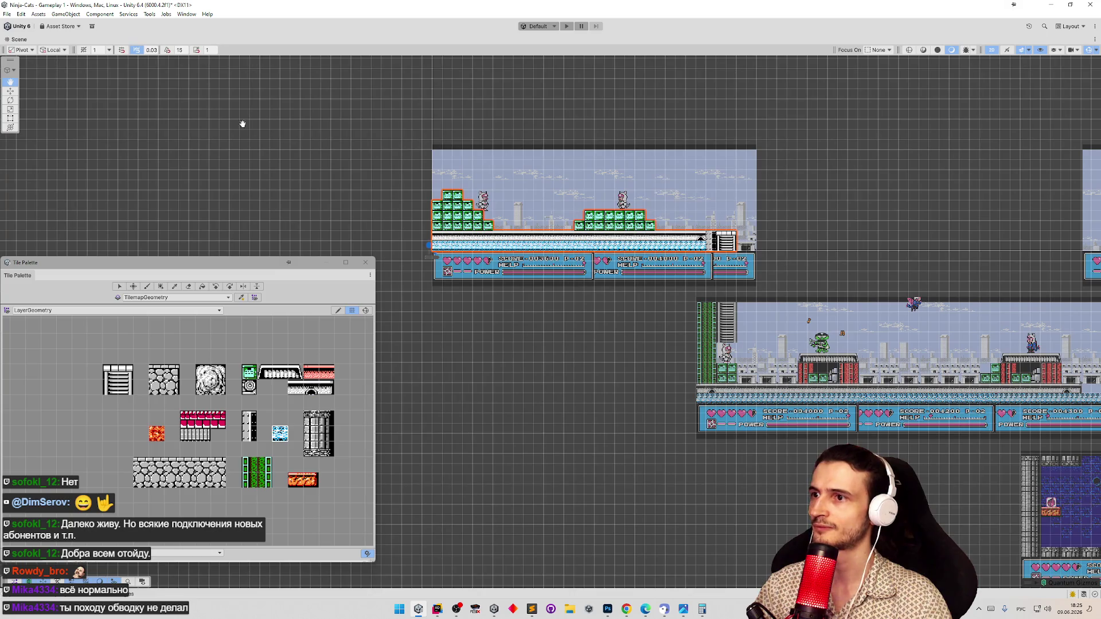
drag(654, 298, 538, 322)
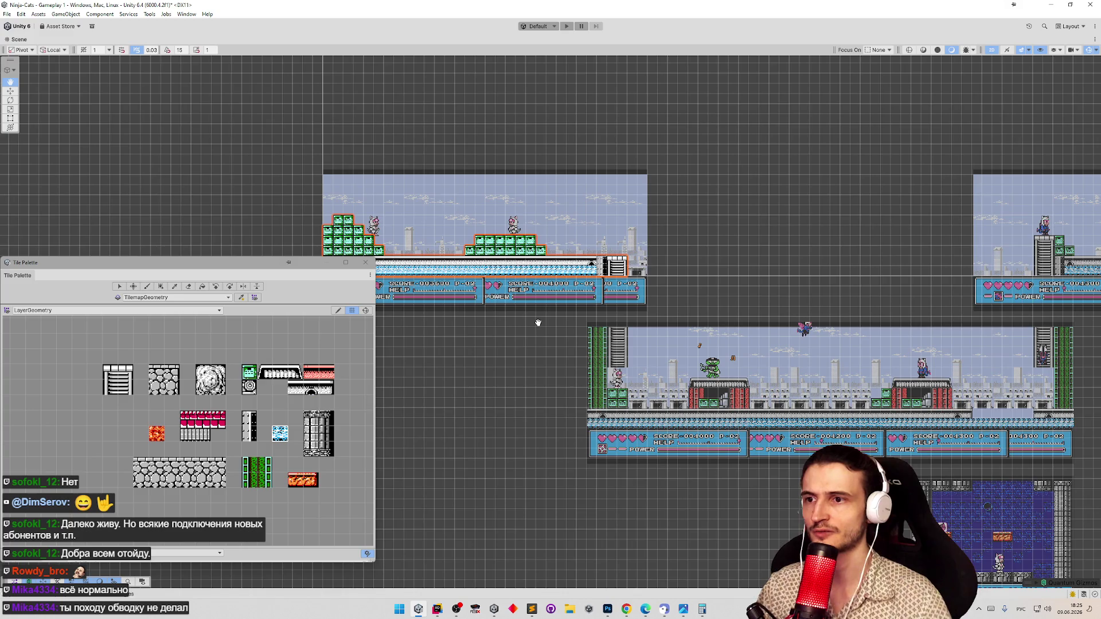
mouse_move(575, 337)
mouse_down()
mouse_move(401, 280)
mouse_move(188, 264)
mouse_up()
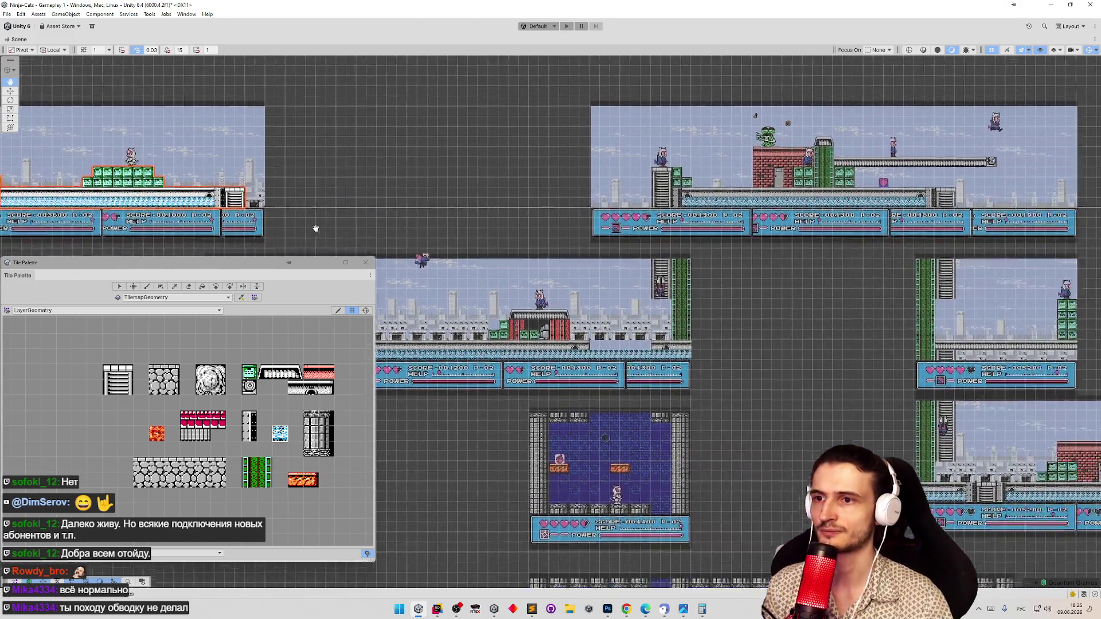
scroll(354, 213, up, 2)
mouse_move(354, 213)
mouse_down()
mouse_move(445, 207)
mouse_move(516, 240)
mouse_move(589, 307)
mouse_move(737, 347)
mouse_move(711, 376)
mouse_up()
scroll(589, 306, up, 2)
scroll(618, 339, up, 3)
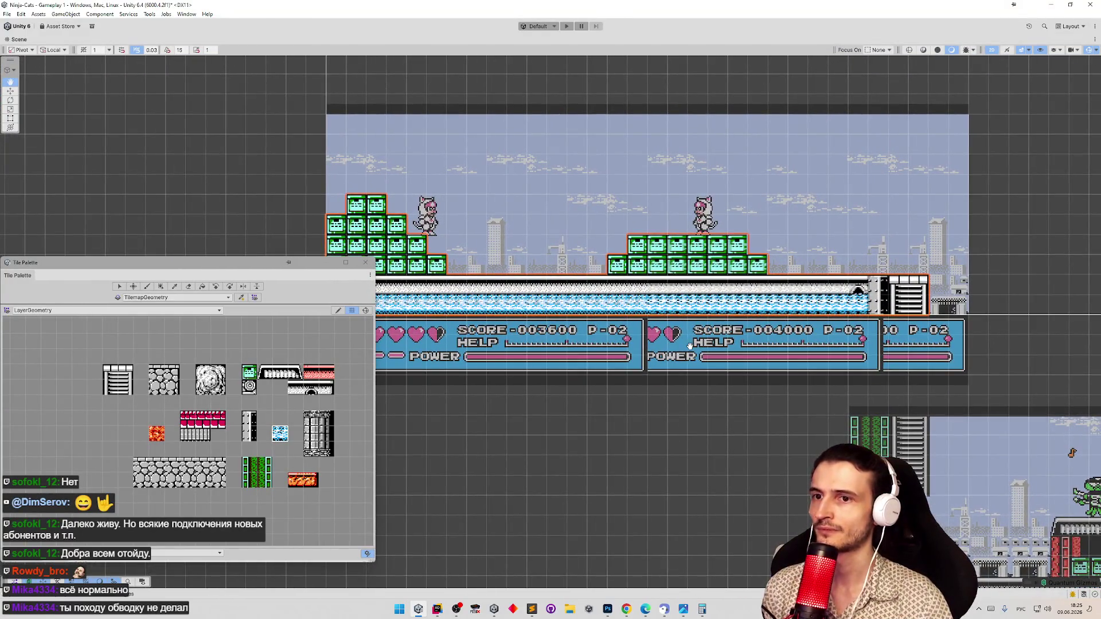
mouse_move(507, 420)
mouse_down()
mouse_move(516, 443)
mouse_move(538, 447)
mouse_move(469, 449)
mouse_move(526, 453)
mouse_move(515, 447)
mouse_up()
click(177, 310)
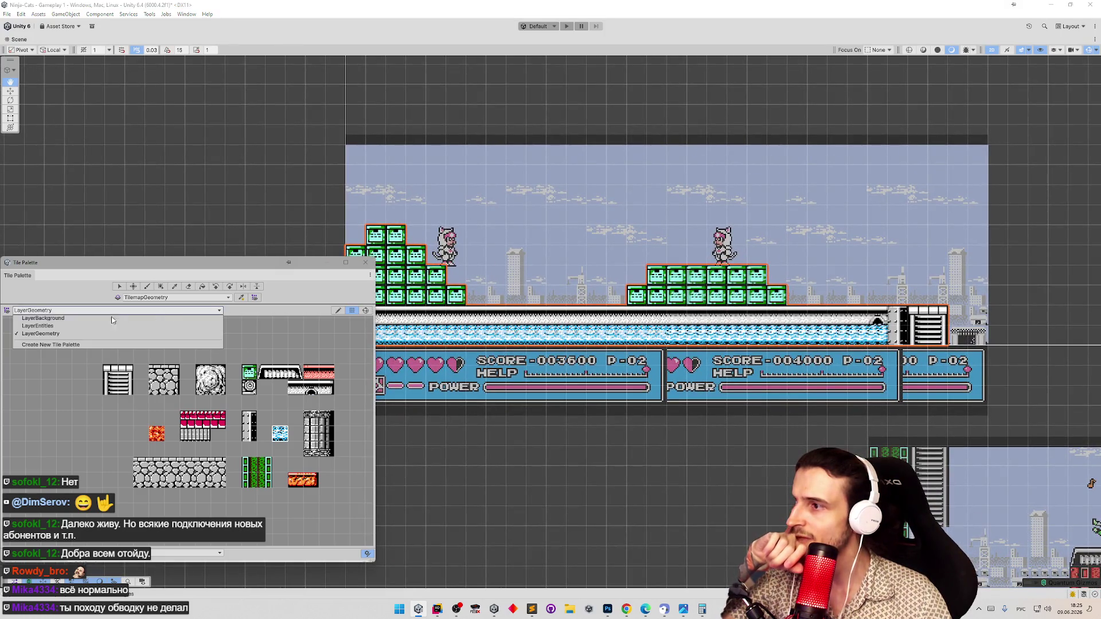
Switch the Tile Palette to LayerBackground with TilemapBack as the painting target
click(114, 319)
click(153, 298)
click(153, 306)
click(156, 298)
click(157, 320)
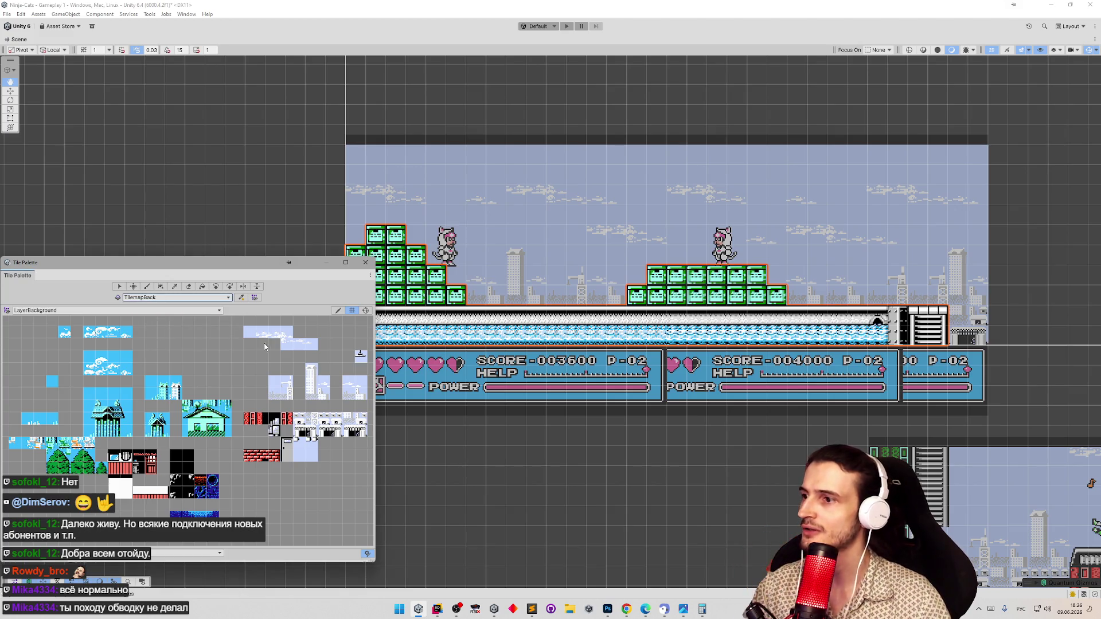
key(f)
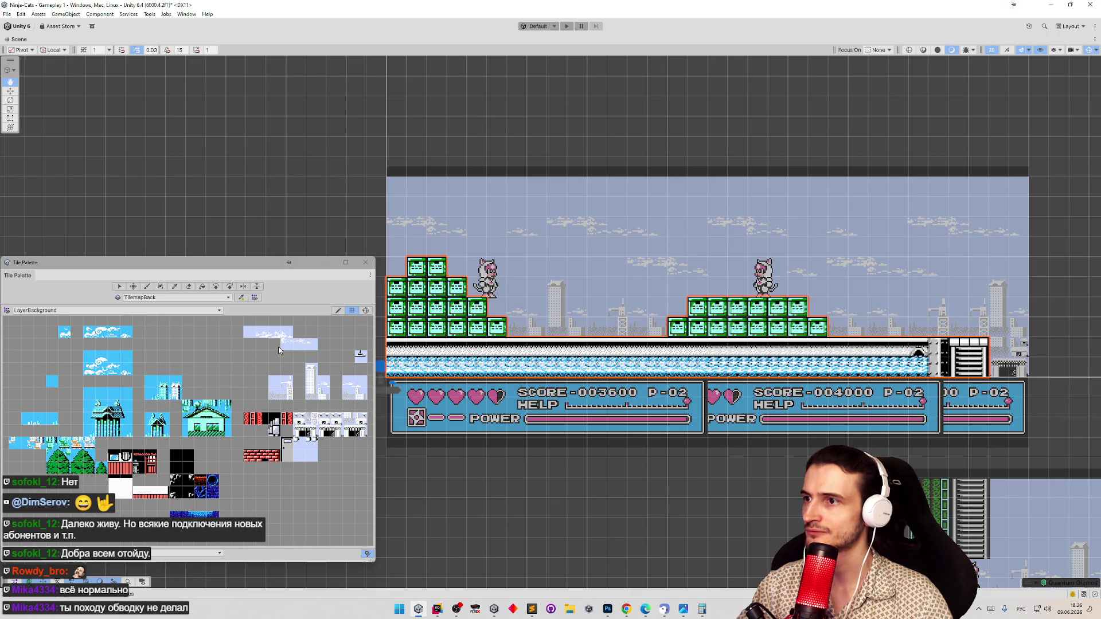
Pick the three cloud tiles with the Picker to paint with
drag(265, 338, 285, 338)
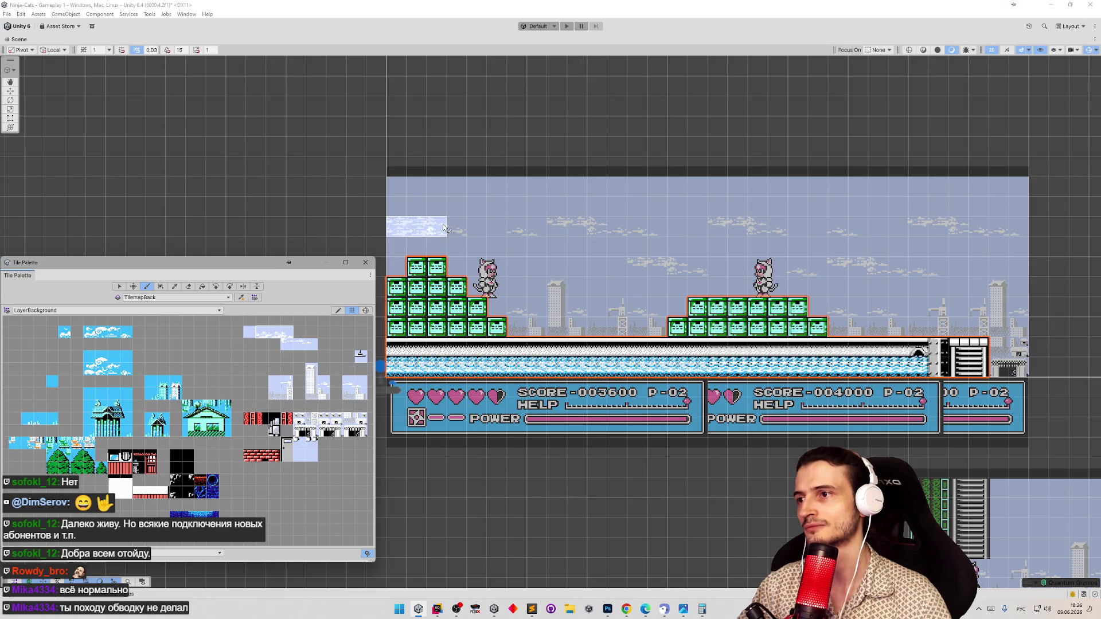
key(i)
drag(289, 347, 314, 347)
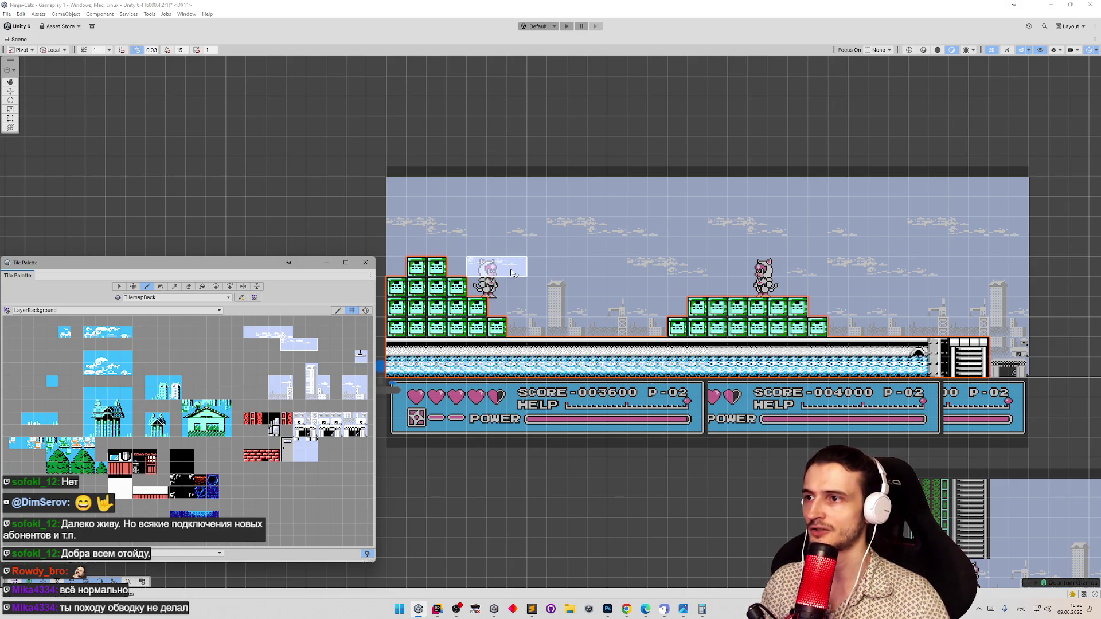
drag(532, 305, 512, 304)
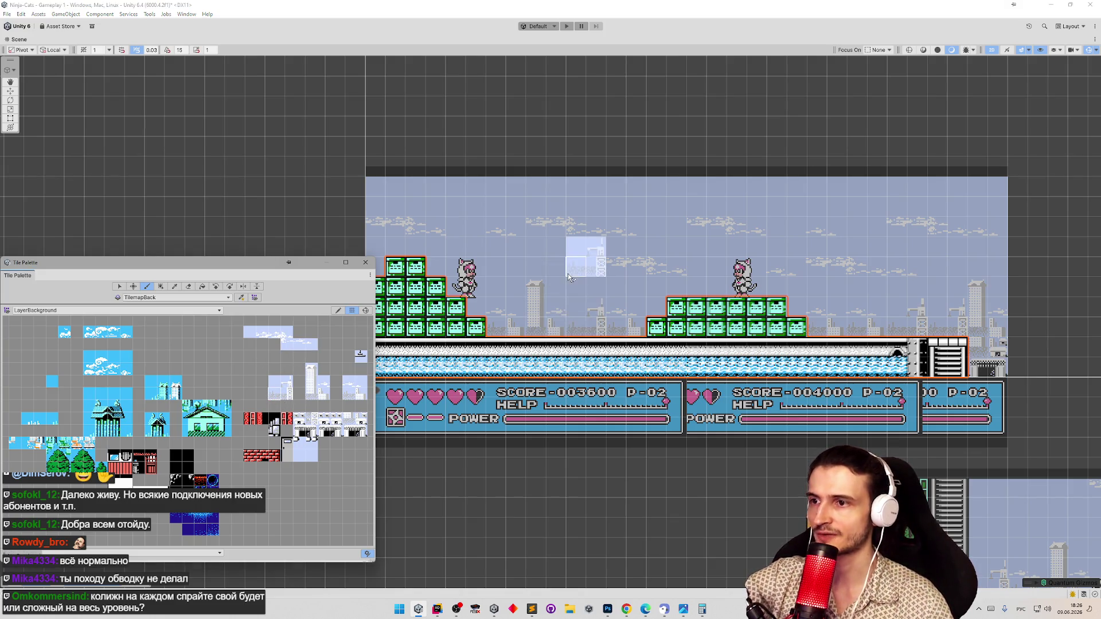
Paint light building tiles and a two-column building block along the ground strip's right end
click(574, 329)
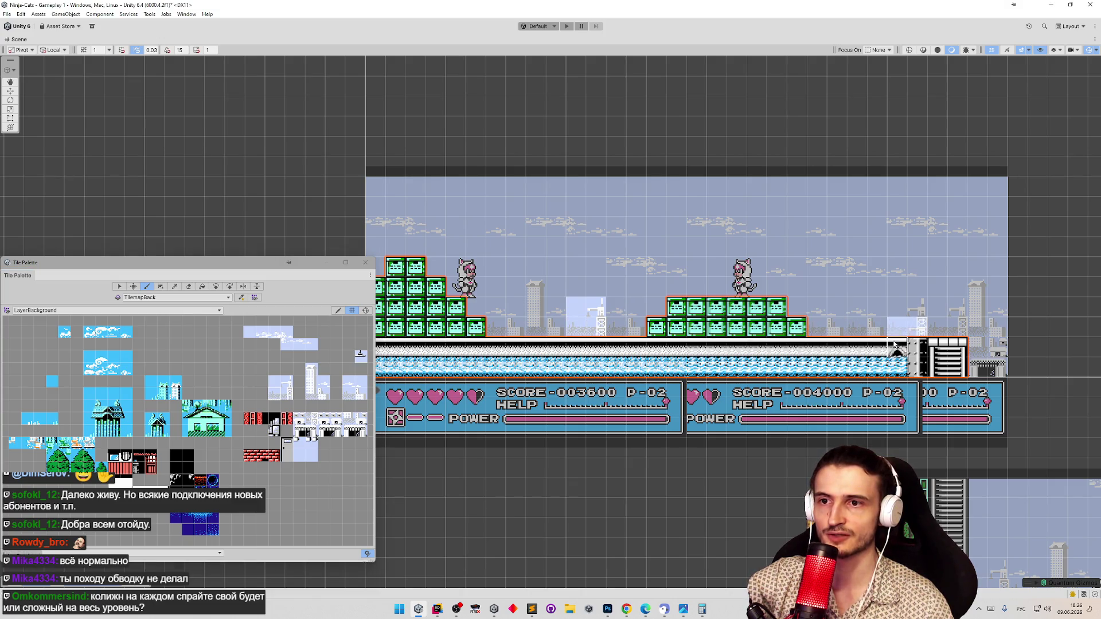
click(894, 333)
click(937, 338)
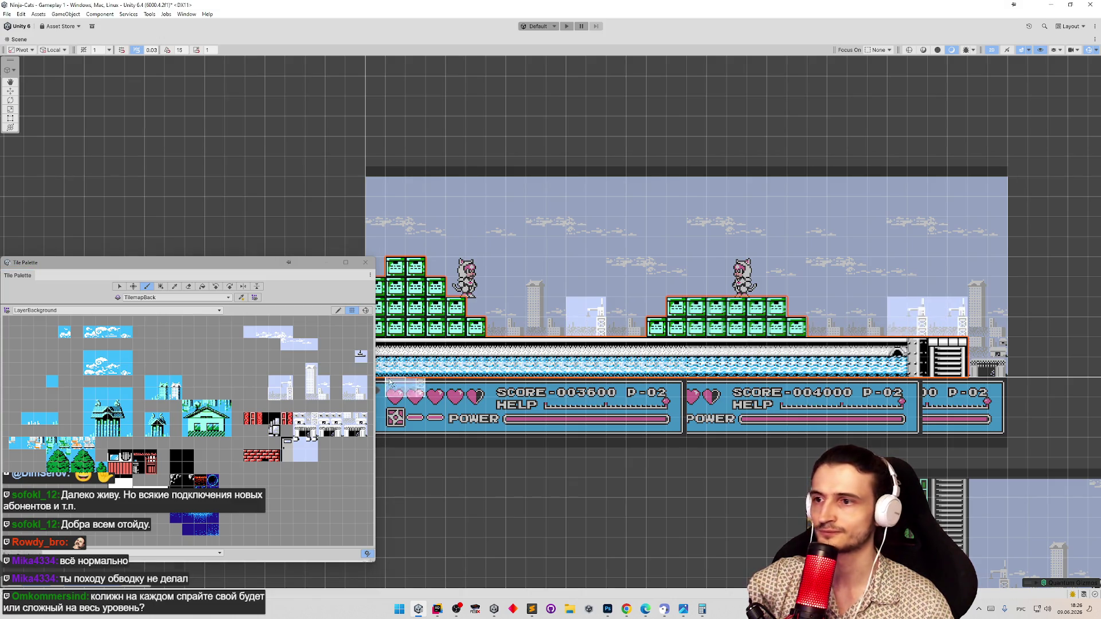
mouse_move(327, 365)
mouse_down()
mouse_move(325, 398)
mouse_move(307, 399)
mouse_up()
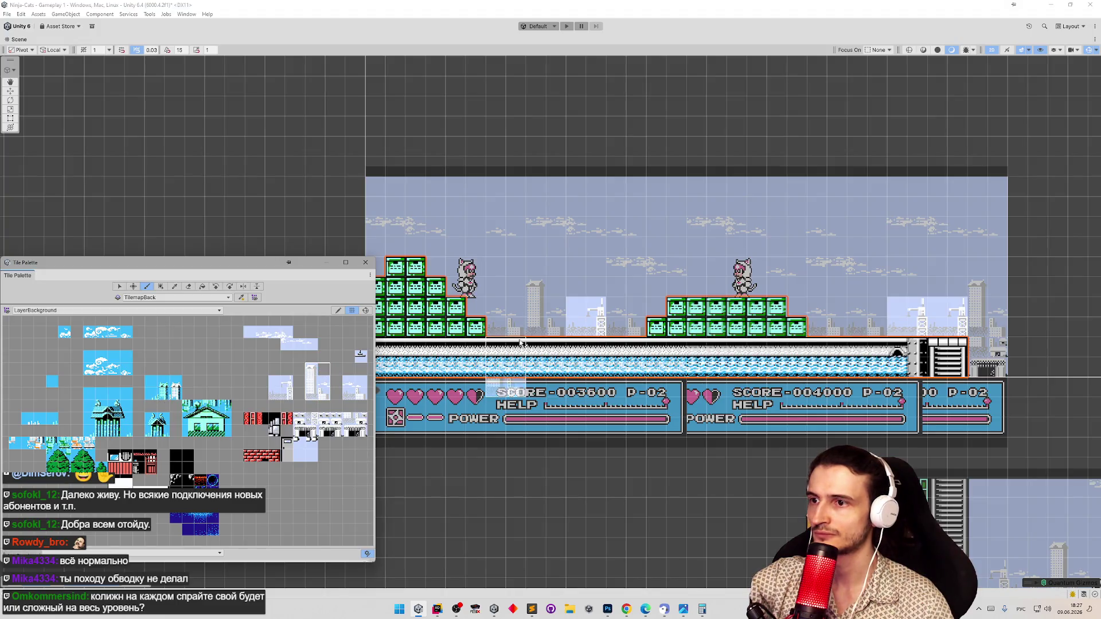
click(556, 294)
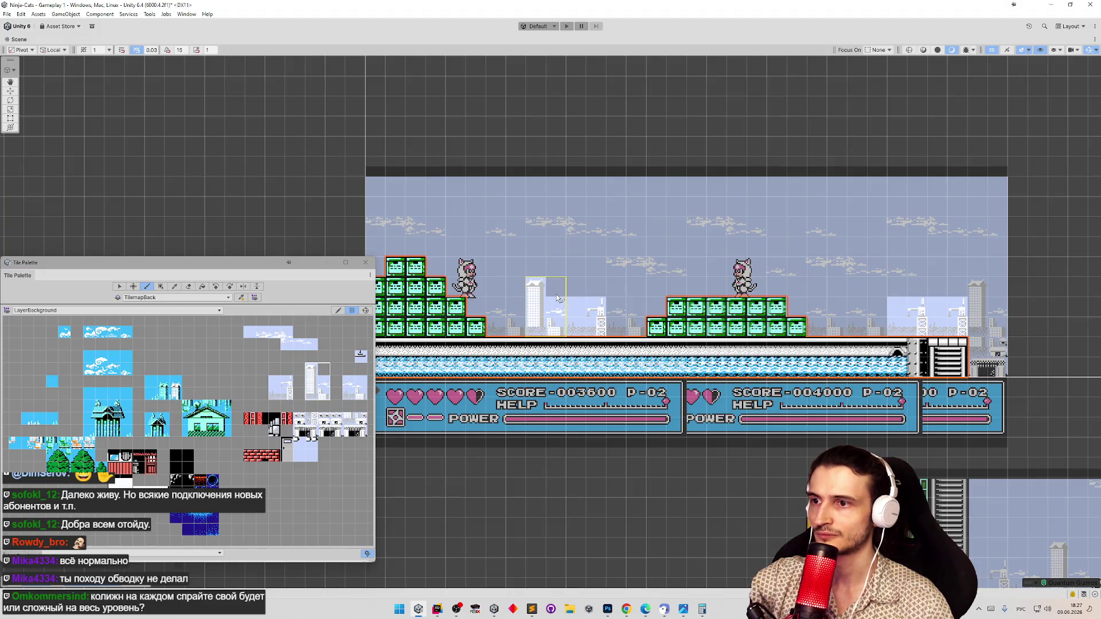
click(995, 294)
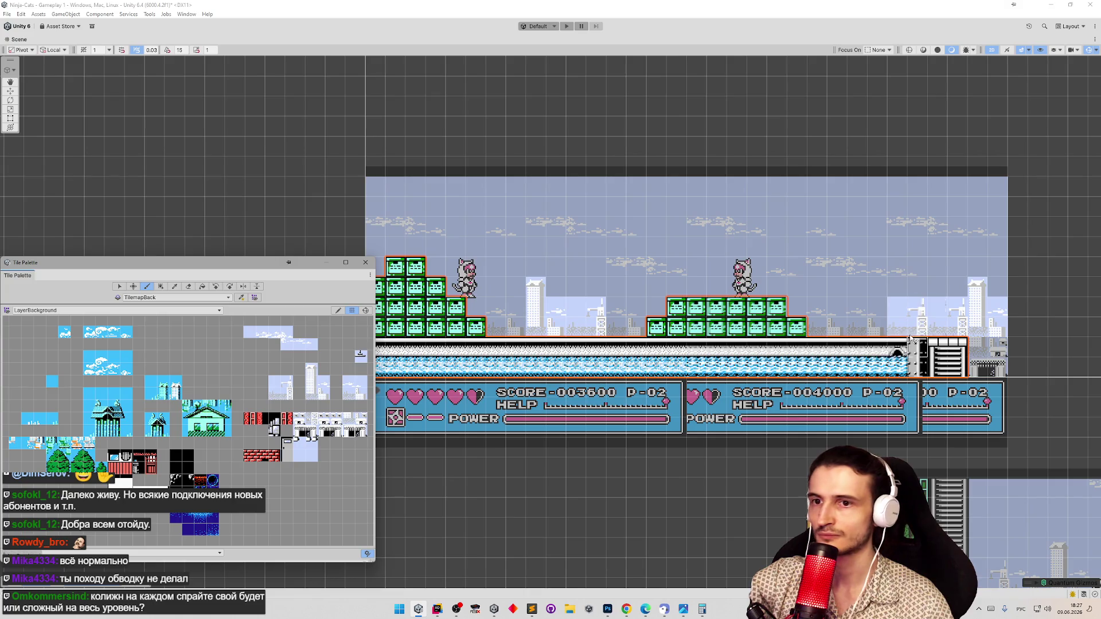
click(969, 372)
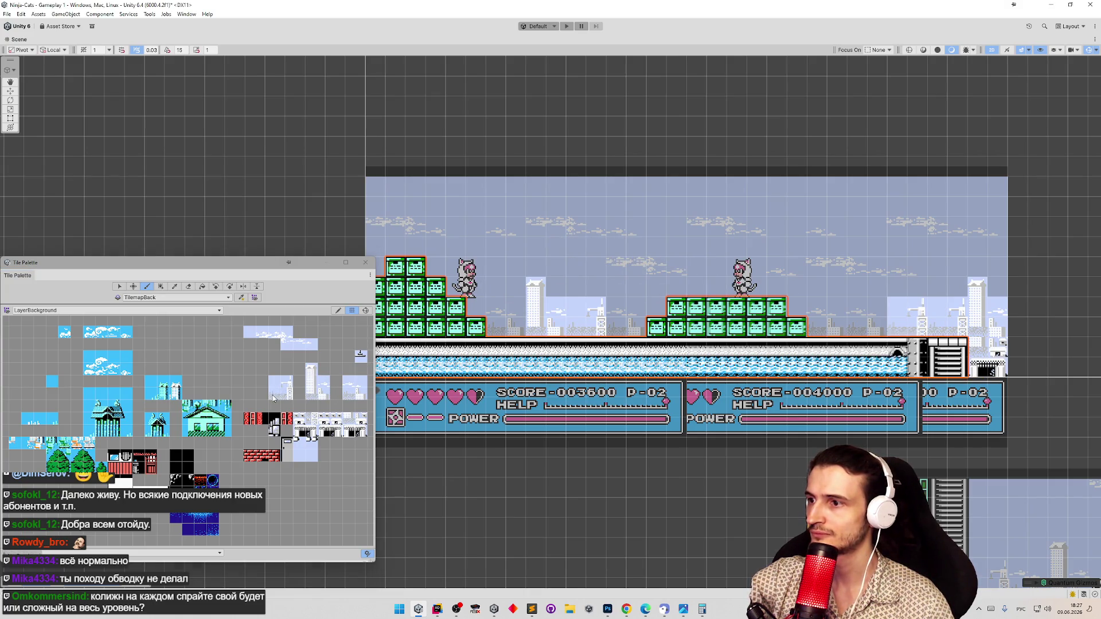
drag(250, 368, 191, 367)
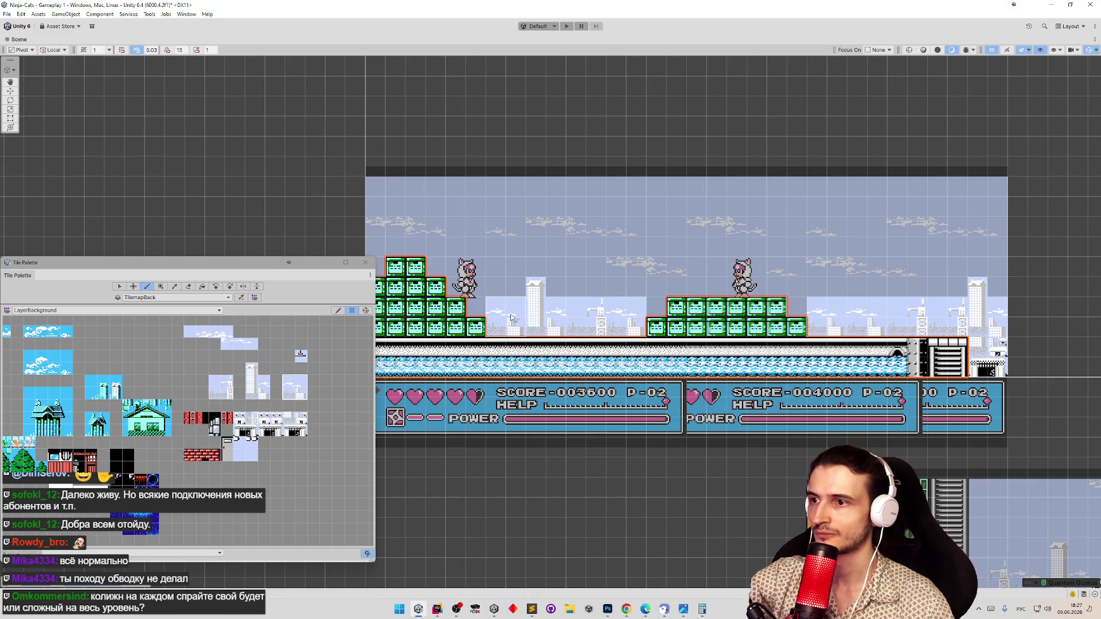
mouse_move(607, 354)
mouse_down()
mouse_move(640, 358)
mouse_move(578, 365)
mouse_up()
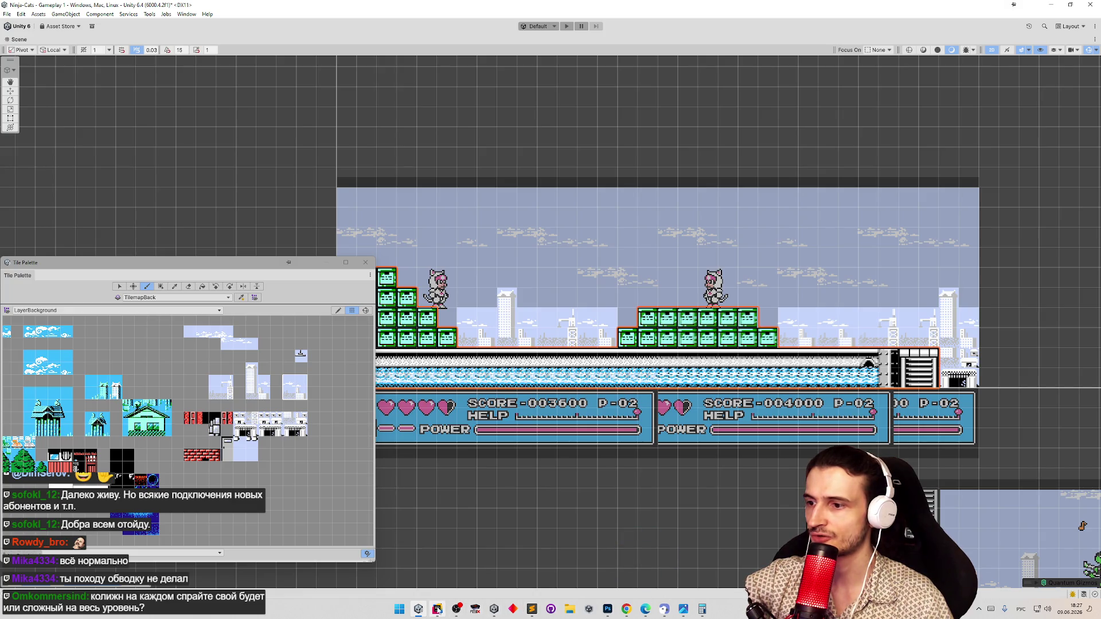
click(608, 609)
Bring the Photoshop tile sheet forward and marquee-select the cloud strip in the sky tiles
click(565, 559)
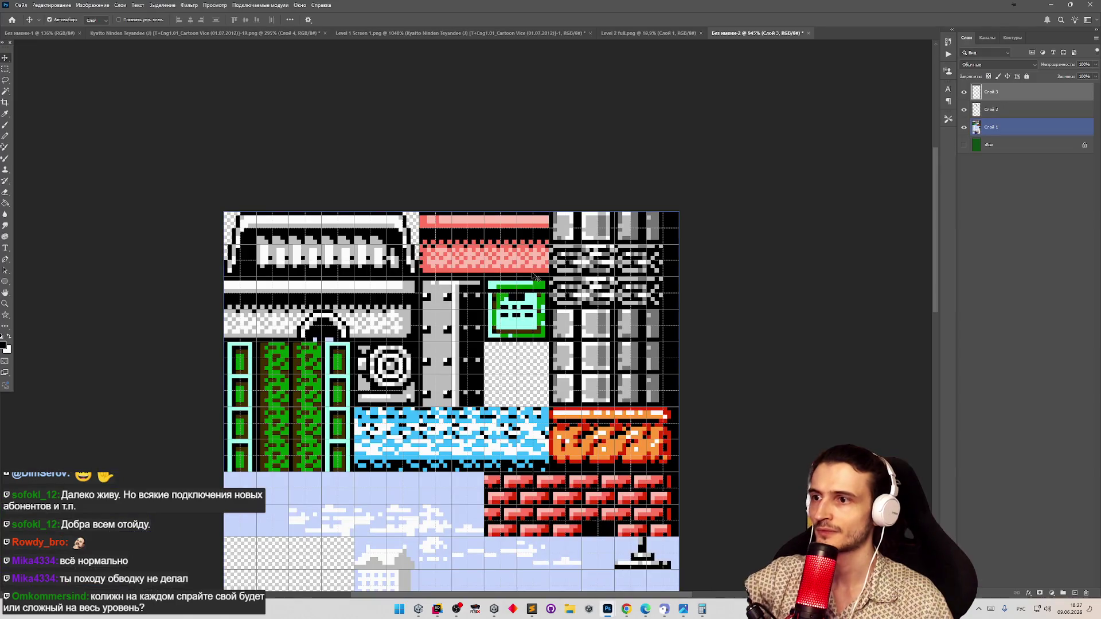
key(z)
scroll(507, 335, down, 5)
scroll(508, 334, up, 4)
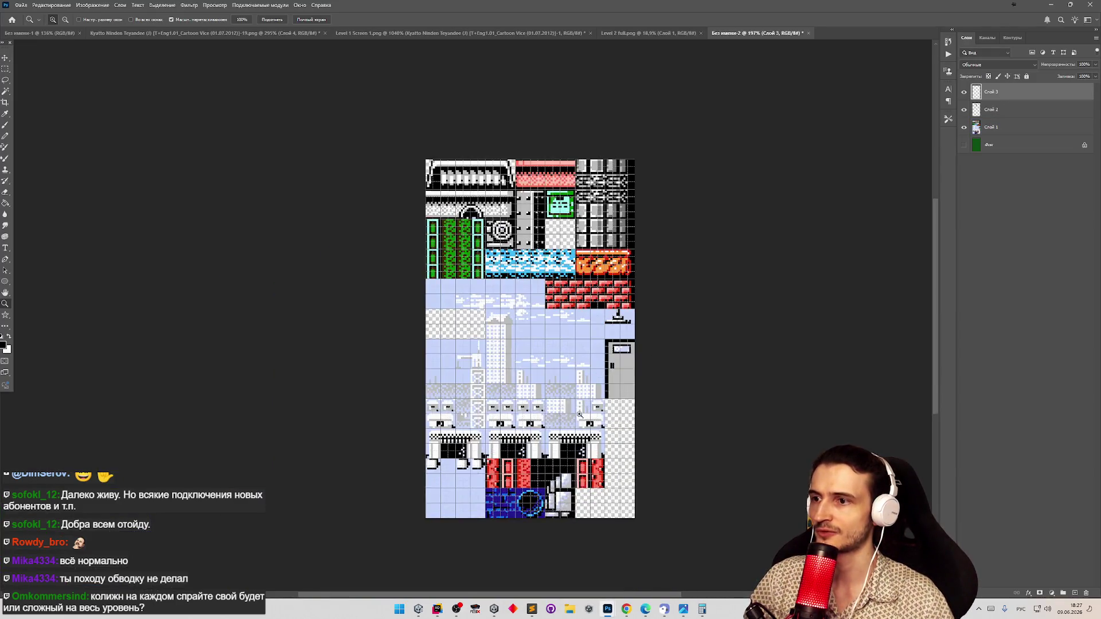
scroll(508, 335, up, 3)
key(v)
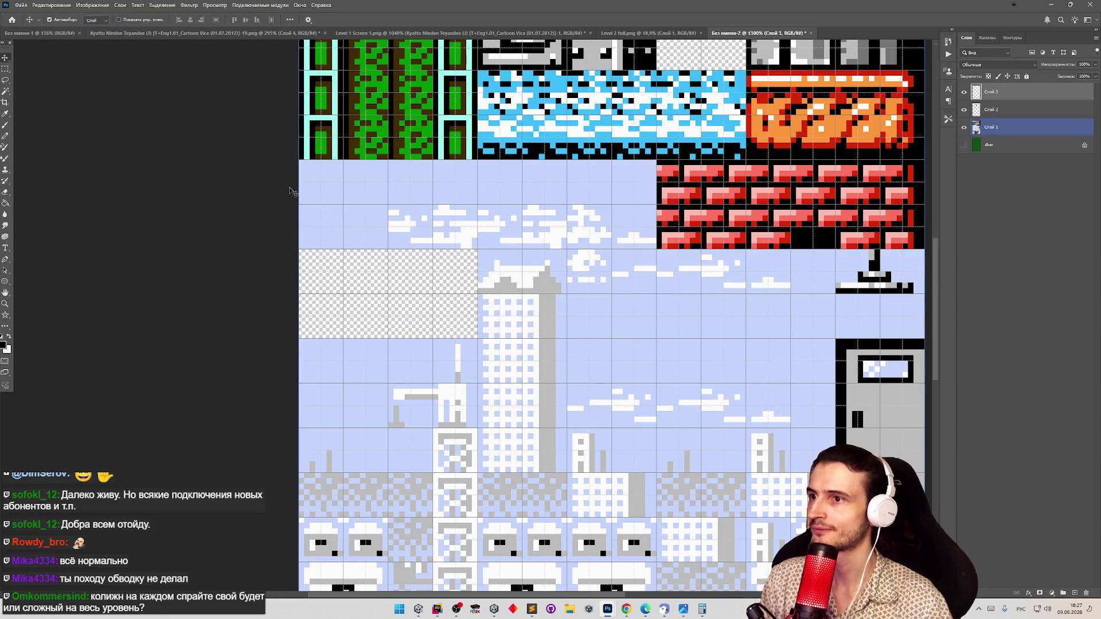
click(5, 69)
drag(389, 204, 657, 248)
key(v)
click(529, 218)
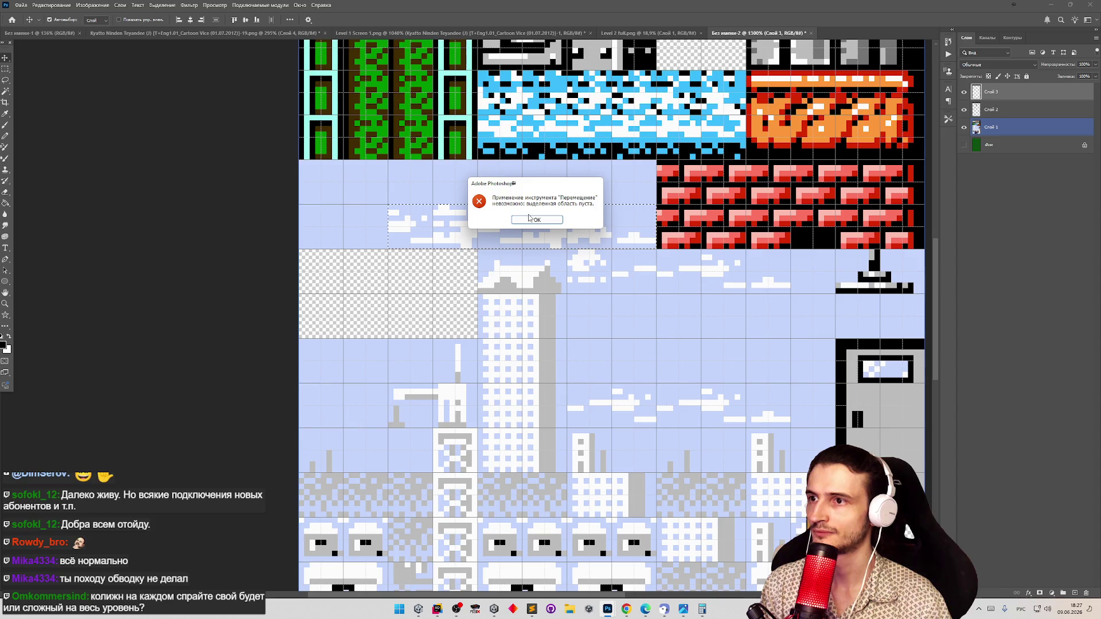
click(532, 224)
Merge the visible layers, then shift the cloud strip up about 7 pixels
right_click(987, 90)
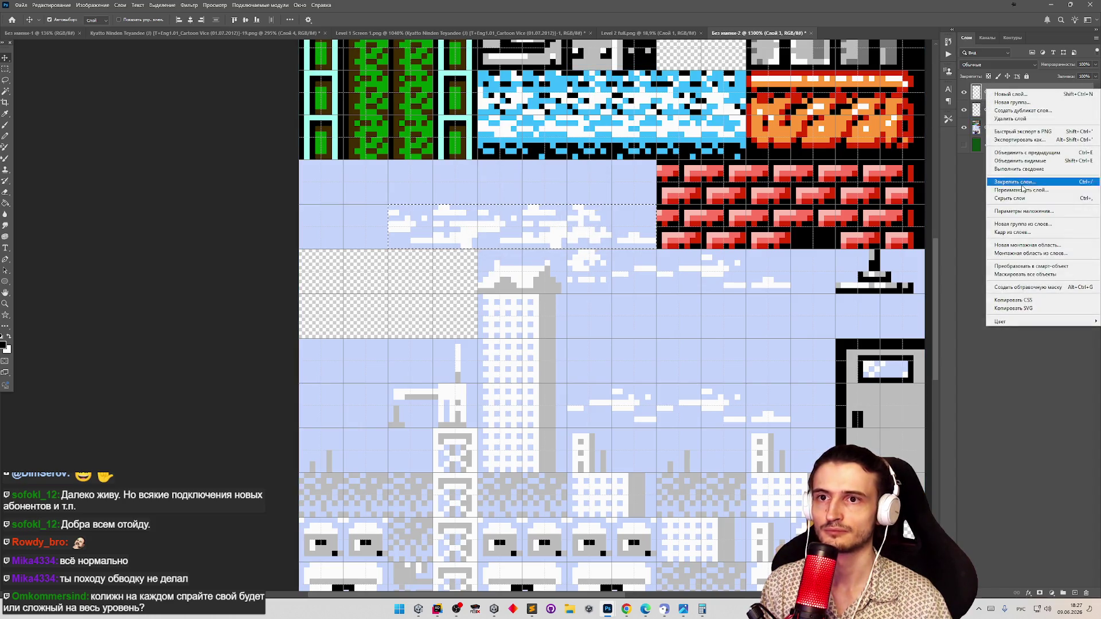
click(1021, 161)
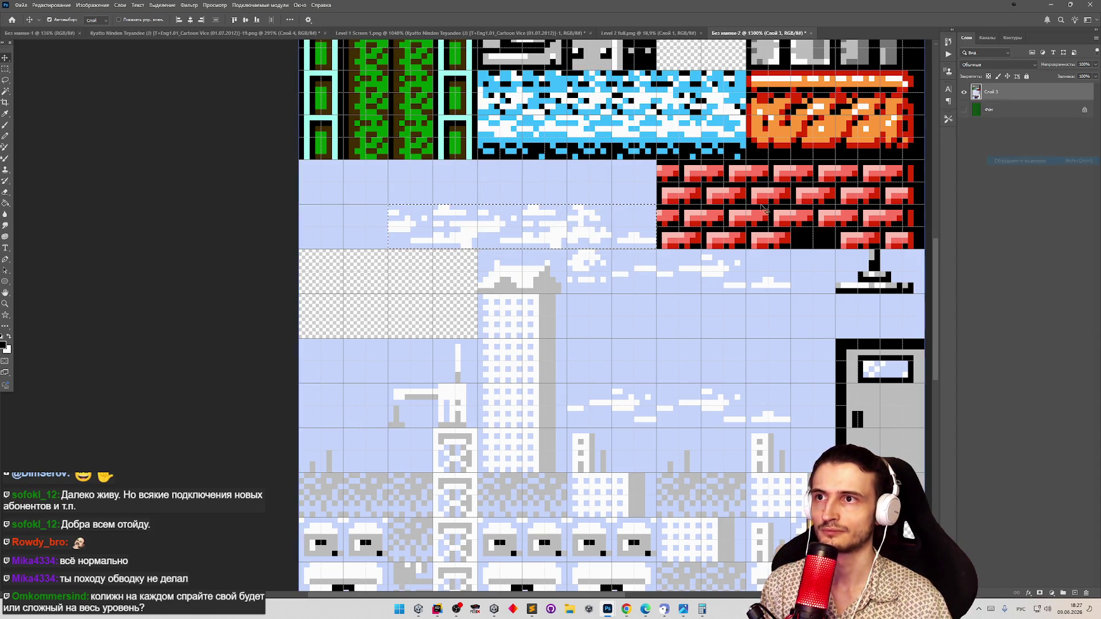
key(z)
scroll(567, 229, down, 10)
scroll(566, 229, up, 5)
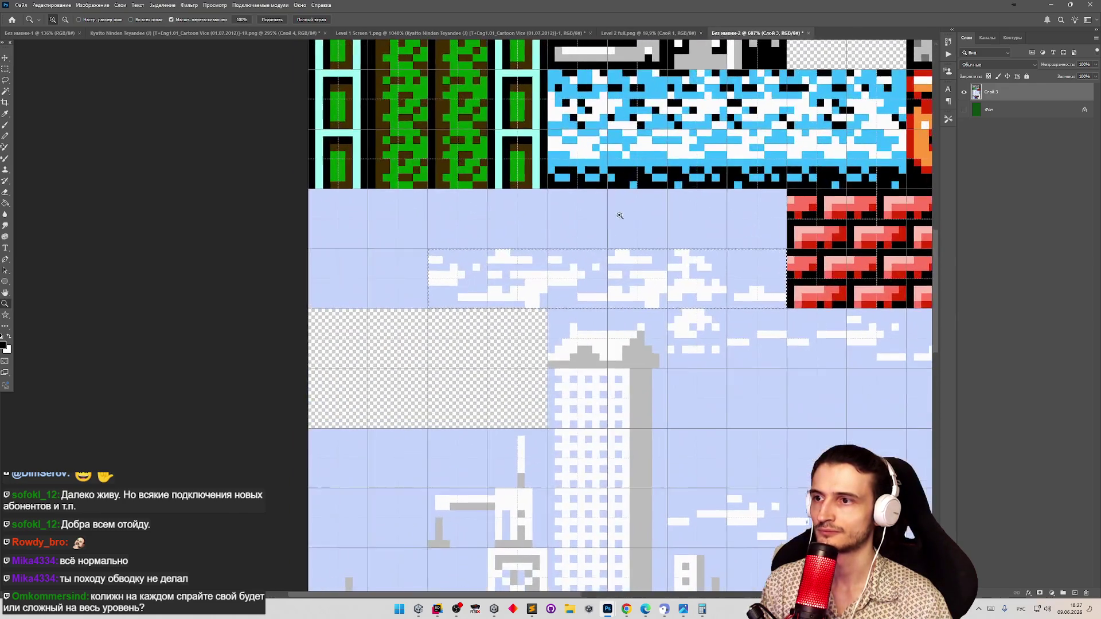
key(v)
drag(480, 271, 474, 216)
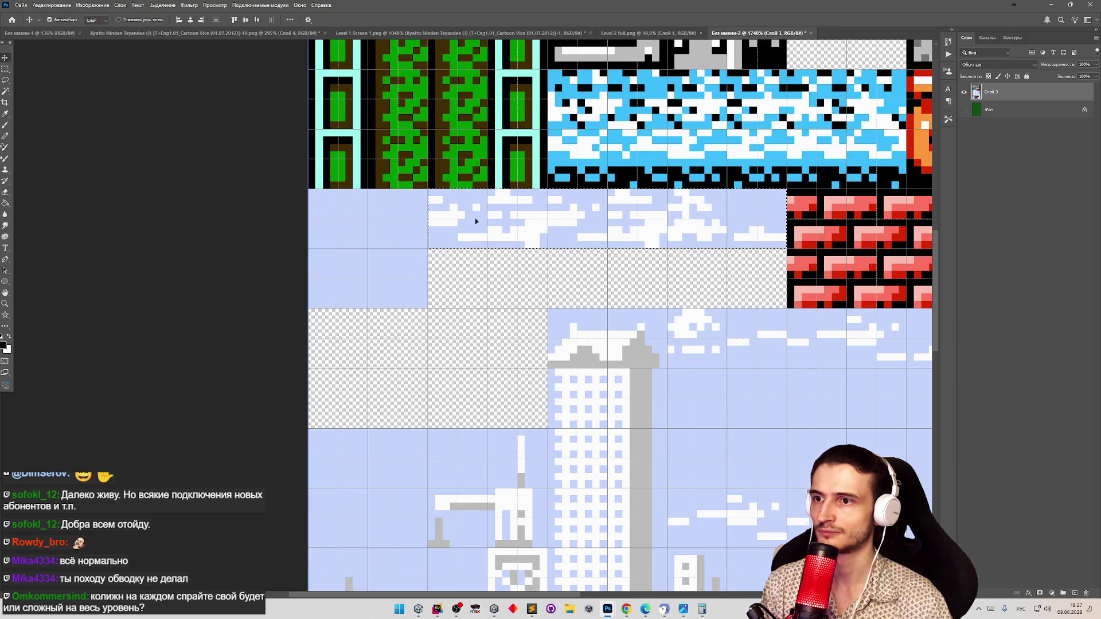
scroll(554, 266, down, 3)
scroll(633, 287, up, 1)
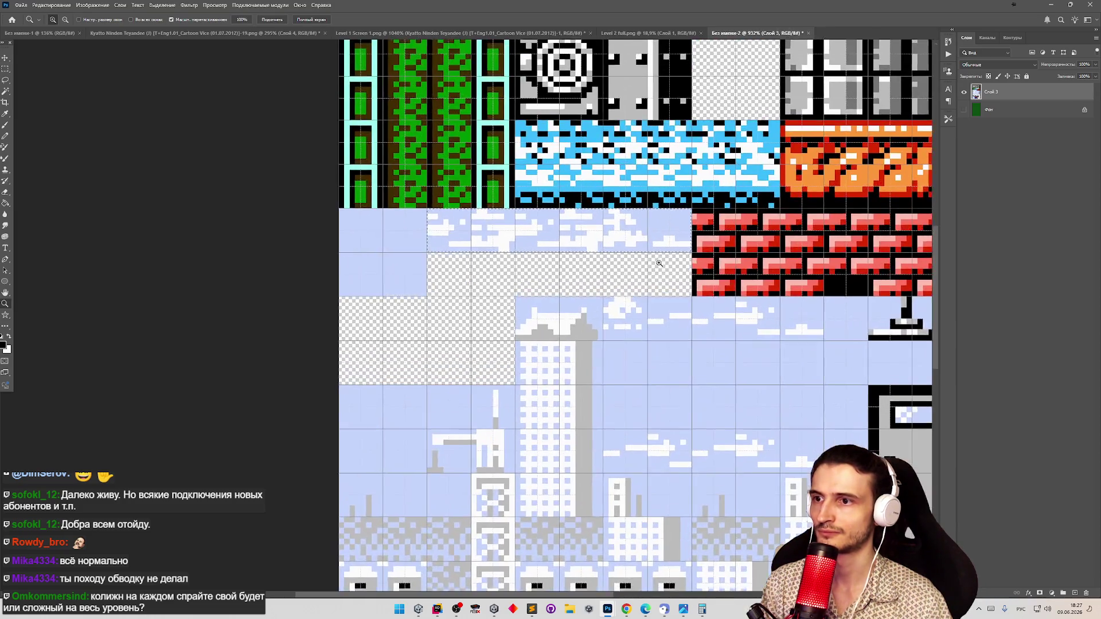
Select the block of cloud tiles below and move it up one tile
key(m)
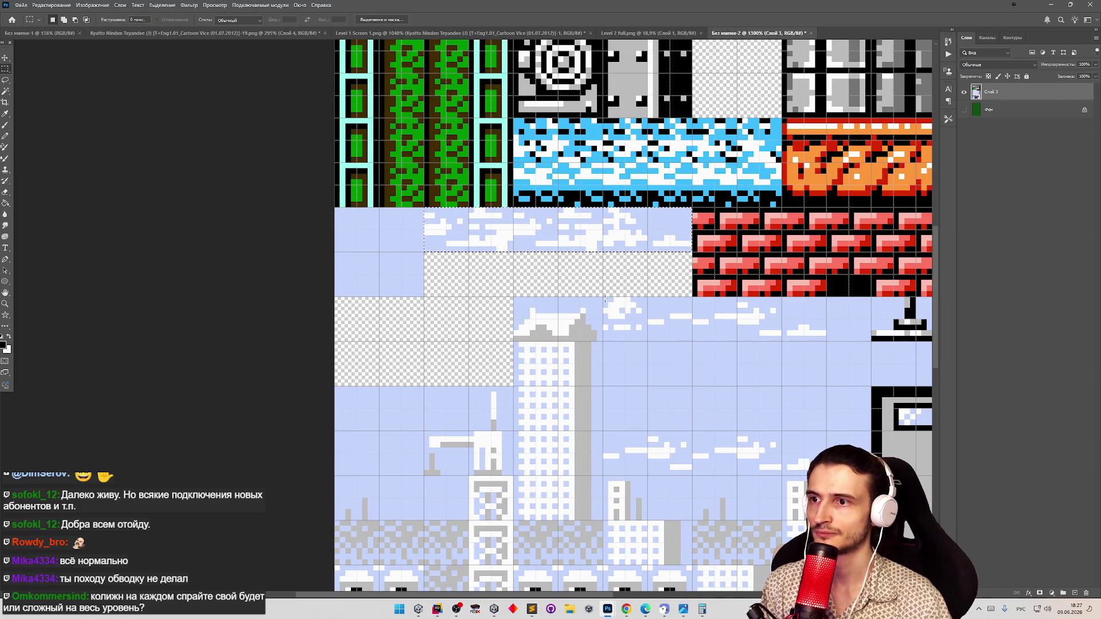
mouse_move(657, 318)
mouse_down()
mouse_move(686, 341)
mouse_move(694, 327)
mouse_move(690, 340)
mouse_move(629, 283)
mouse_up()
key(v)
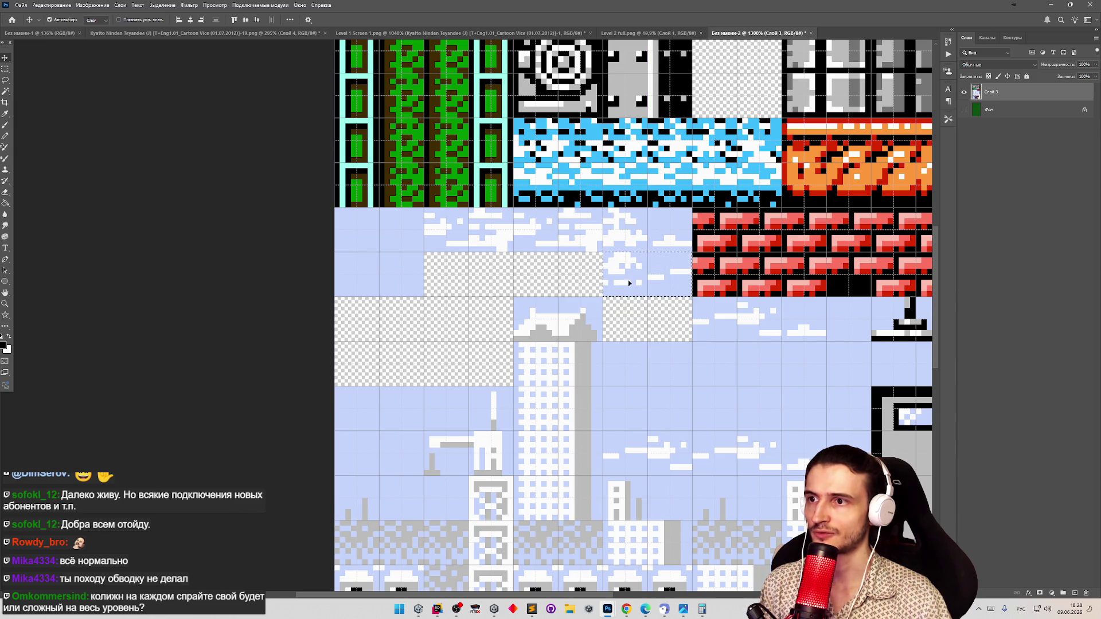
key(z)
scroll(579, 318, down, 3)
scroll(579, 317, up, 3)
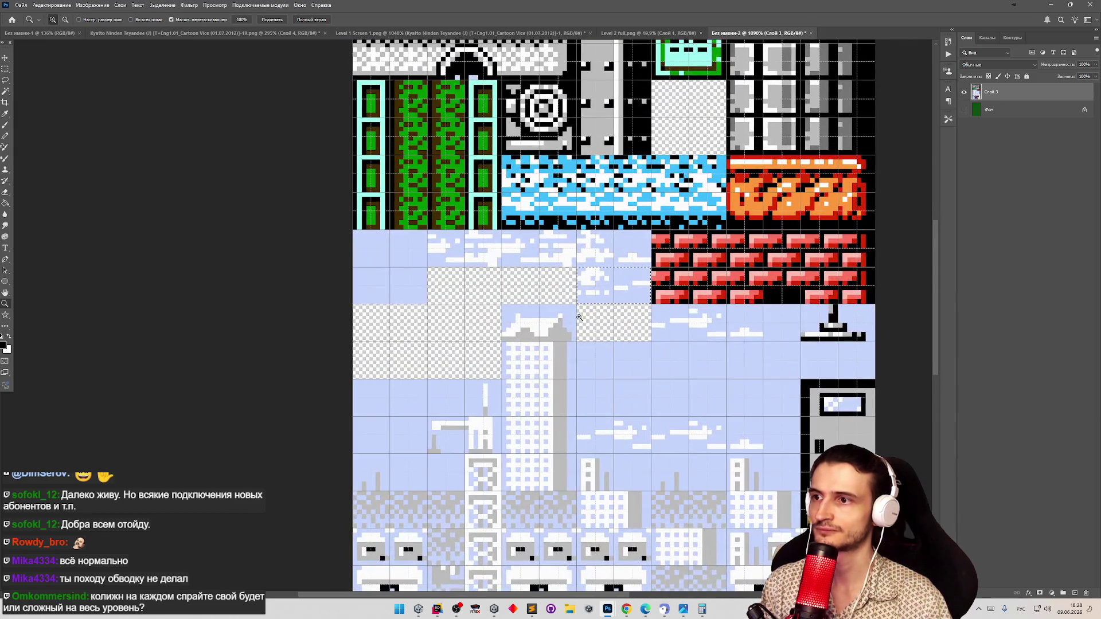
scroll(579, 317, down, 2)
scroll(691, 297, up, 4)
key(v)
Shift a sky-and-cloud tile block right, then duplicate it onto a new layer and move the copy up-left
key(m)
drag(292, 263, 394, 290)
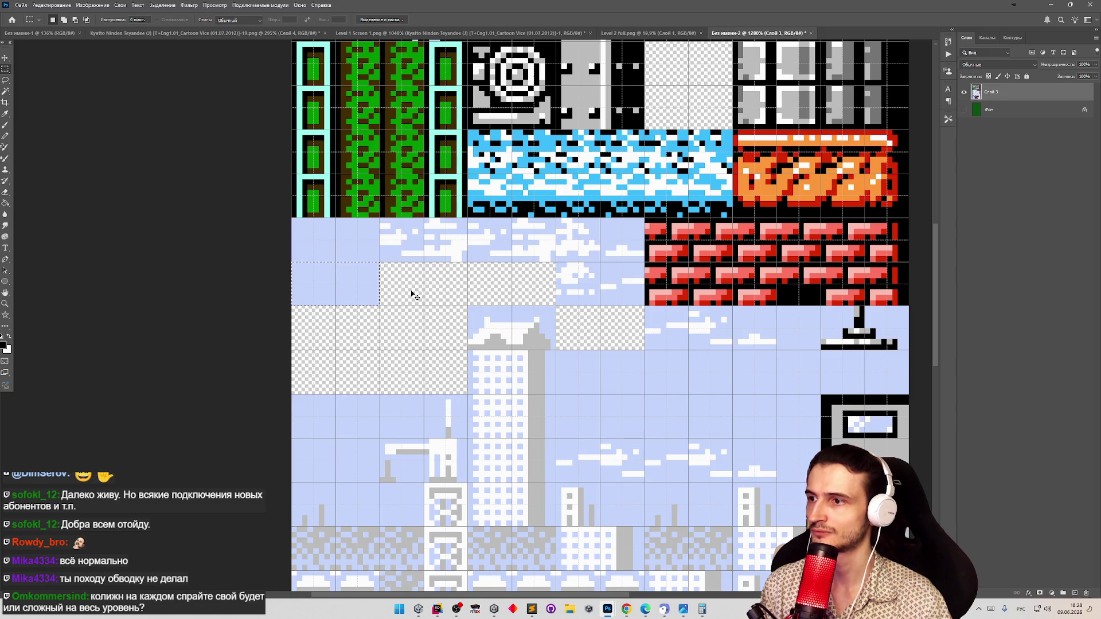
key(v)
mouse_move(369, 290)
mouse_down()
mouse_move(479, 290)
mouse_move(450, 290)
mouse_up()
key(ctrl+j)
drag(566, 320, 484, 295)
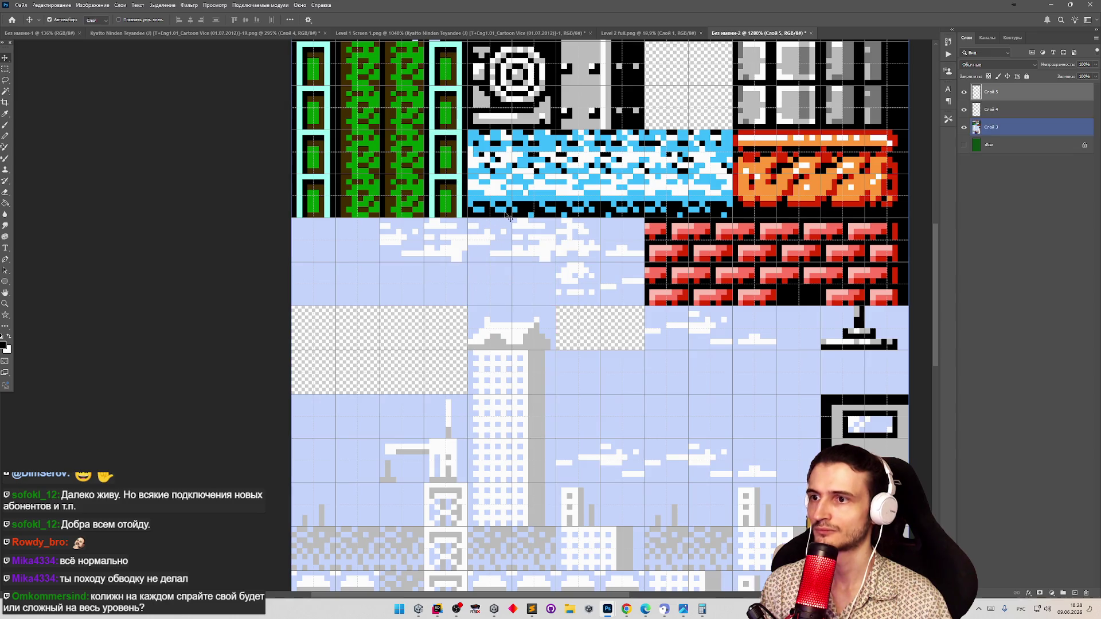
key(z)
scroll(509, 217, down, 5)
scroll(545, 214, up, 5)
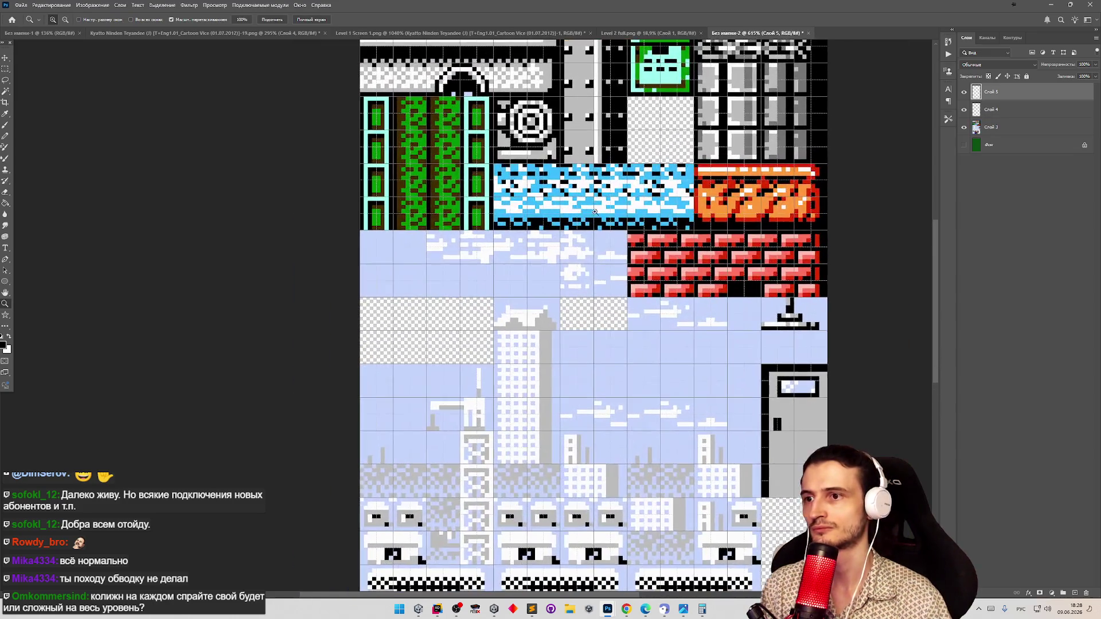
key(v)
On Слой 3, select the 24 by 8 px cloud tile and move it down one tile
key(m)
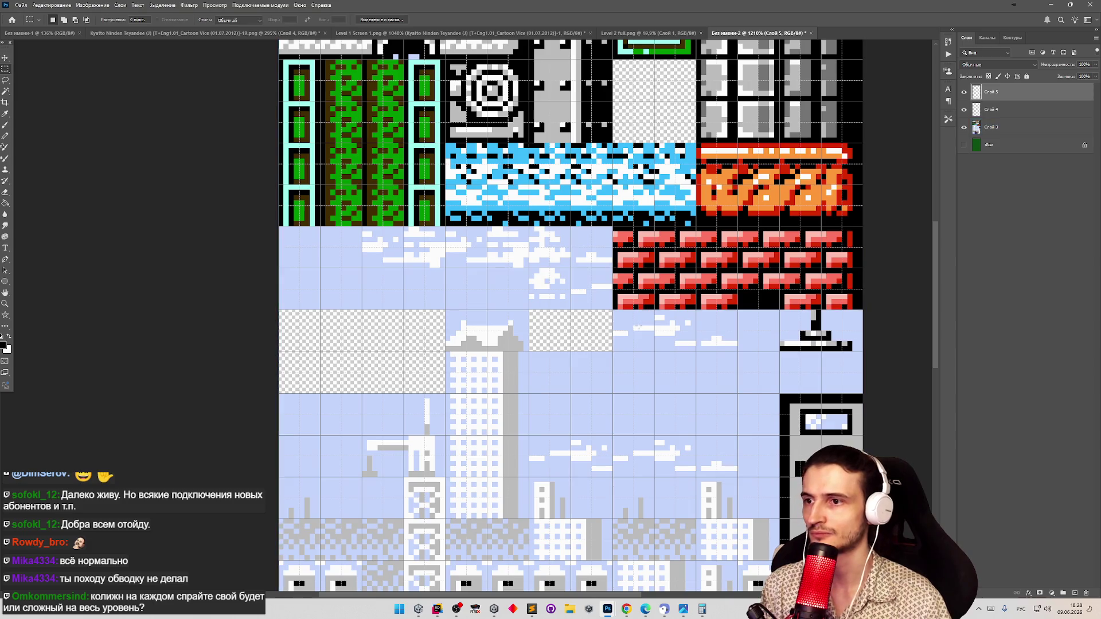
mouse_move(613, 310)
mouse_down()
mouse_move(695, 349)
mouse_move(739, 345)
mouse_up()
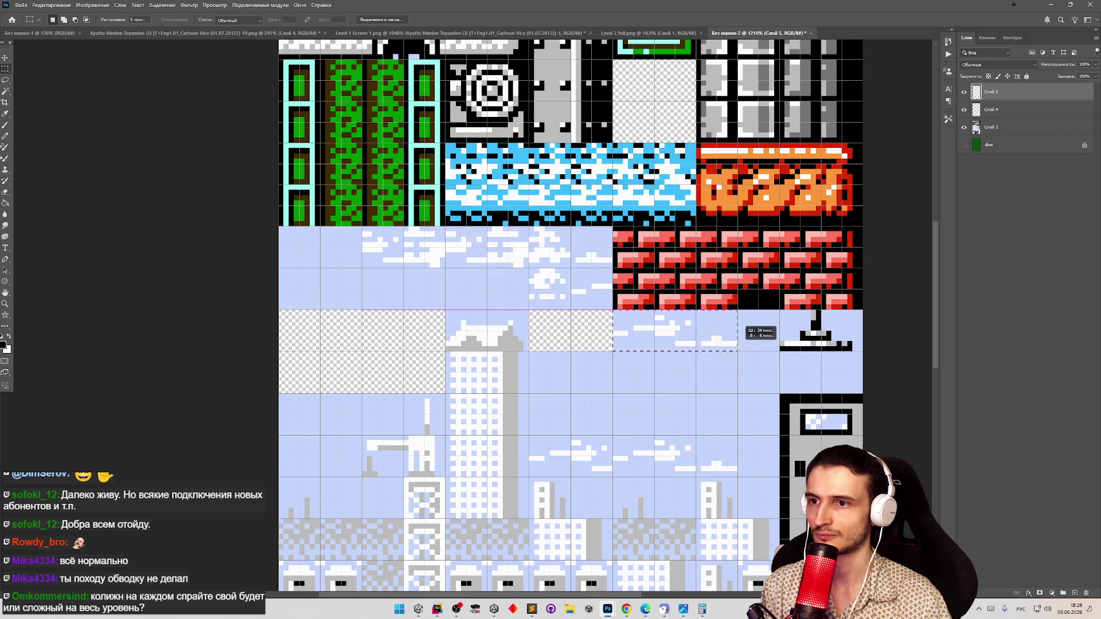
key(v)
click(674, 347)
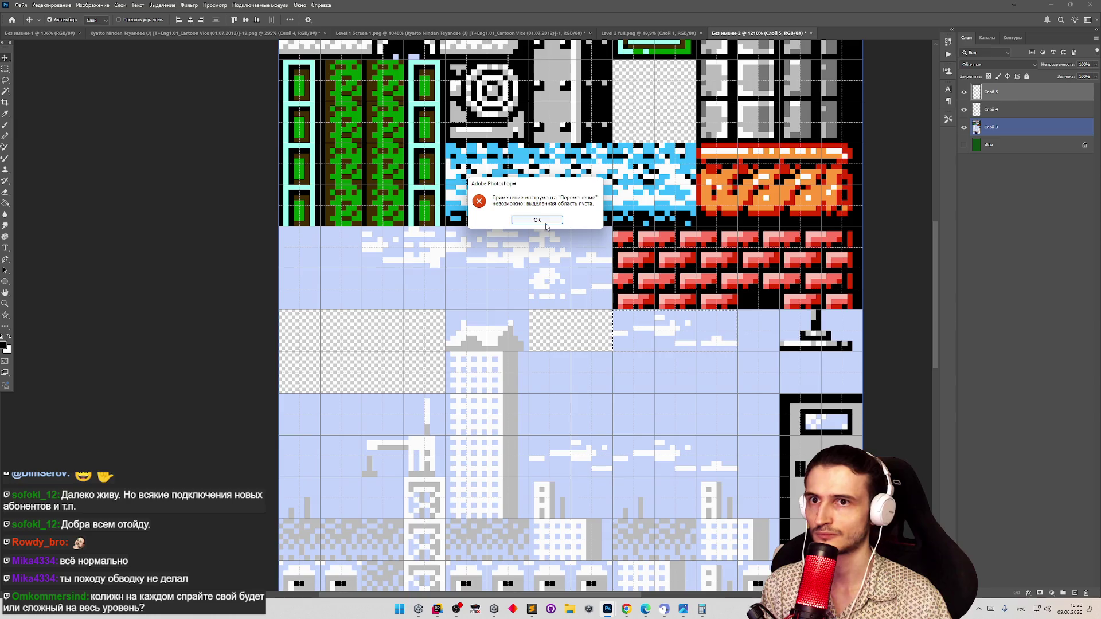
click(537, 220)
click(982, 135)
drag(652, 354, 654, 396)
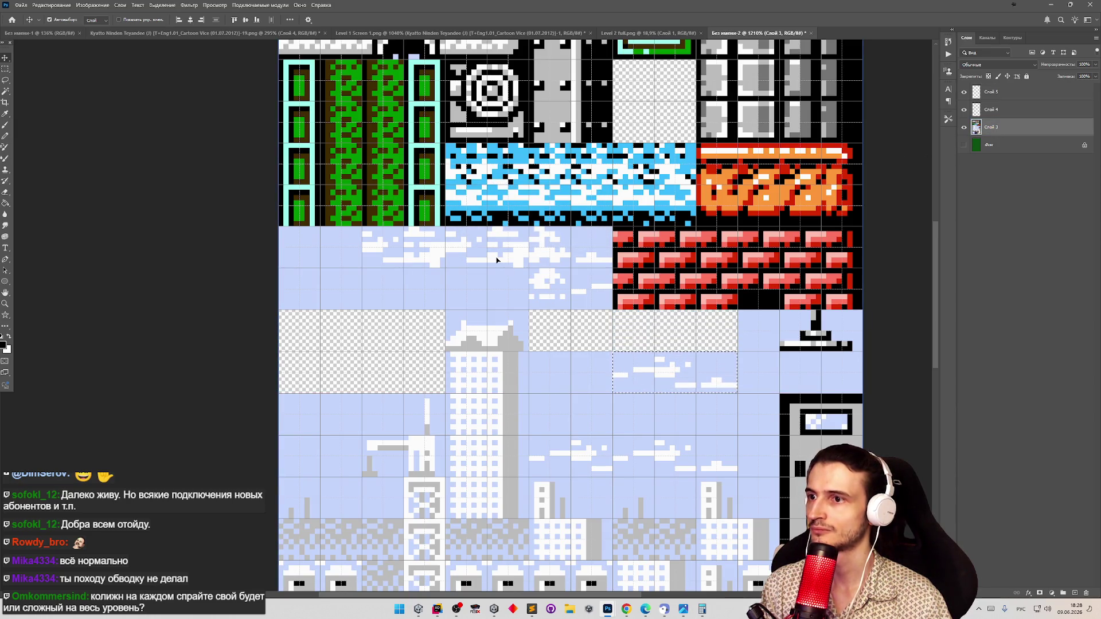
click(6, 140)
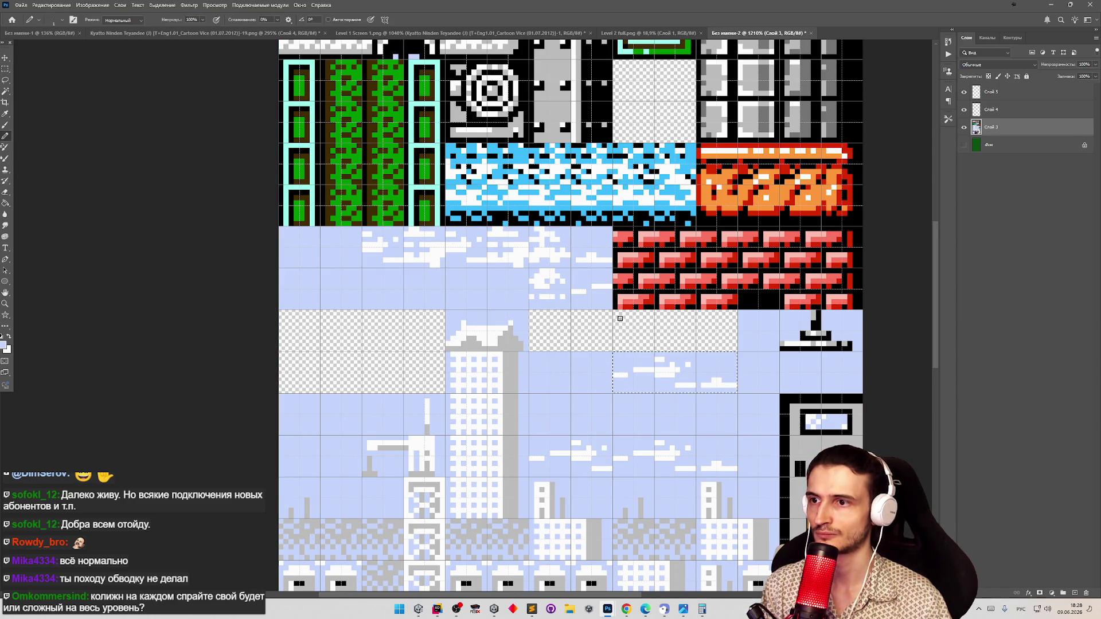
Move the light-blue sky tile right, copy it to a new layer, and reposition the copy
click(6, 72)
mouse_move(530, 355)
mouse_down()
mouse_move(602, 381)
mouse_move(627, 373)
mouse_move(612, 394)
mouse_move(562, 374)
mouse_move(639, 339)
mouse_up()
key(v)
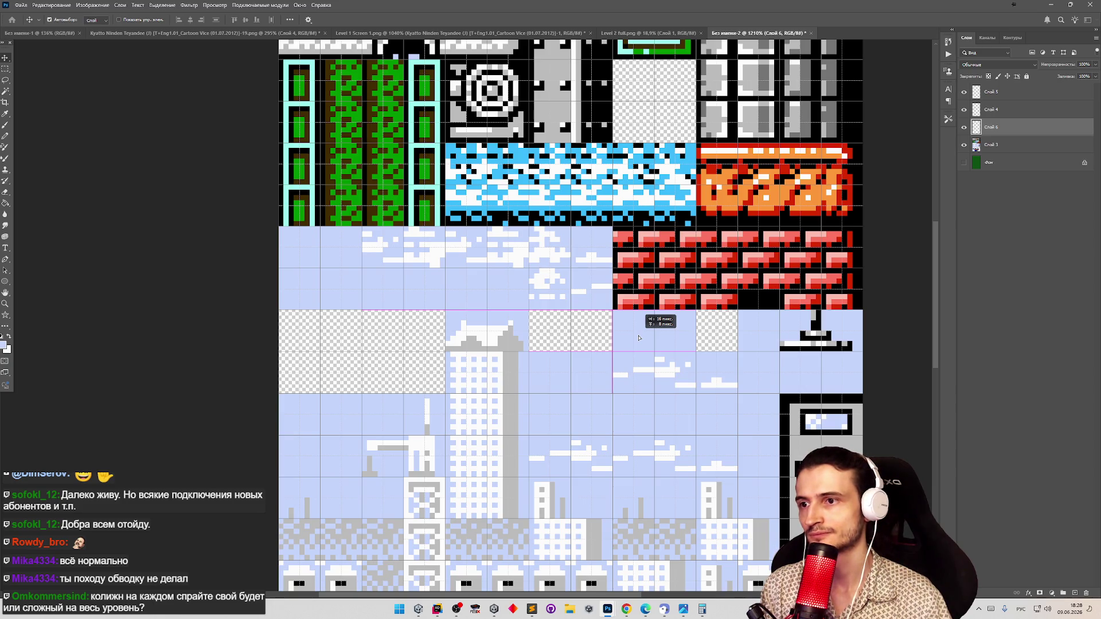
mouse_move(638, 338)
mouse_down()
mouse_move(585, 343)
mouse_move(552, 323)
mouse_move(568, 344)
mouse_move(705, 339)
mouse_up()
key(ctrl+j)
key(ctrl+j)
key(ctrl+j)
mouse_move(573, 343)
mouse_down()
mouse_move(669, 343)
mouse_move(630, 258)
mouse_move(653, 251)
mouse_move(636, 268)
mouse_move(527, 265)
mouse_move(576, 257)
mouse_up()
key(z)
key(v)
click(552, 265)
key(z)
Cut the red bricks into their own layer, move them right and down, and place them beneath Слой 3
key(m)
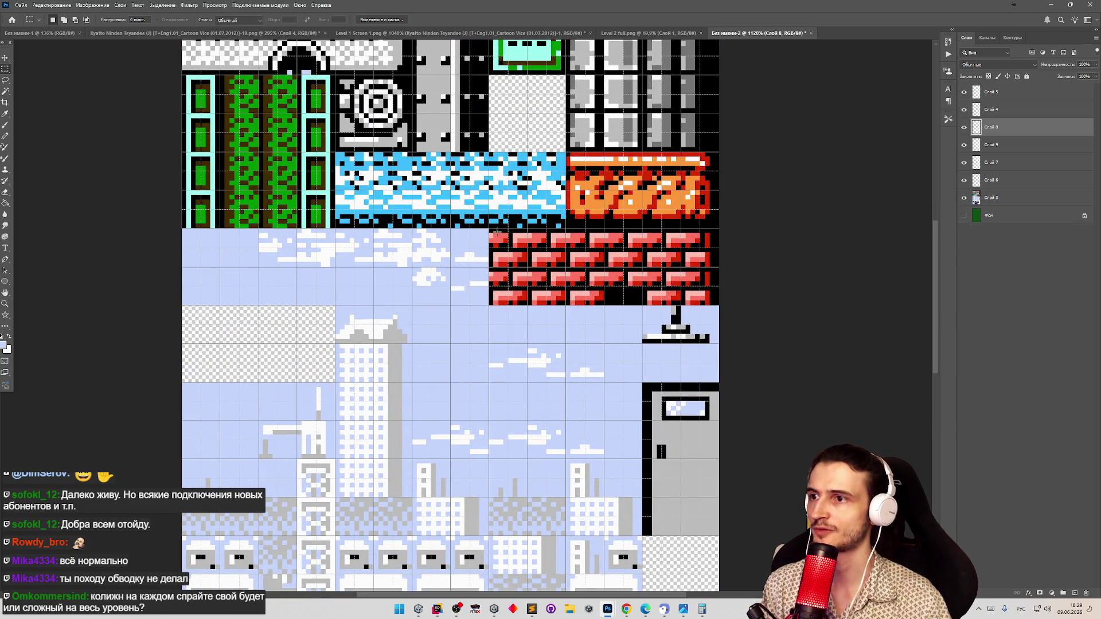
mouse_move(491, 229)
mouse_down()
mouse_move(636, 287)
mouse_move(641, 301)
mouse_move(717, 293)
mouse_up()
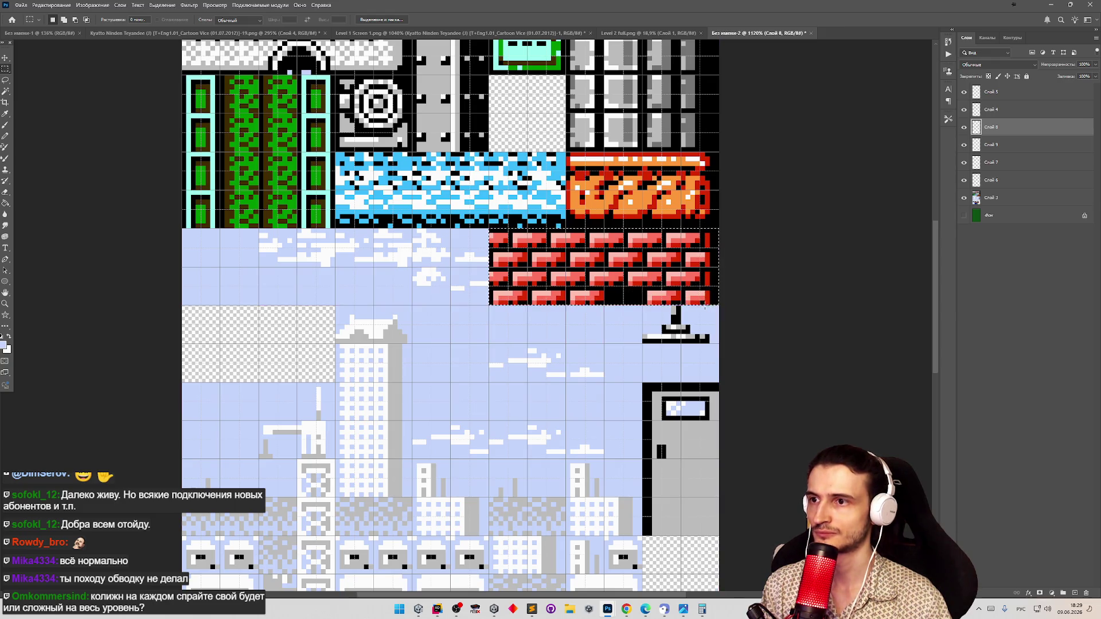
key(ctrl+x)
click(544, 220)
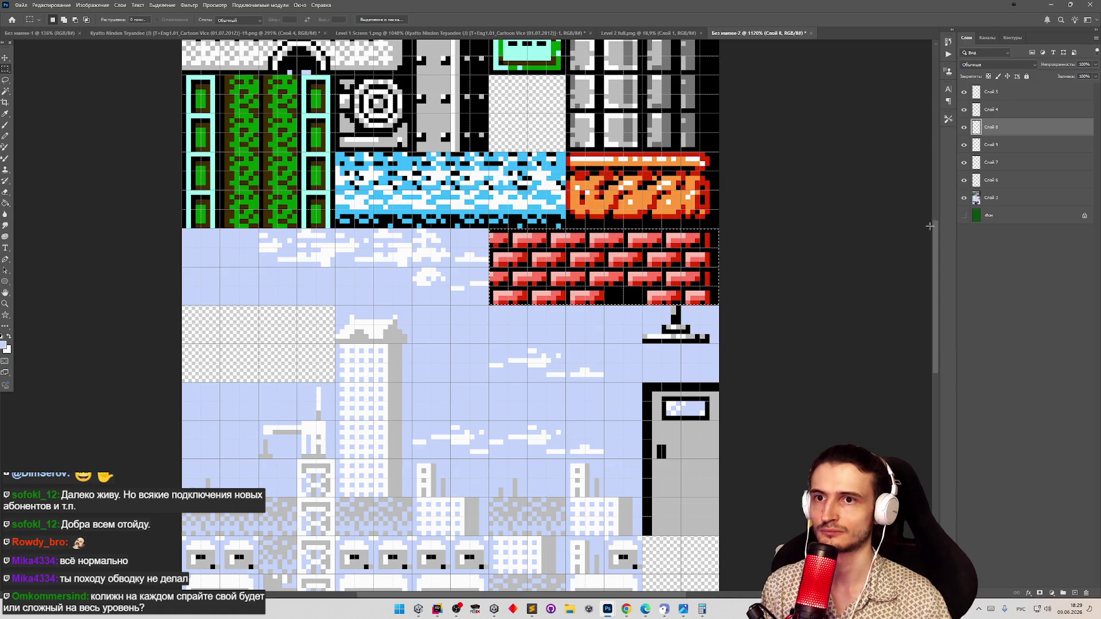
ctrl+click(581, 277)
key(ctrl+x)
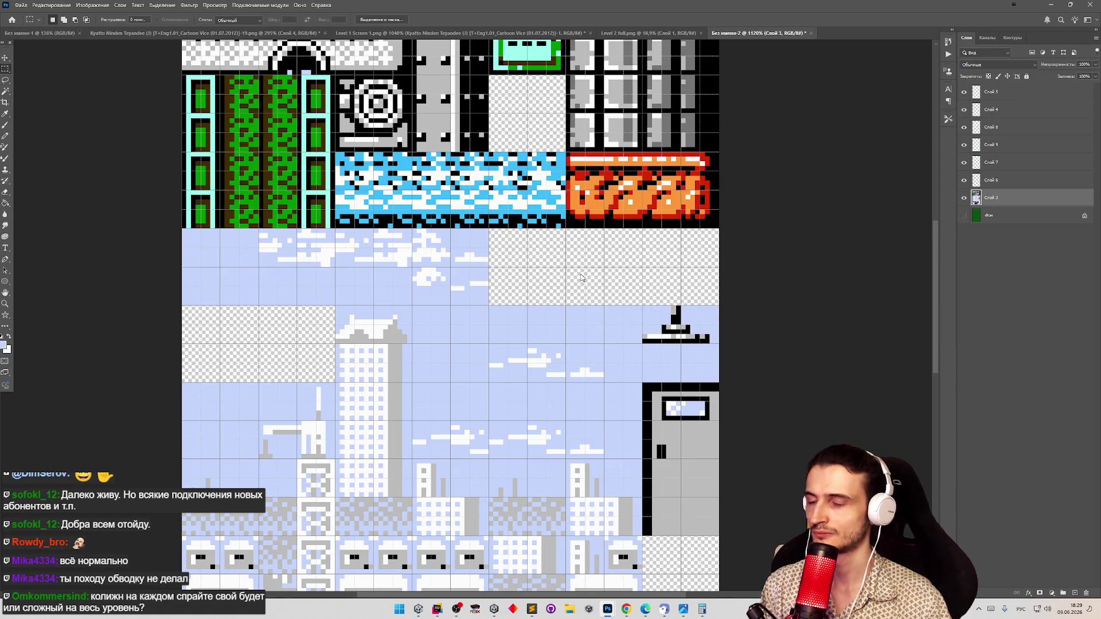
key(ctrl+v)
key(v)
mouse_move(328, 323)
mouse_down()
mouse_move(513, 351)
mouse_move(551, 297)
mouse_move(535, 357)
mouse_up()
drag(992, 197, 996, 218)
click(992, 197)
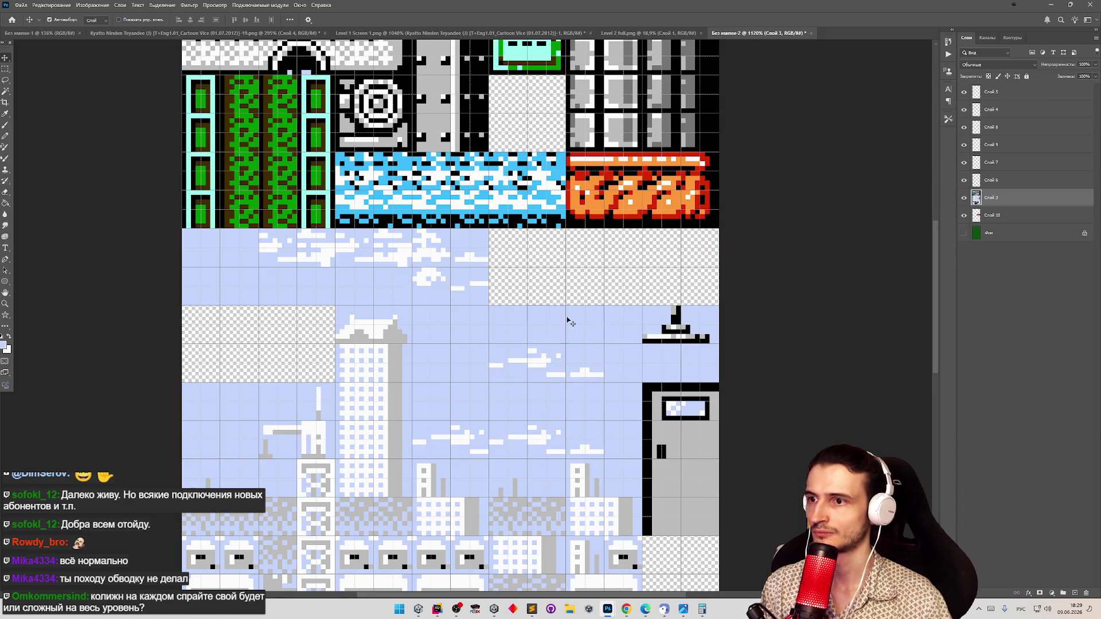
Move the sky tiles right of the skyscraper and the Слой 8 tile up the sheet
key(m)
mouse_move(489, 304)
mouse_down()
mouse_move(528, 299)
mouse_move(660, 344)
mouse_move(719, 382)
mouse_move(657, 293)
mouse_up()
key(v)
click(485, 317)
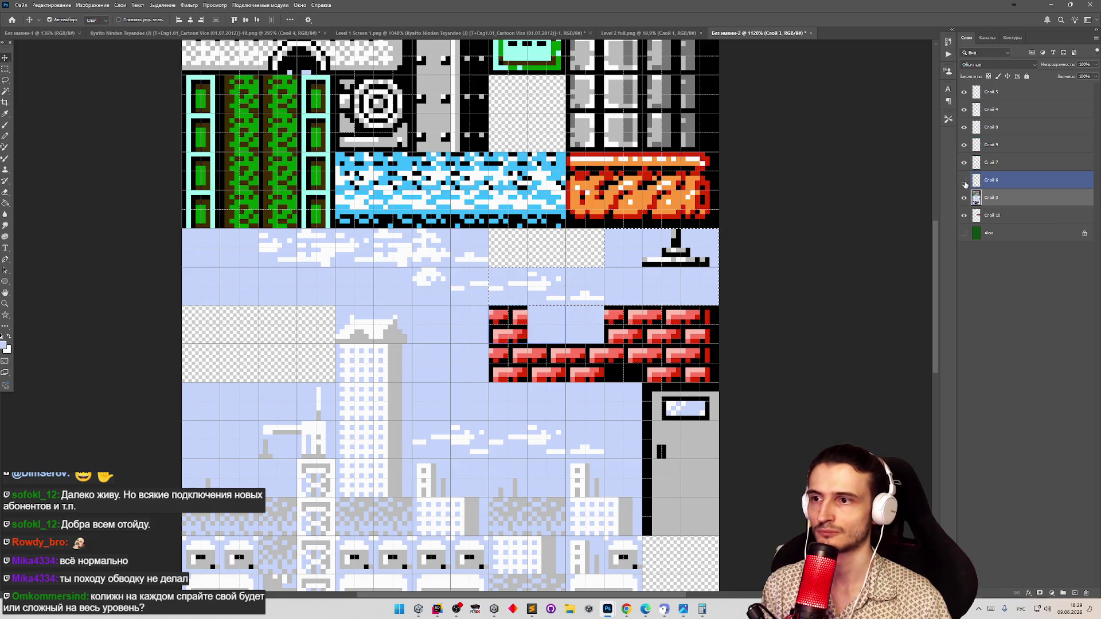
drag(582, 315, 559, 268)
key(ctrl+v)
key(ctrl+z)
Move a sky tile into the sky-row gap and Free Transform it wider to fill it
drag(577, 258, 529, 262)
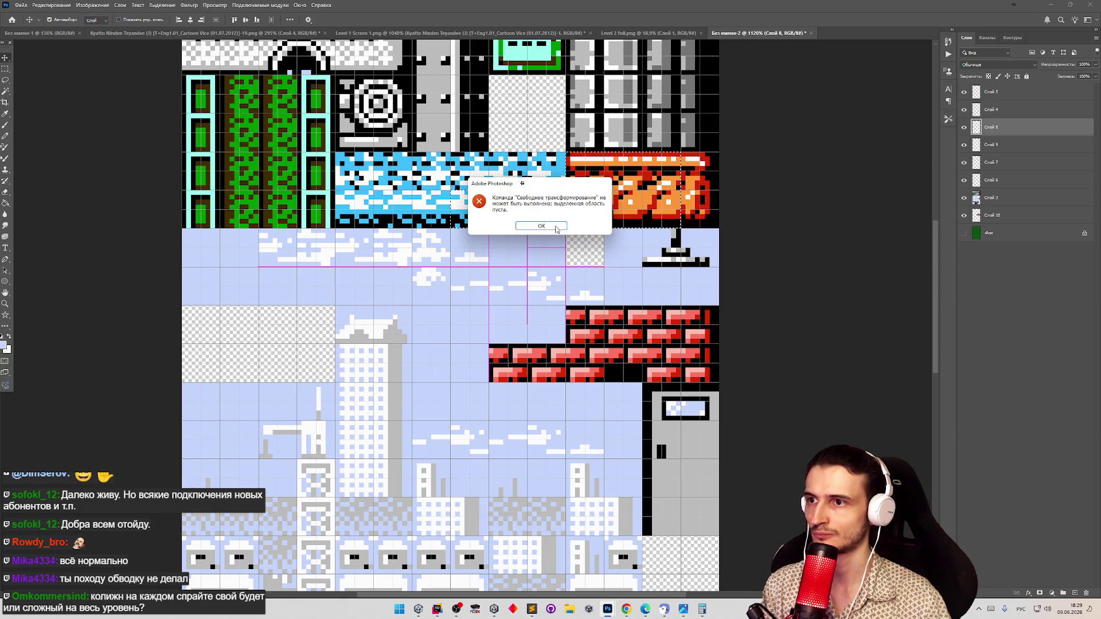
key(Return)
key(ctrl+d)
key(ctrl+t)
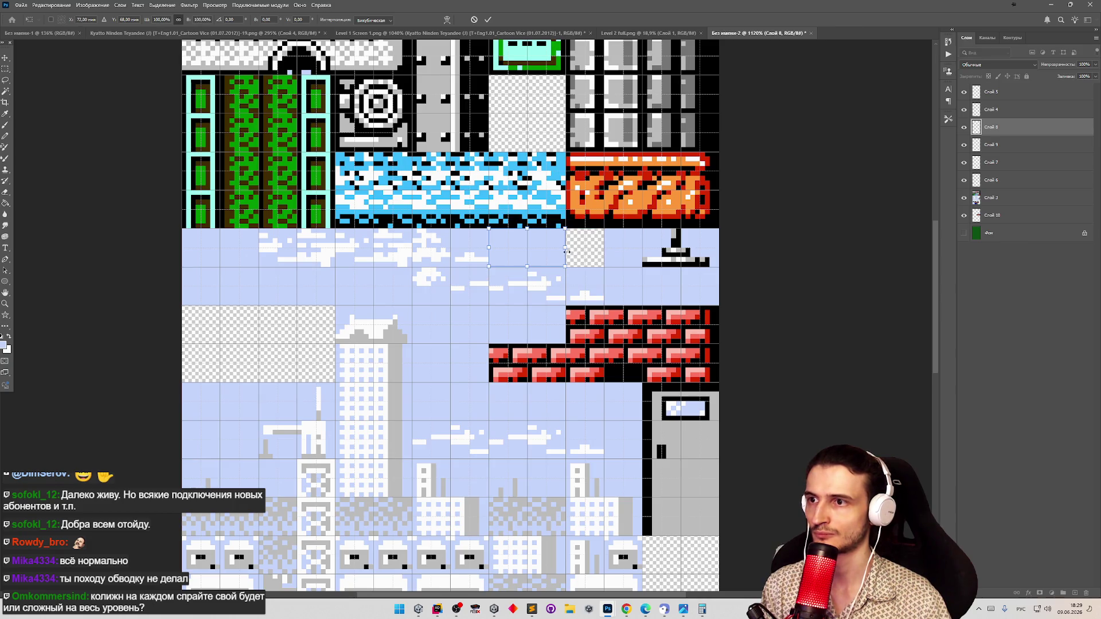
drag(566, 246, 598, 247)
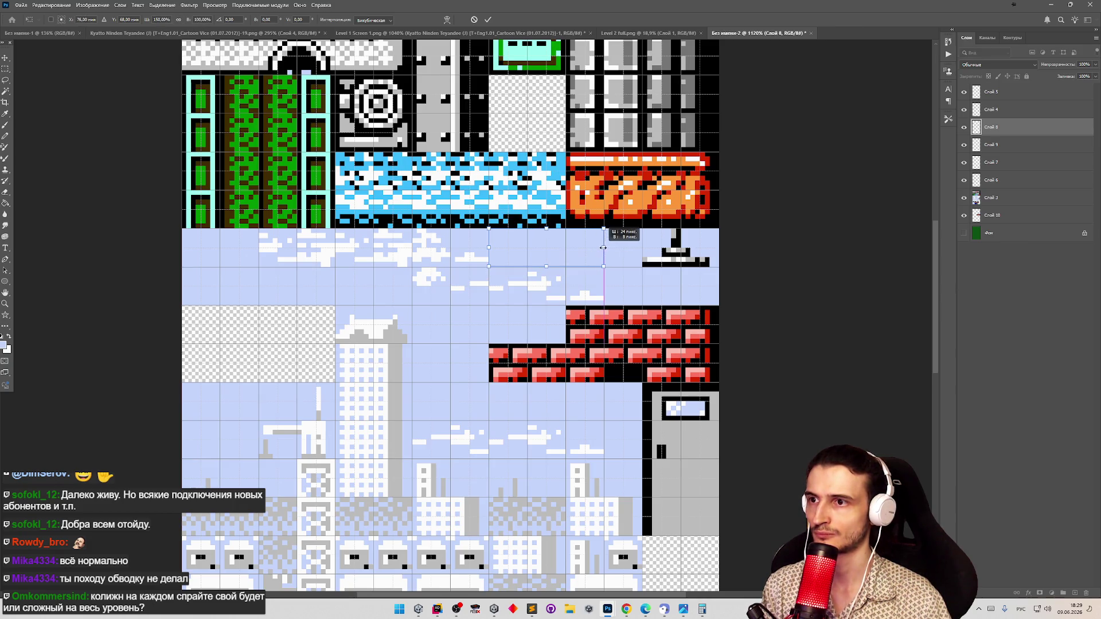
key(Return)
click(646, 188)
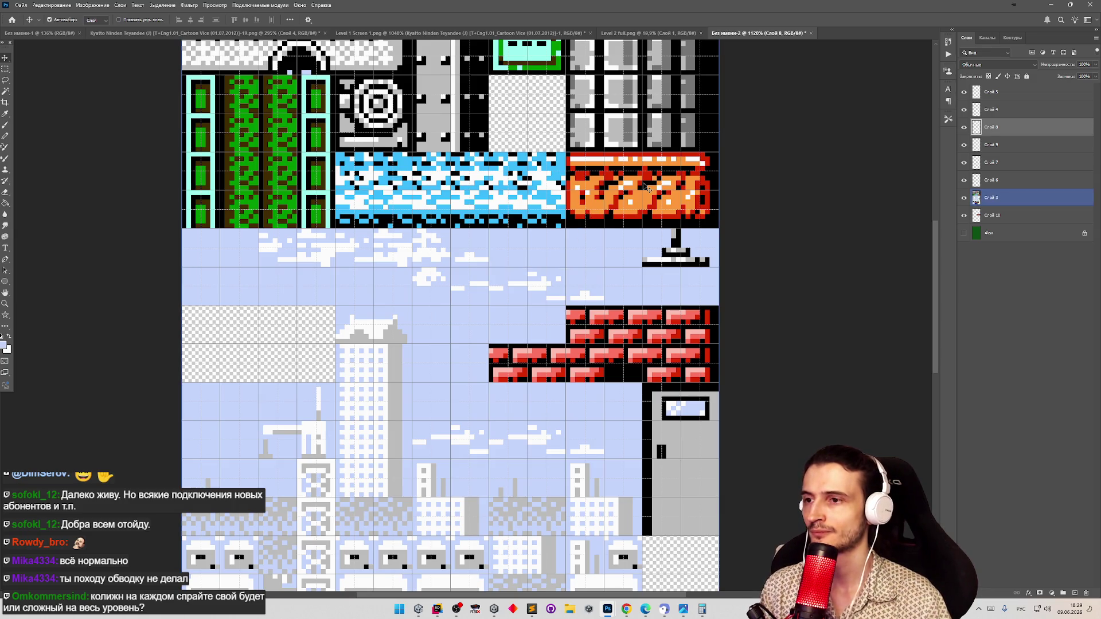
key(z)
alt+click(585, 188)
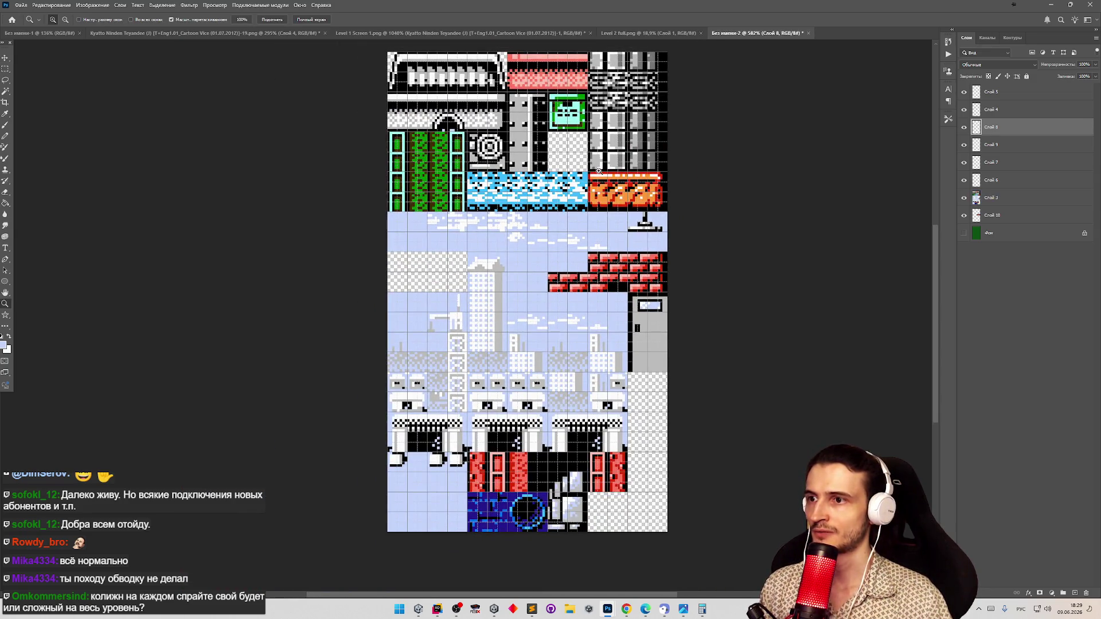
Check Слой 7's tiles by toggling its visibility, then view the whole sheet with Слой 3 selected
click(598, 170)
key(v)
click(964, 162)
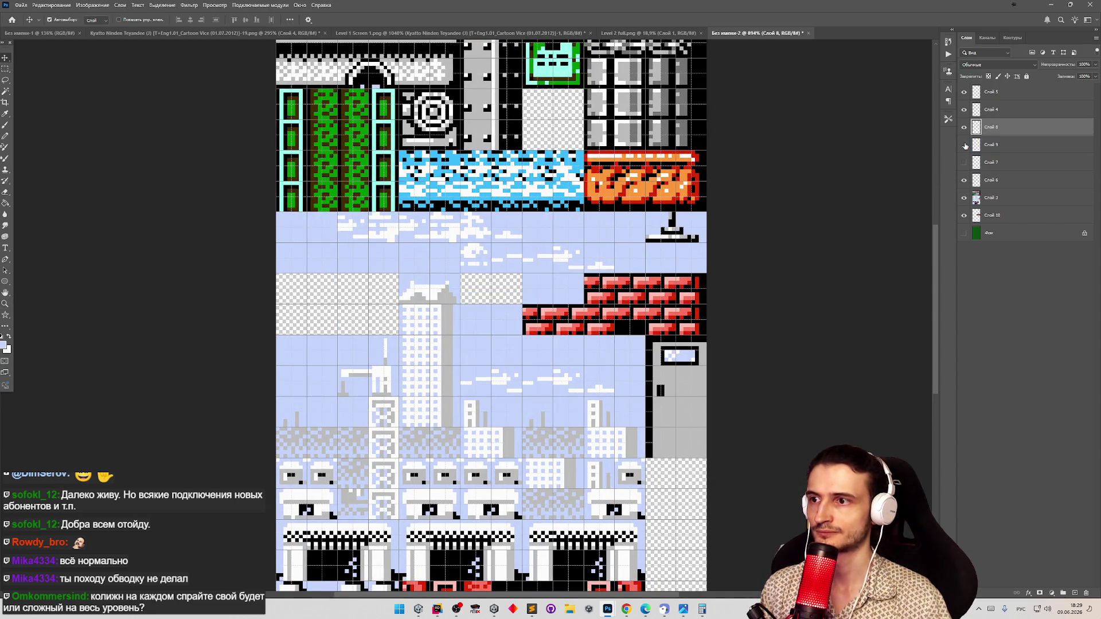
click(964, 162)
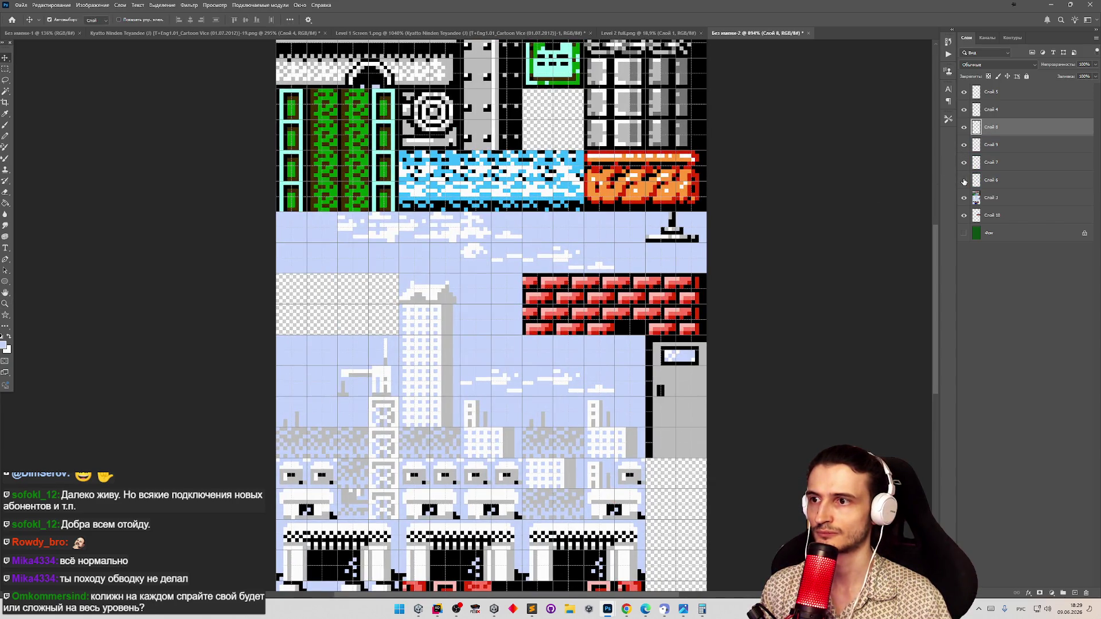
key(z)
mouse_move(573, 241)
mouse_down()
mouse_move(499, 248)
mouse_move(572, 239)
mouse_up()
key(v)
click(648, 163)
key(ctrl+s)
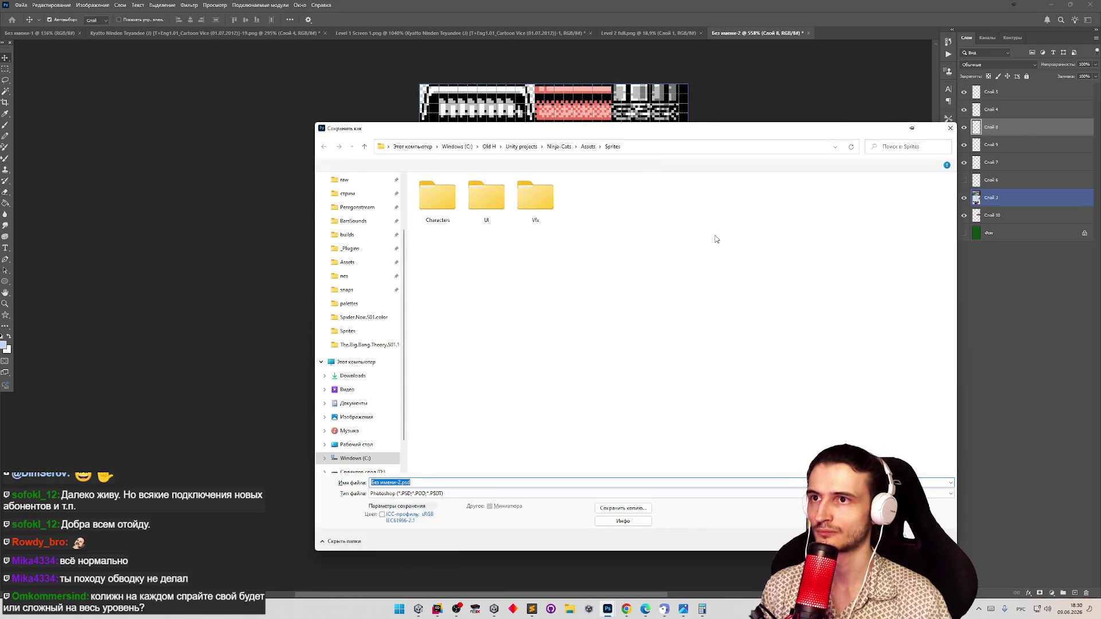
key(Escape)
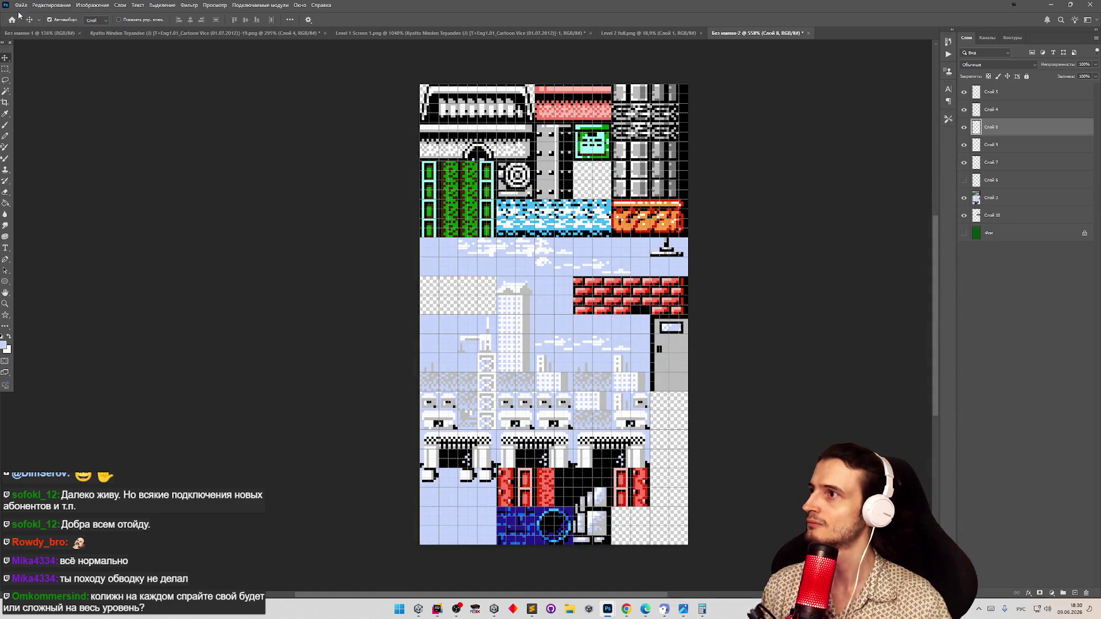
Quick Export the tilesheet as PNG over Level 2 full.png, confirming the replacement
click(21, 4)
mouse_move(105, 139)
click(172, 141)
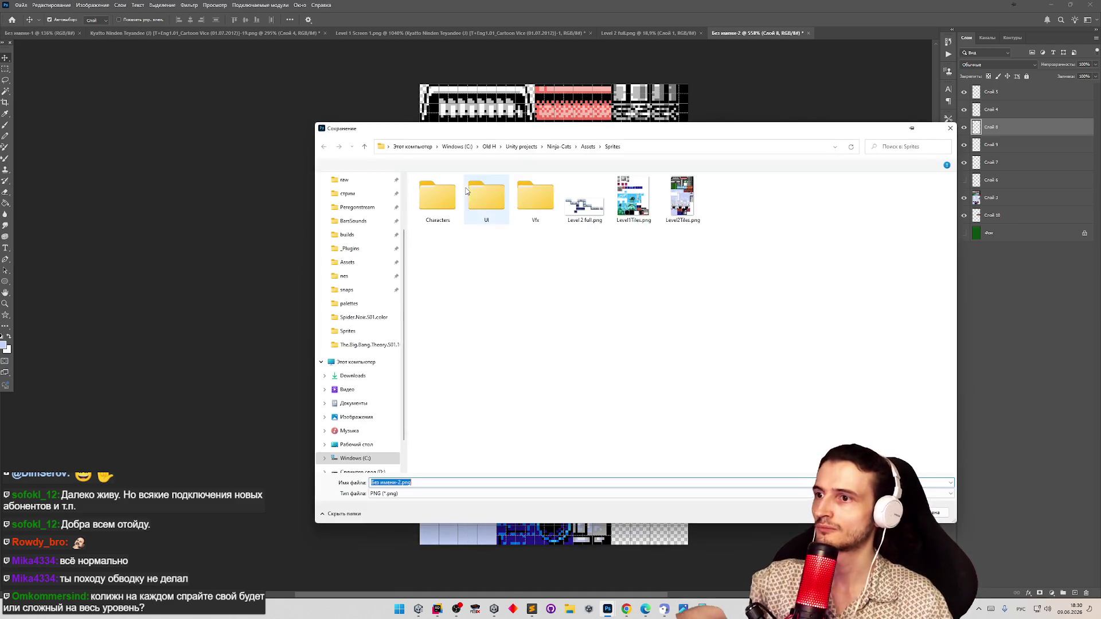
double_click(588, 215)
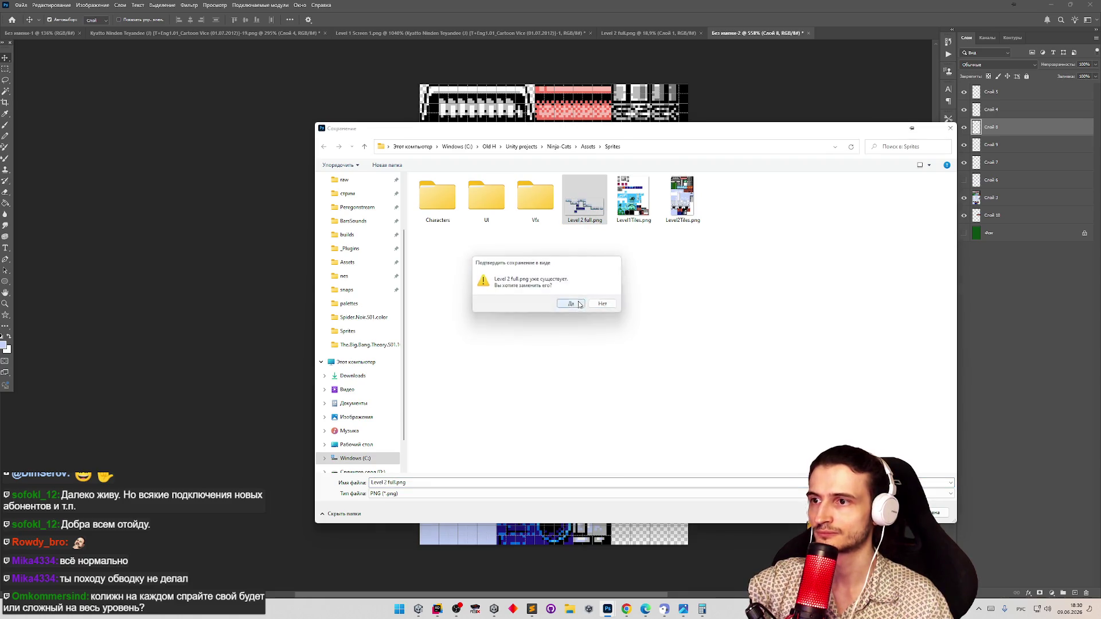
click(570, 304)
click(1060, 6)
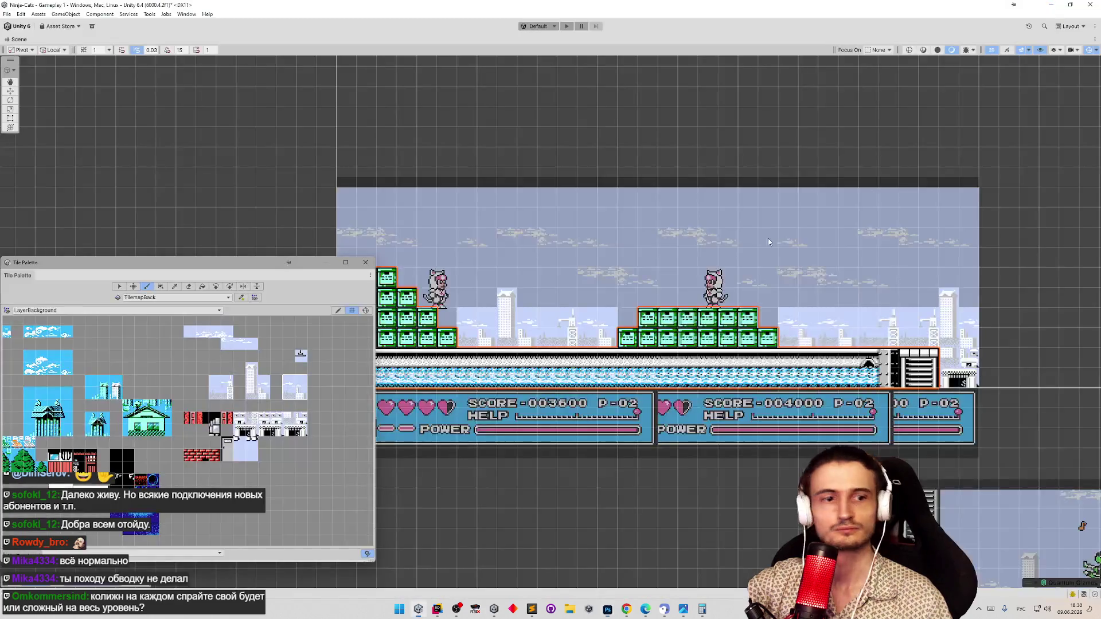
Open and close the Game preview, restore the full editor layout, and reposition the tile palette
drag(234, 265, 286, 248)
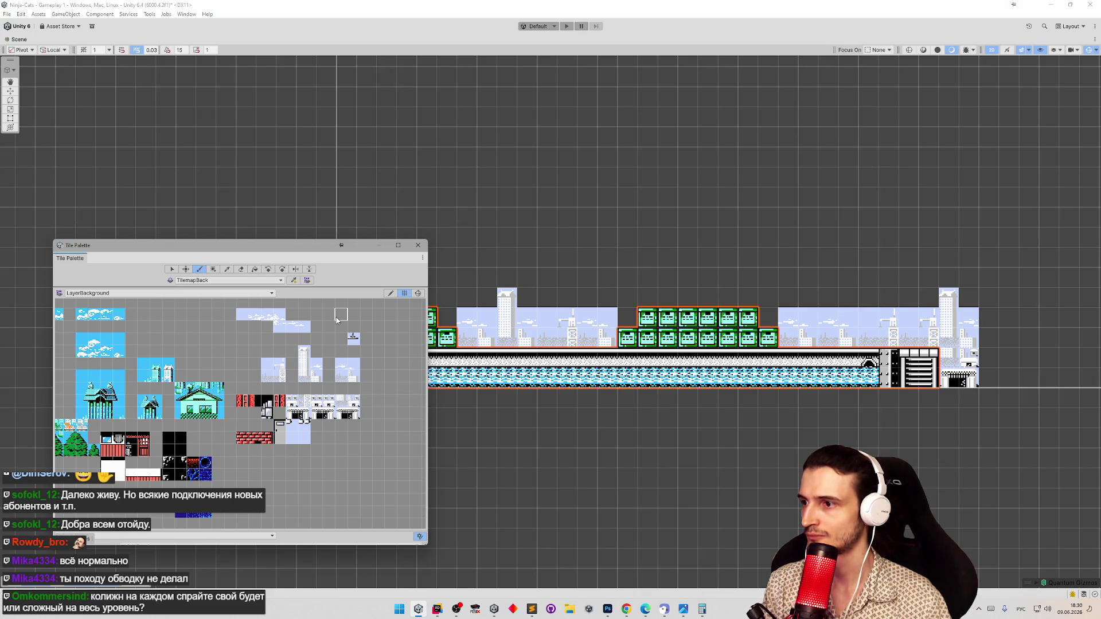
key(ctrl+p)
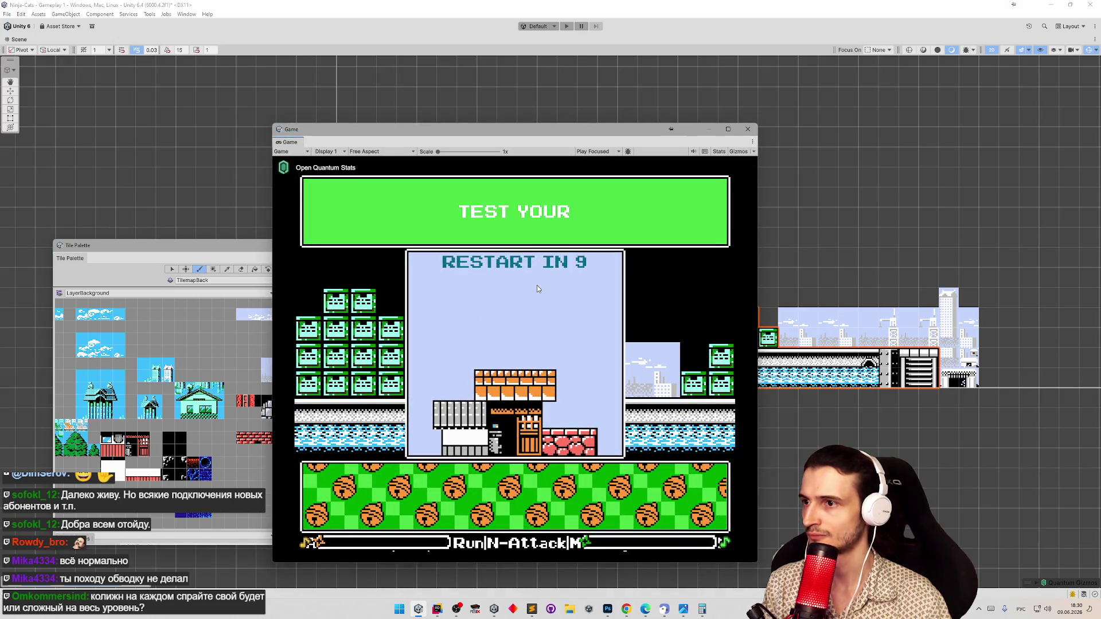
click(749, 131)
double_click(15, 39)
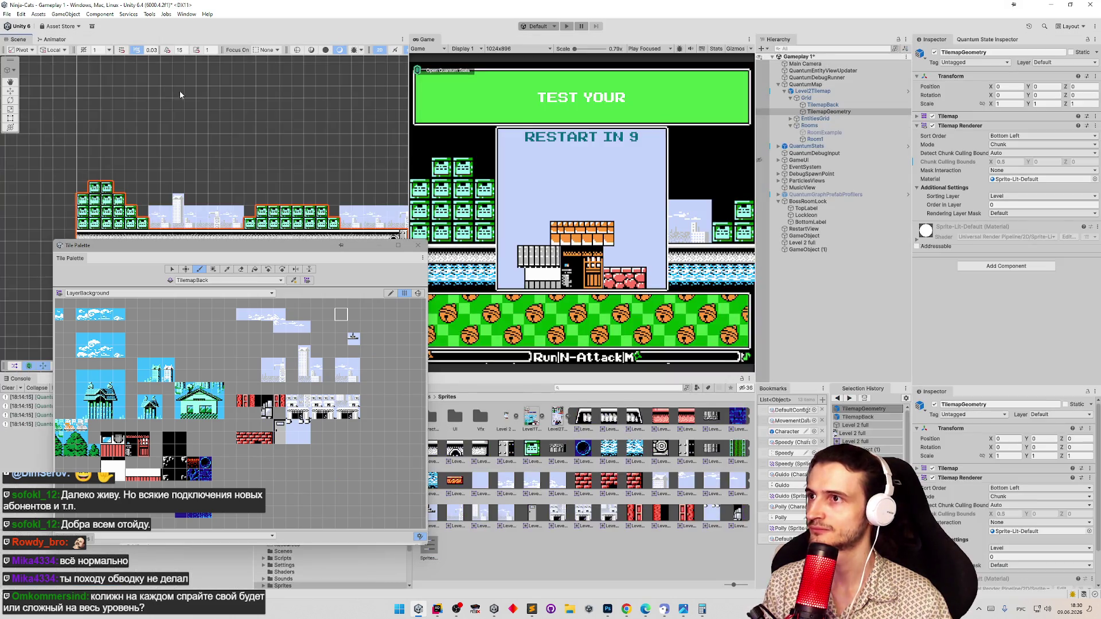
drag(309, 253, 245, 181)
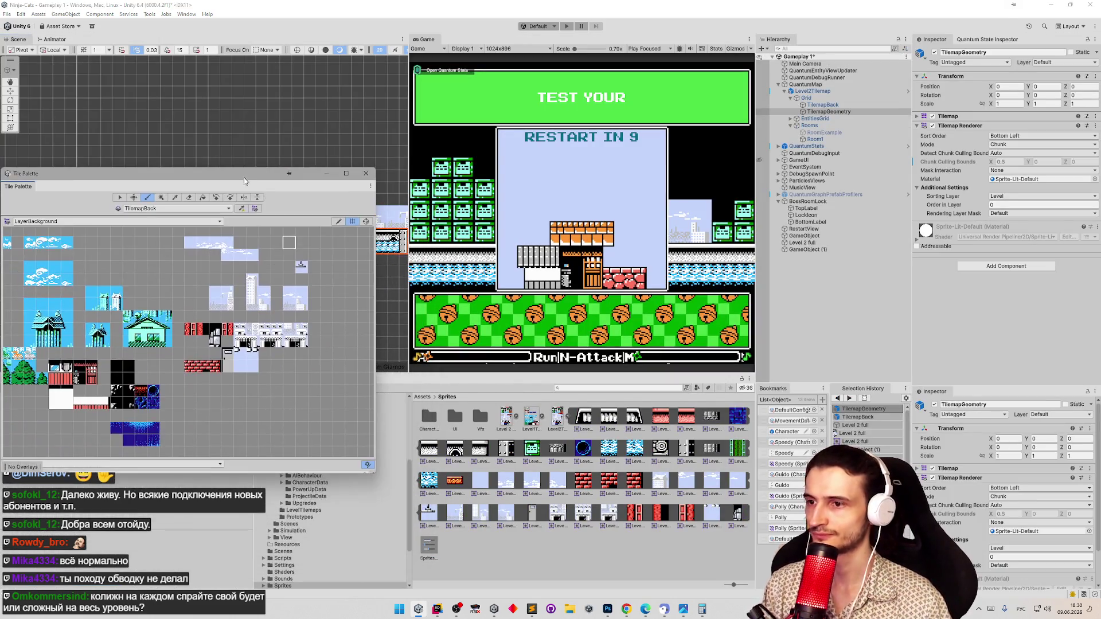
Select Level2Tiles in the Project window to view its import settings, then return to Photoshop
click(549, 417)
click(551, 419)
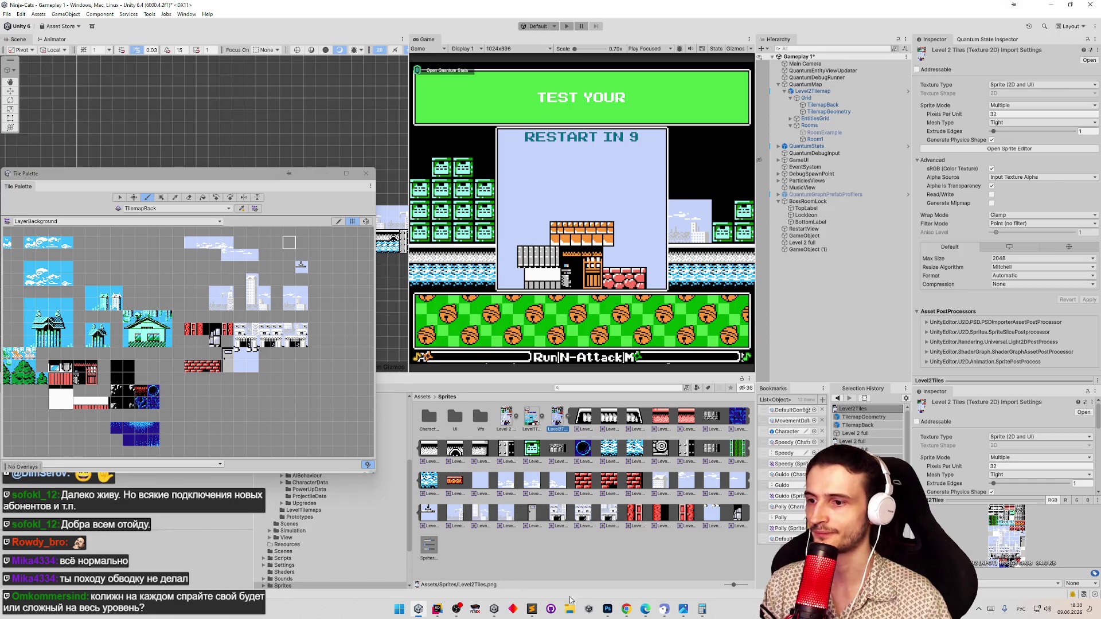
click(608, 609)
click(21, 5)
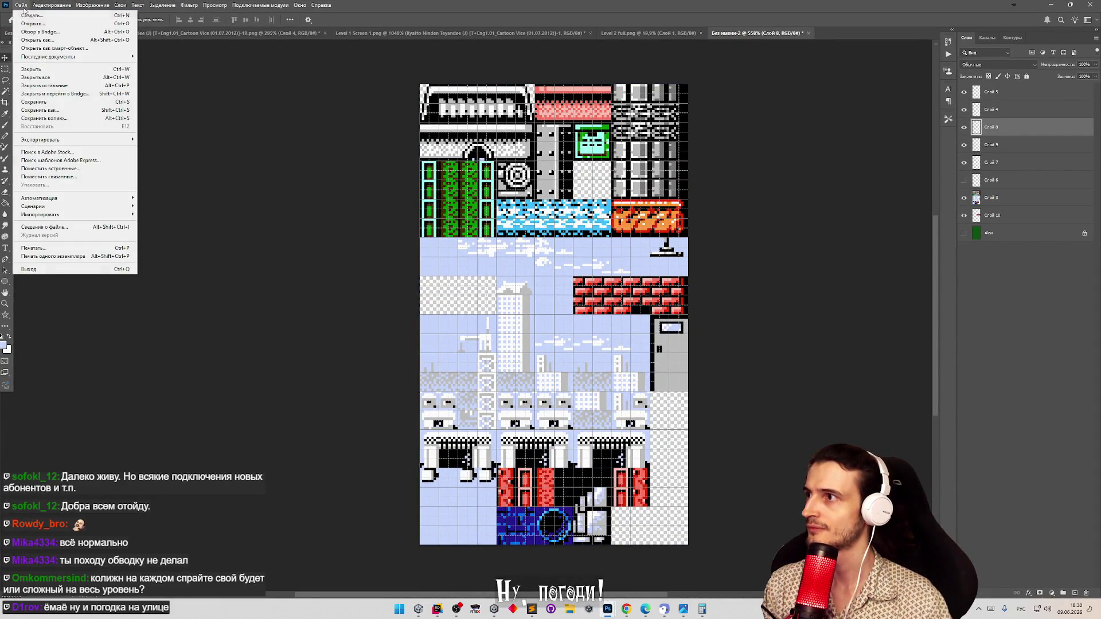
Quick Export the tilesheet as PNG, replacing Level2Tiles.png
mouse_move(57, 139)
click(159, 142)
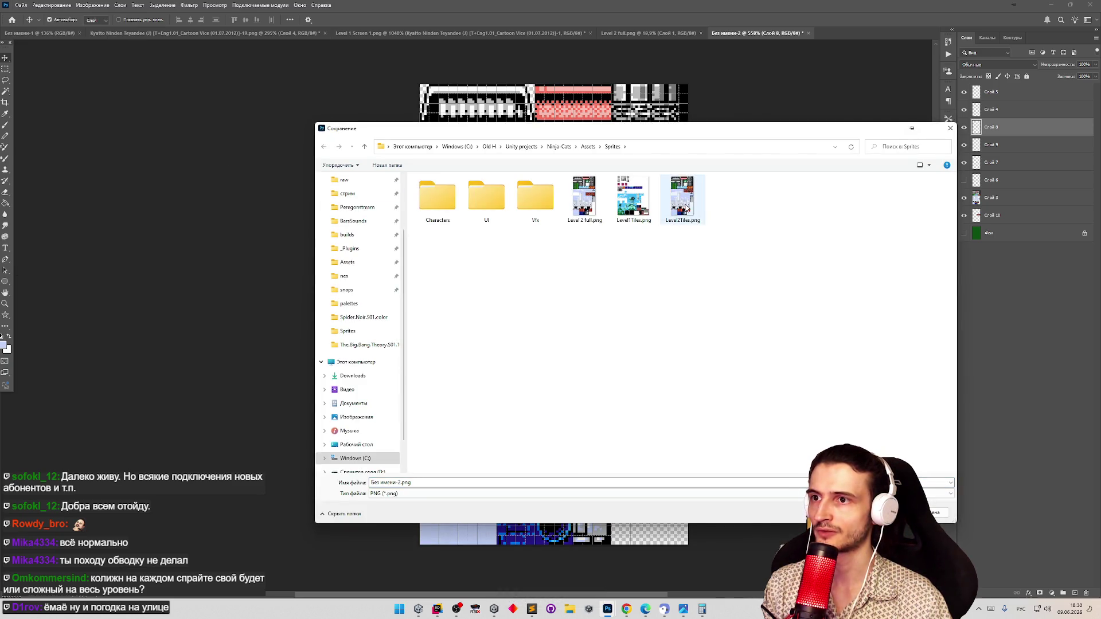
double_click(682, 199)
click(575, 304)
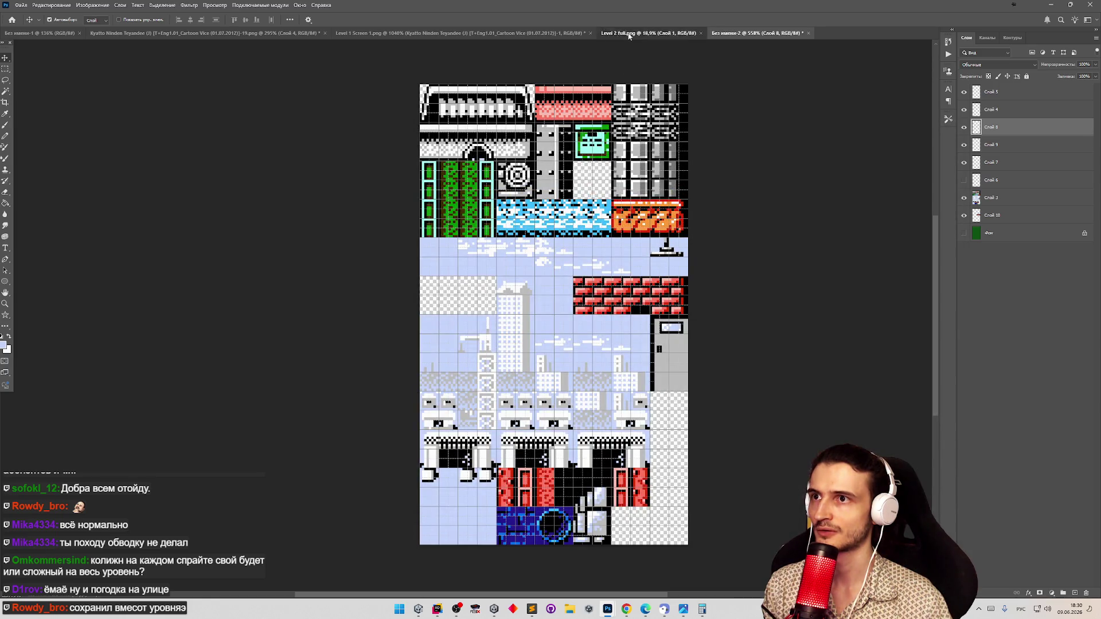
Export the Level 1 Screen 1.png document as PNG over Level 2 full.png
click(629, 34)
scroll(263, 197, up, 5)
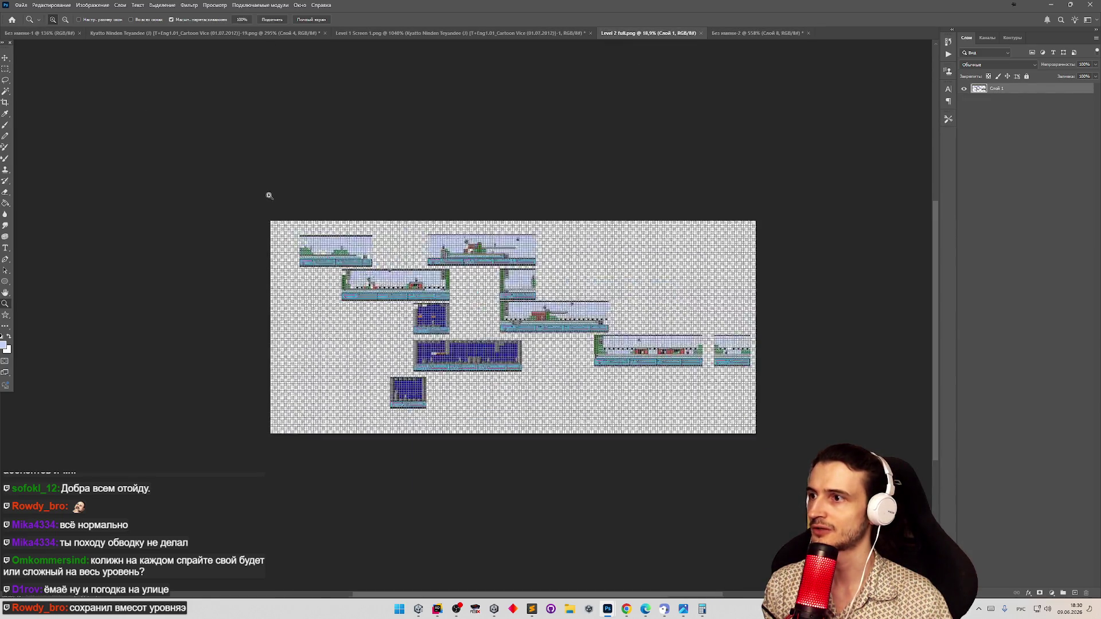
click(510, 32)
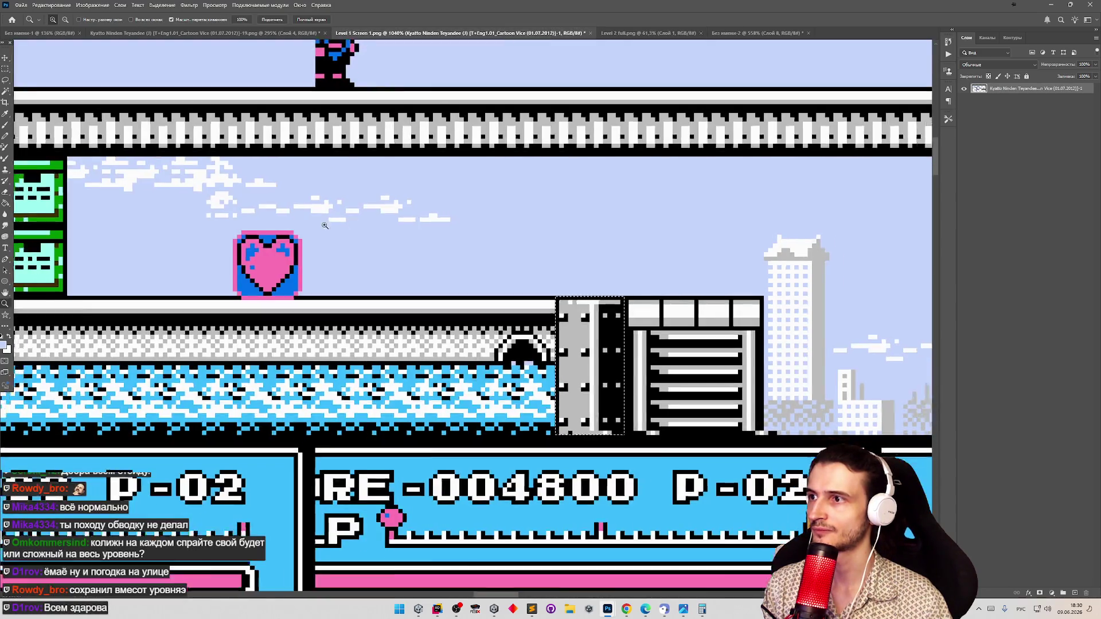
scroll(194, 229, down, 10)
scroll(194, 228, up, 4)
click(21, 5)
mouse_move(69, 139)
click(172, 138)
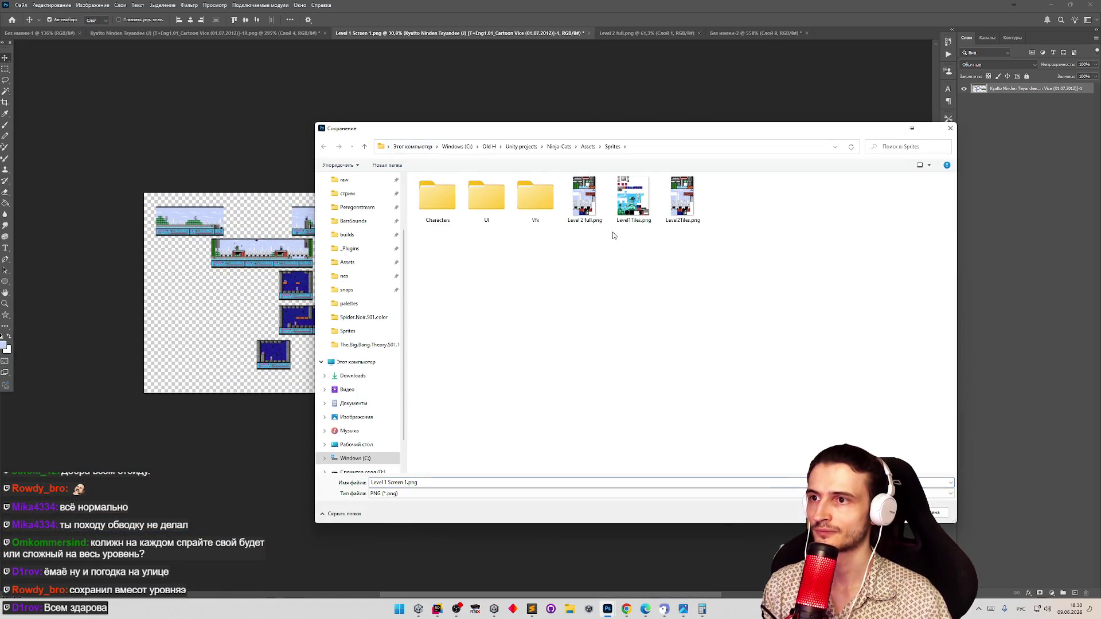
double_click(584, 198)
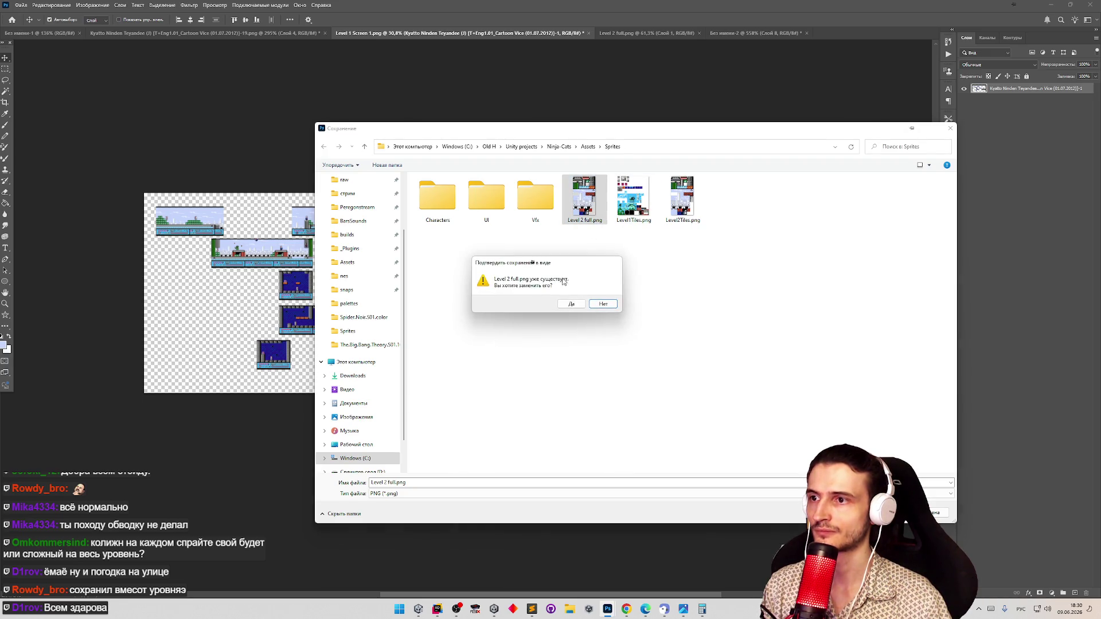
click(565, 304)
key(ctrl+d)
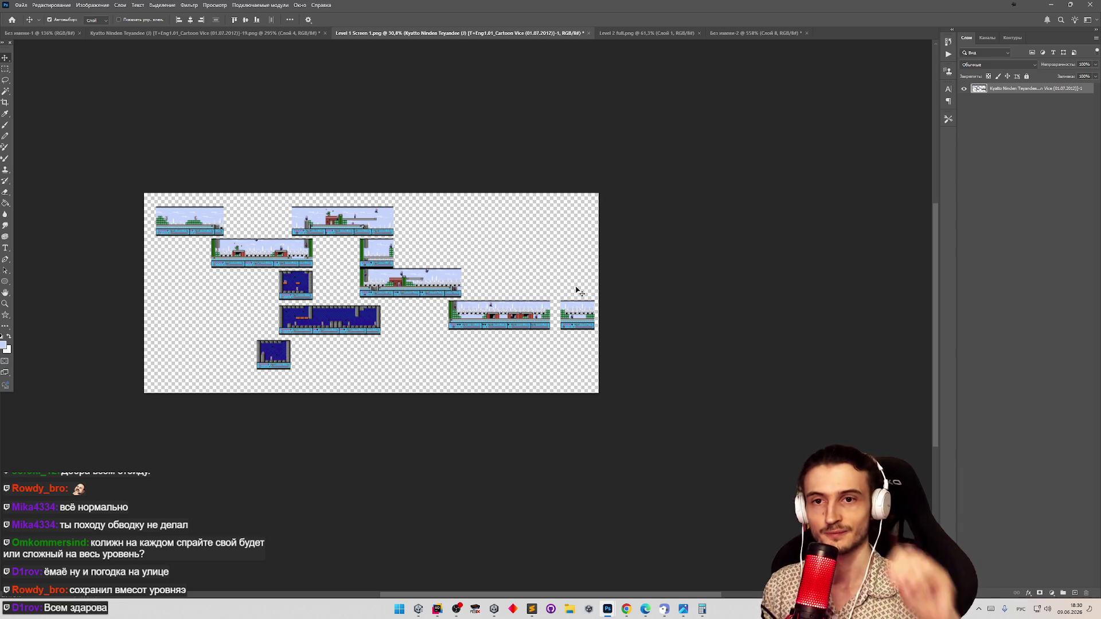
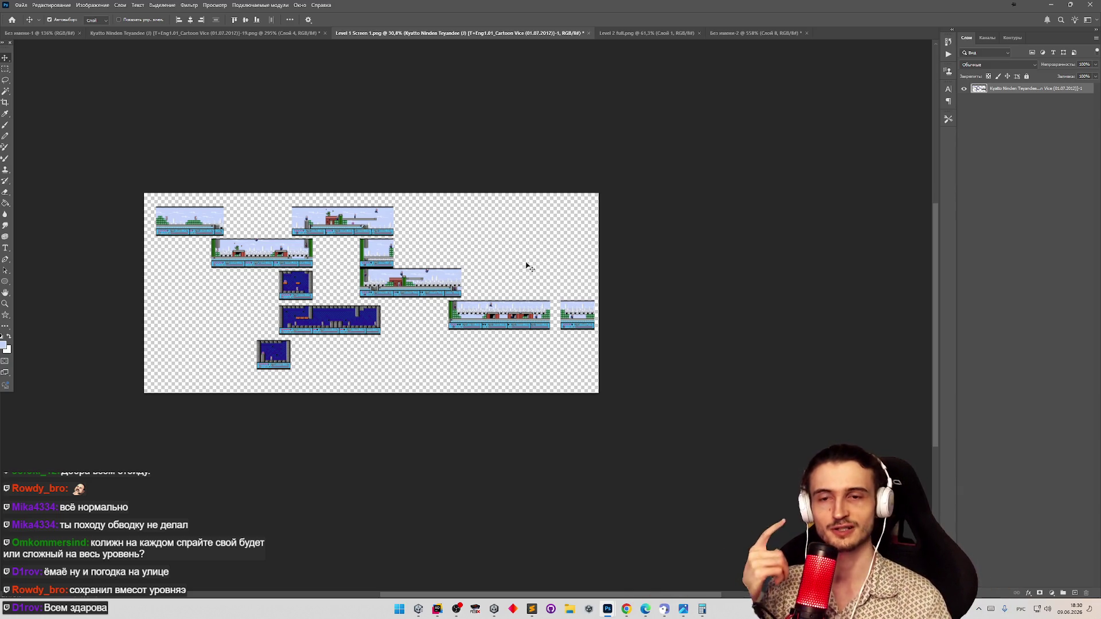
Minimize Photoshop to reveal Unity, and pan the tile palette to show other tiles
click(1050, 5)
drag(246, 265, 230, 312)
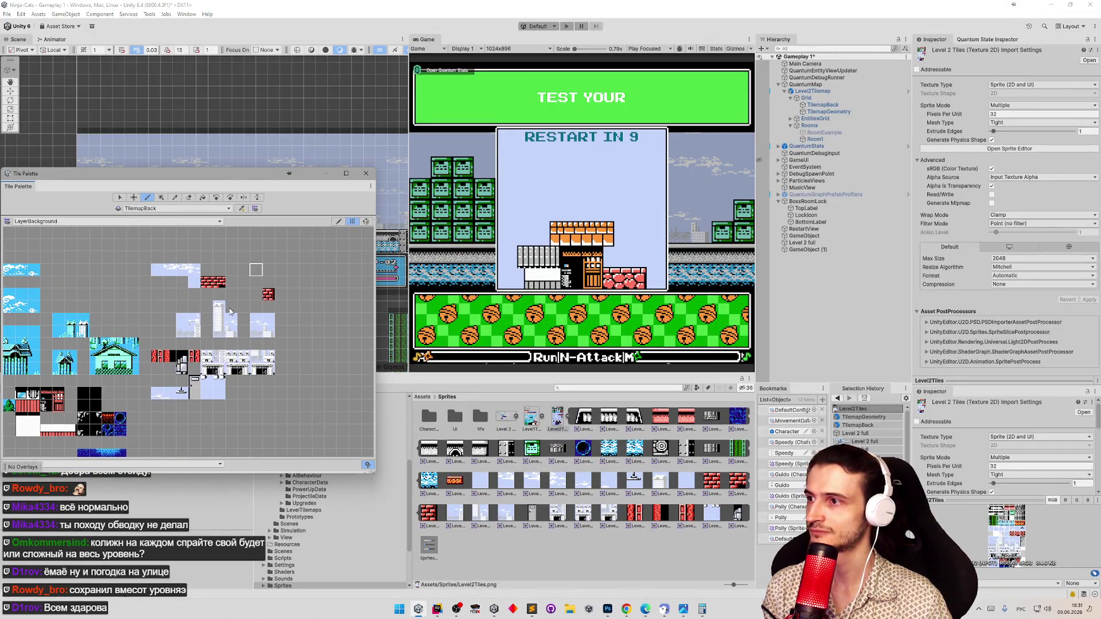
In the Unity tile palette, select the brick tiles and move the light sky tiles higher
key(z)
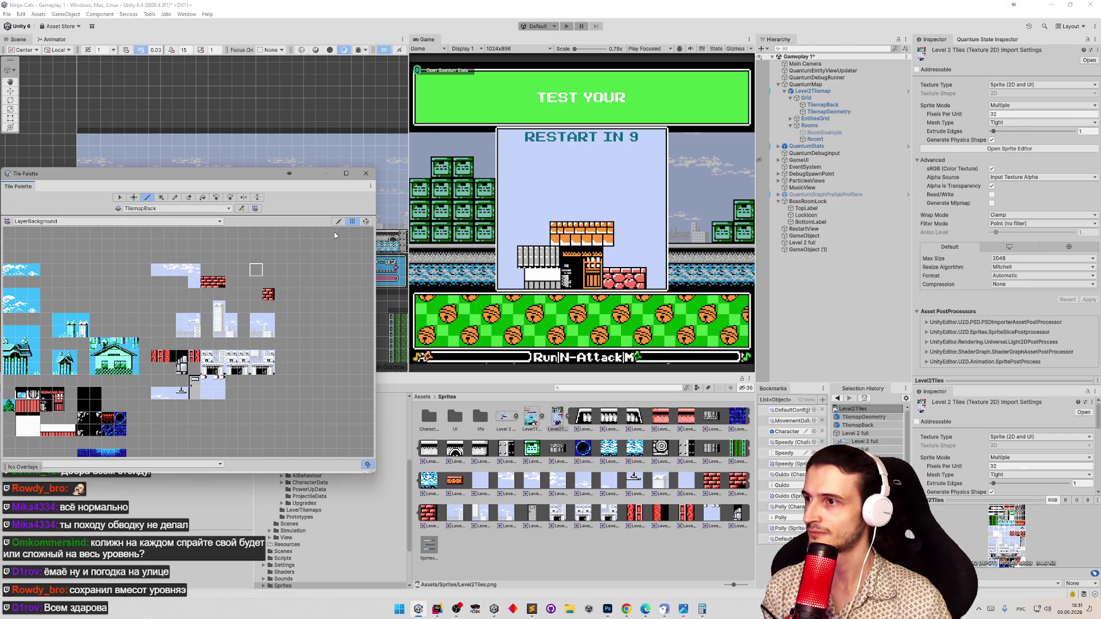
click(338, 221)
key(s)
mouse_move(221, 282)
mouse_down()
mouse_move(209, 287)
mouse_move(245, 300)
mouse_move(241, 263)
mouse_up()
key(s)
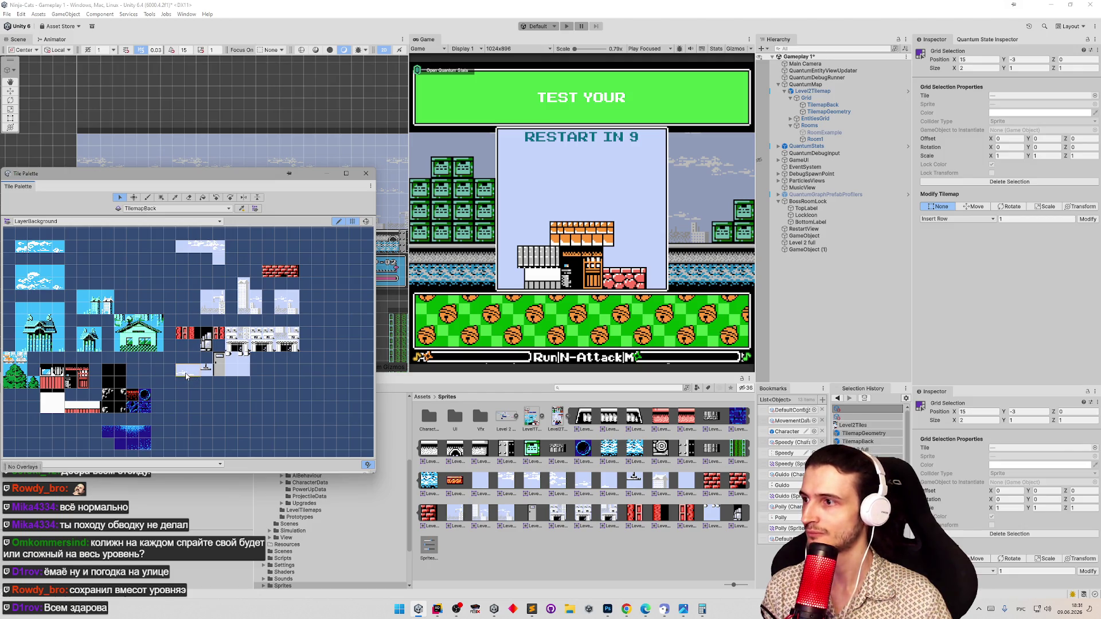
key(m)
mouse_move(183, 376)
mouse_down()
mouse_move(233, 252)
mouse_move(218, 266)
mouse_move(213, 312)
mouse_up()
Select a single palette tile, then switch back to Photoshop
key(z)
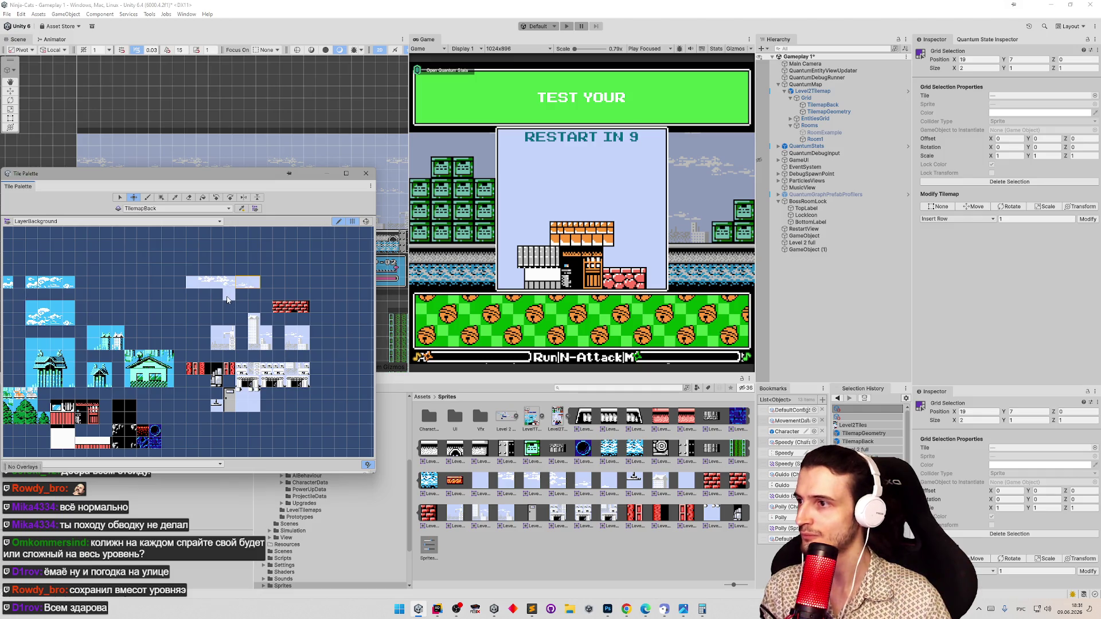
key(t)
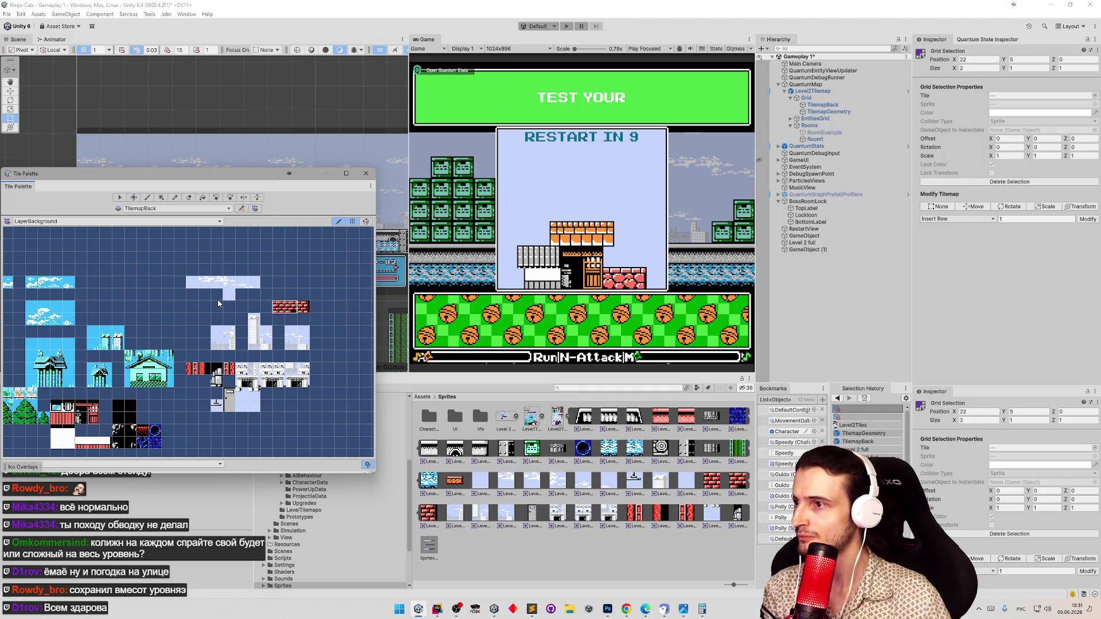
key(s)
click(226, 300)
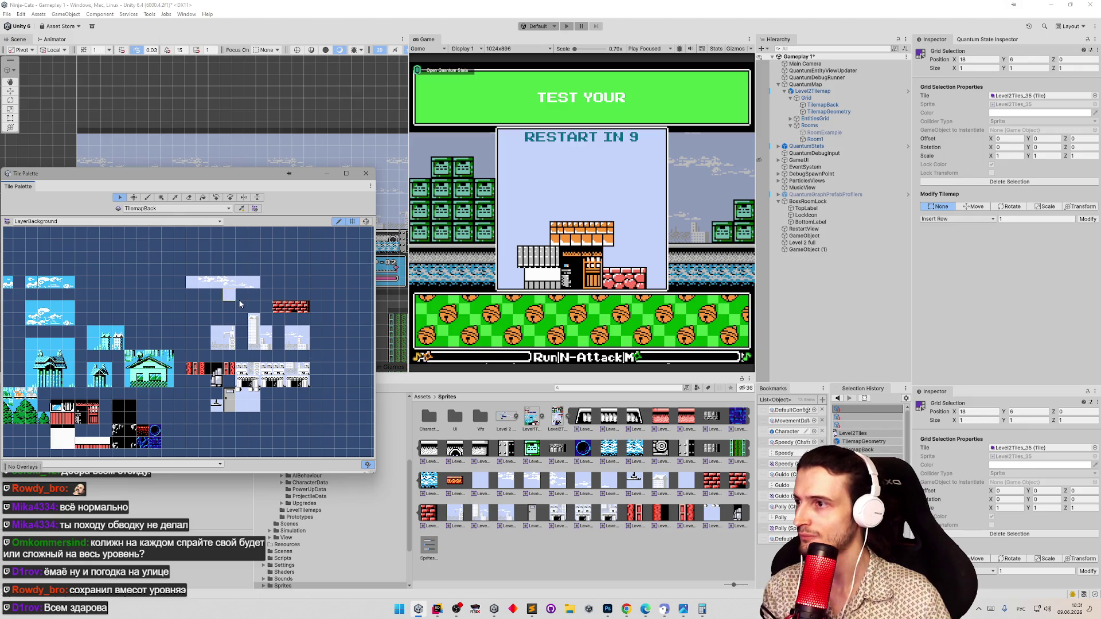
drag(241, 304, 251, 297)
key(t)
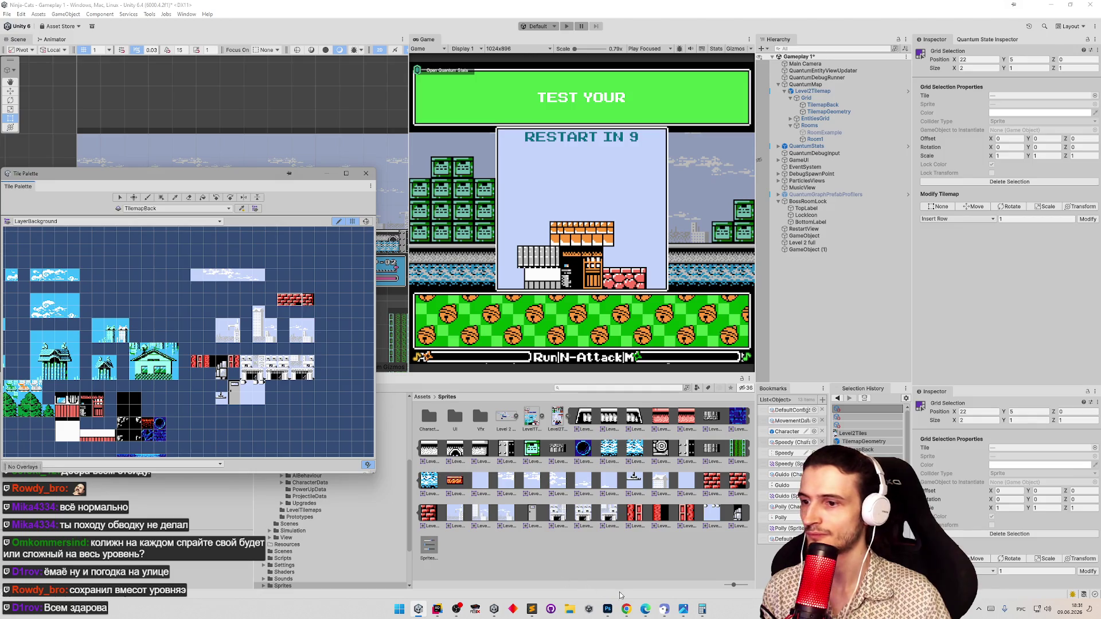
click(609, 609)
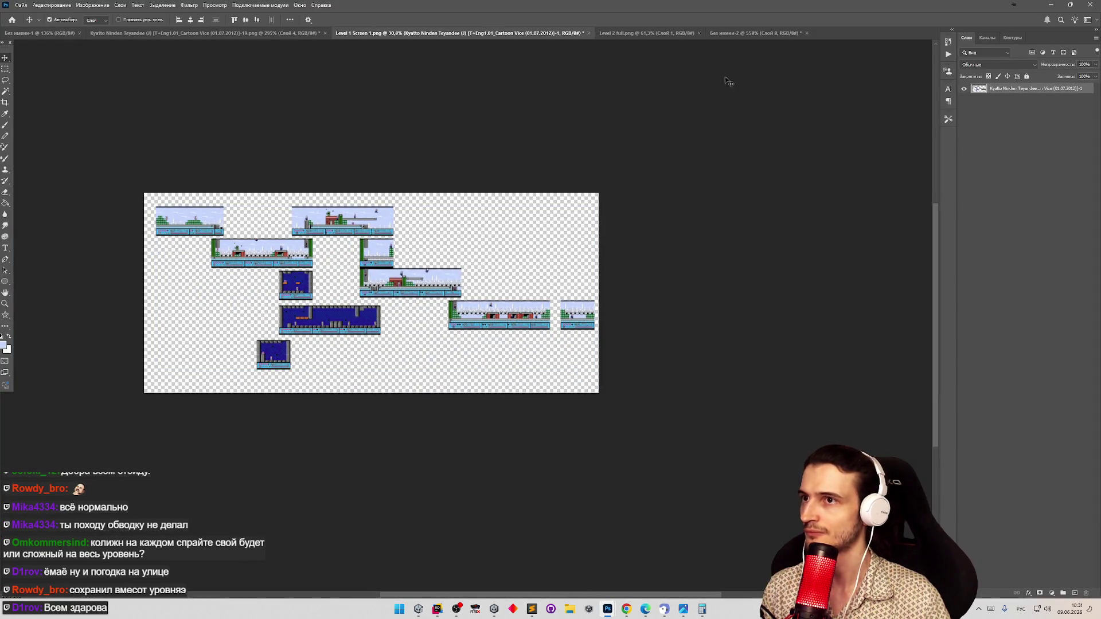
Show the Без имени-2 tileset, zoom in, and select the empty cell beside the red bricks
click(746, 33)
click(655, 32)
click(722, 33)
key(z)
drag(573, 285, 607, 280)
key(m)
mouse_move(497, 277)
mouse_down()
mouse_move(530, 274)
mouse_move(590, 333)
mouse_move(577, 348)
mouse_up()
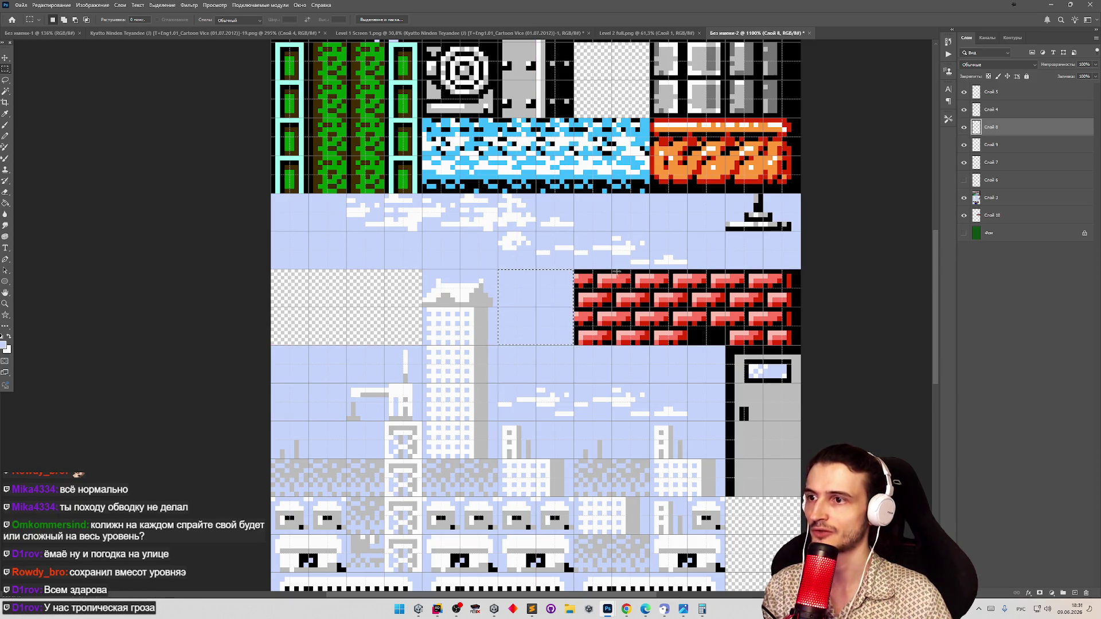
Step the active layer through Слой 3, Слой 6, Слой 7 and Слой 9
click(1005, 200)
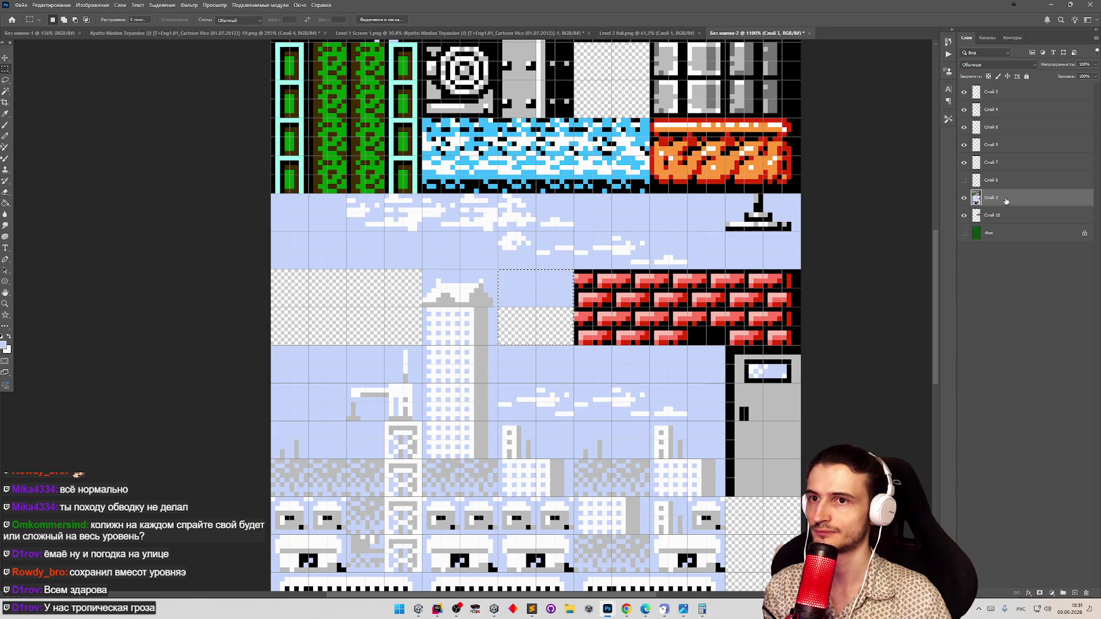
click(1006, 182)
click(1006, 163)
click(1008, 143)
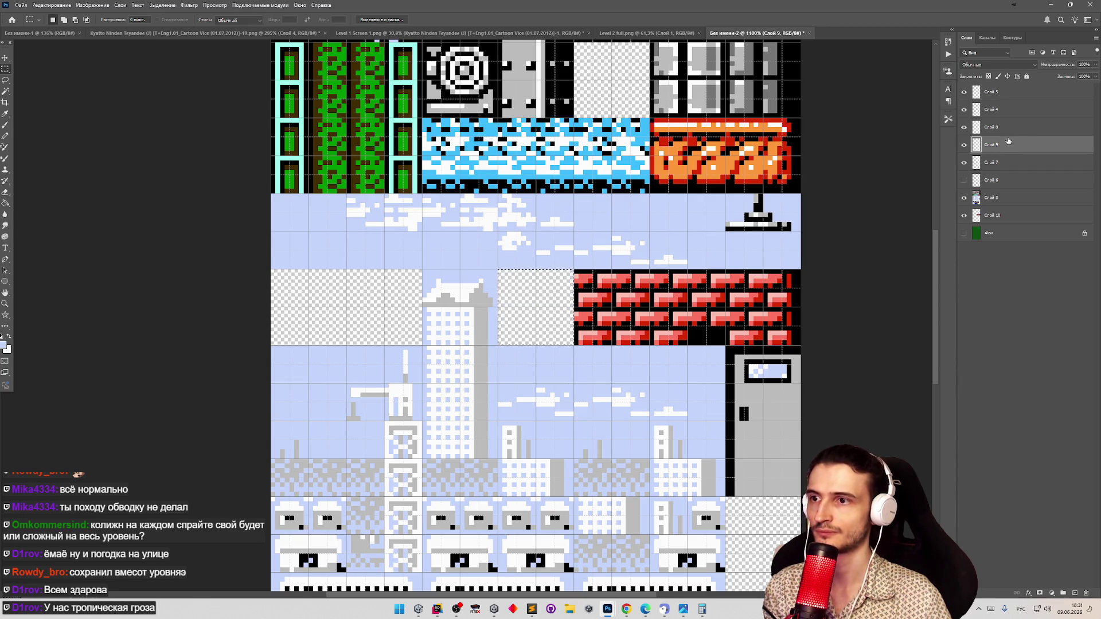
key(alt)
Zoom in on the sky tiles, cancel a Save As, and select a single tile cell
key(z)
drag(631, 254, 593, 248)
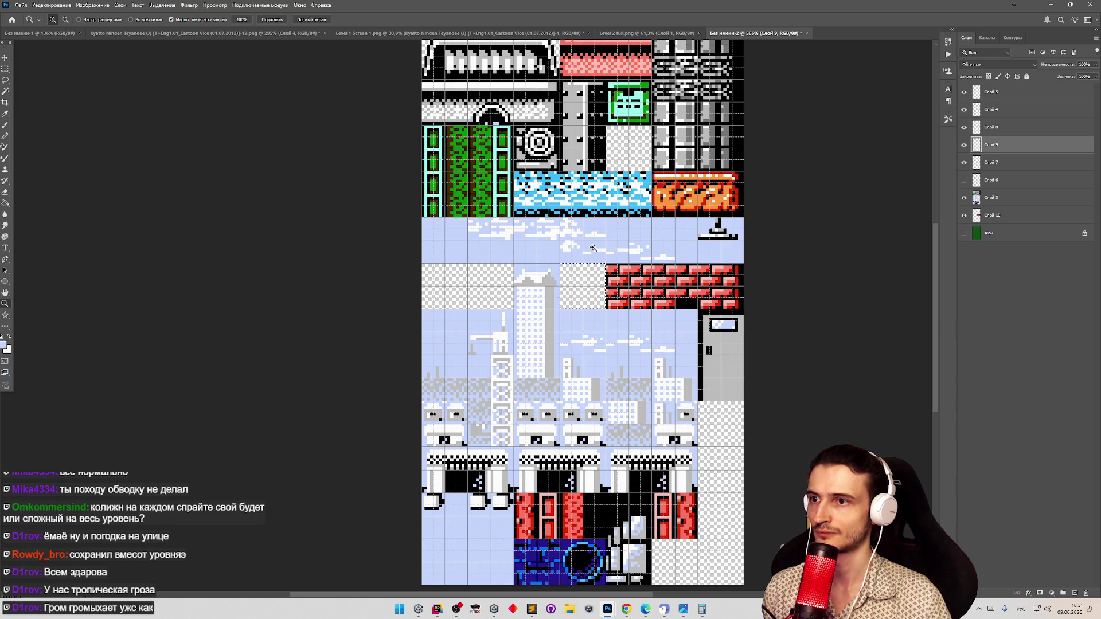
drag(593, 248, 801, 312)
key(m)
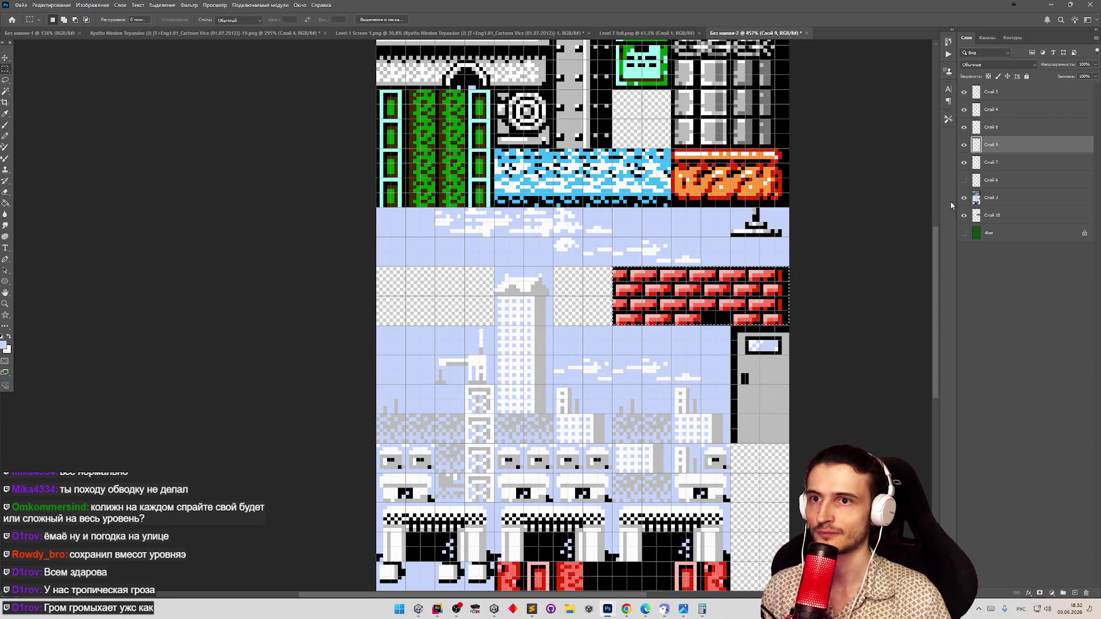
key(ctrl+s)
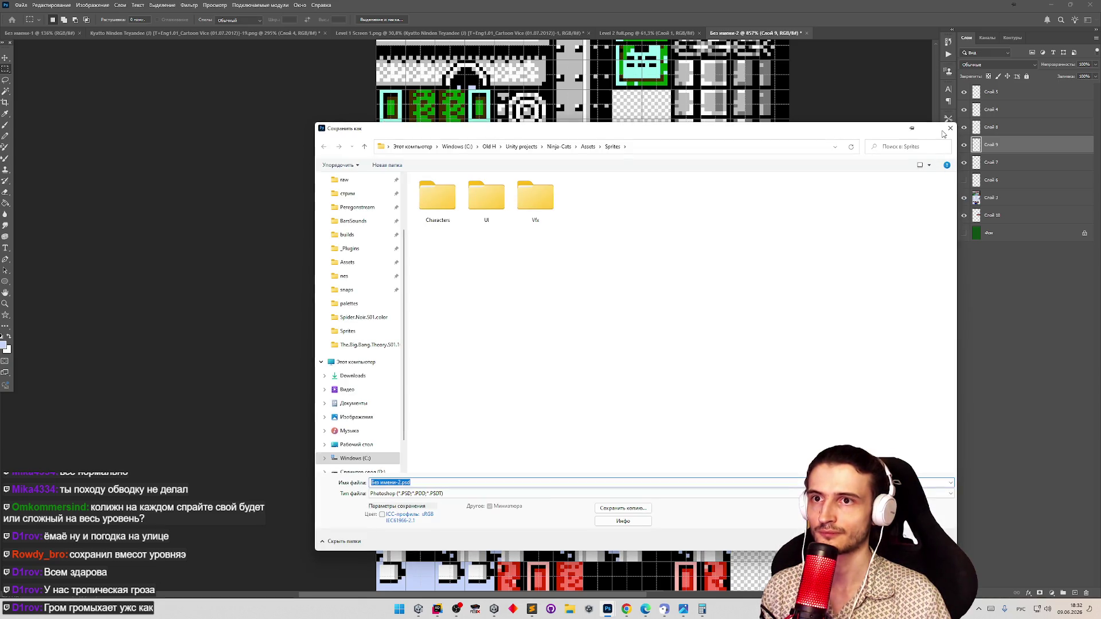
click(950, 130)
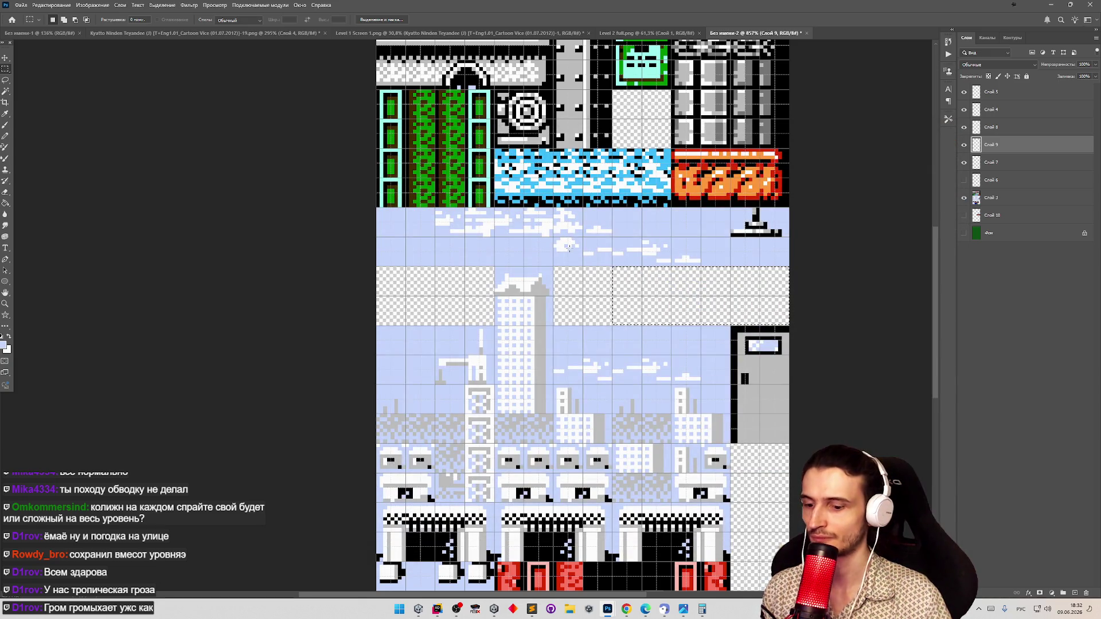
mouse_move(495, 267)
mouse_down()
mouse_move(562, 292)
mouse_move(504, 281)
mouse_up()
Select the cloud tile row and merge the visible layers into Слой 5
ctrl+click(541, 294)
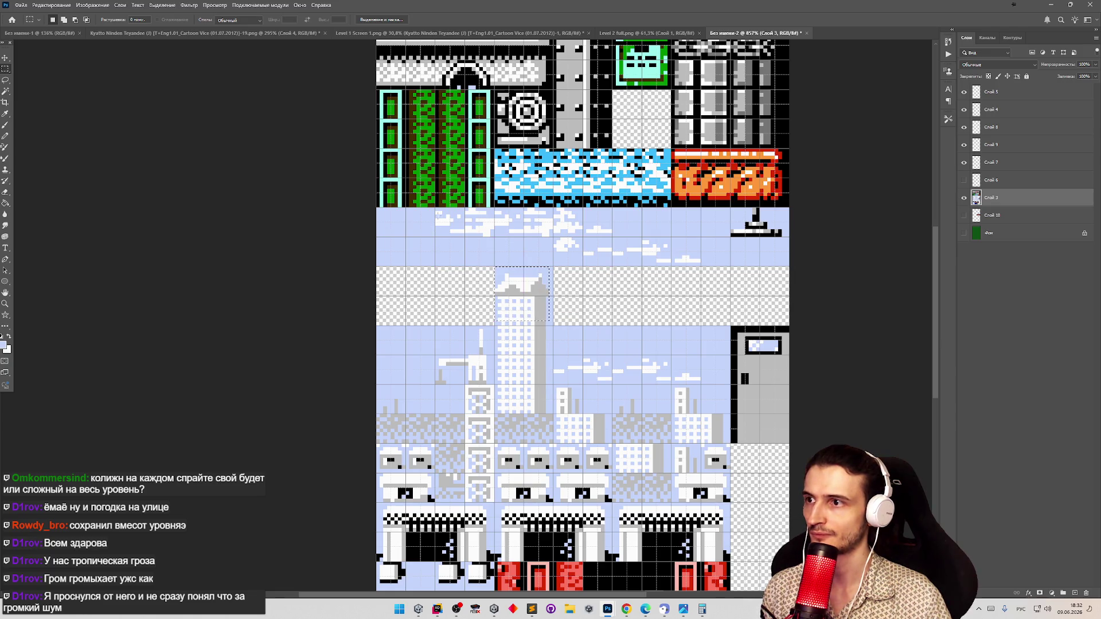
mouse_move(435, 212)
mouse_down()
mouse_move(657, 234)
mouse_move(700, 266)
mouse_up()
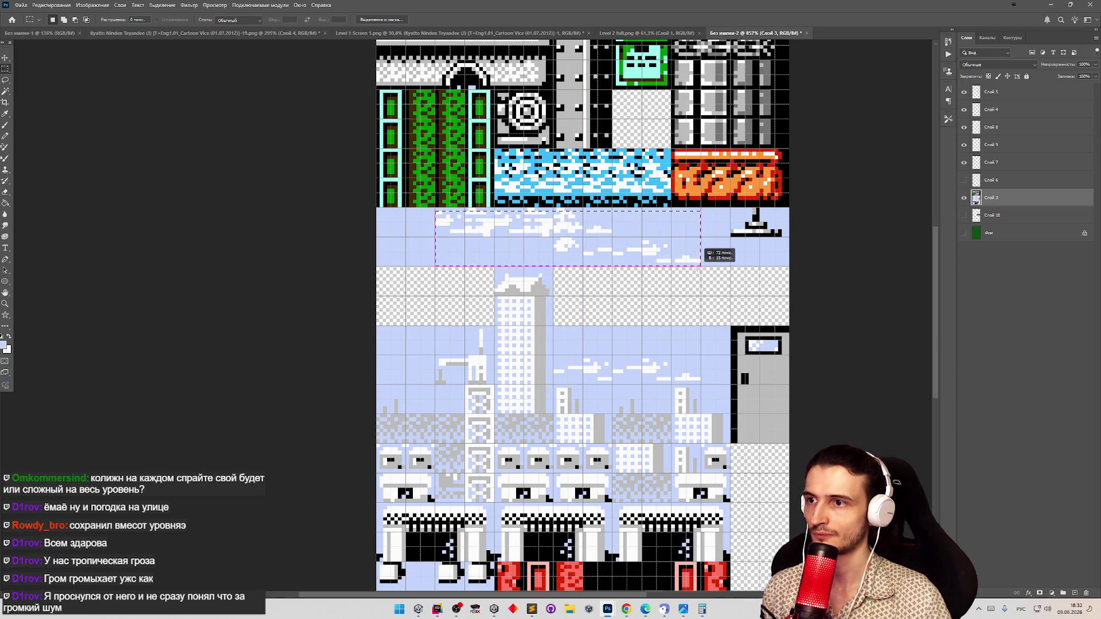
key(v)
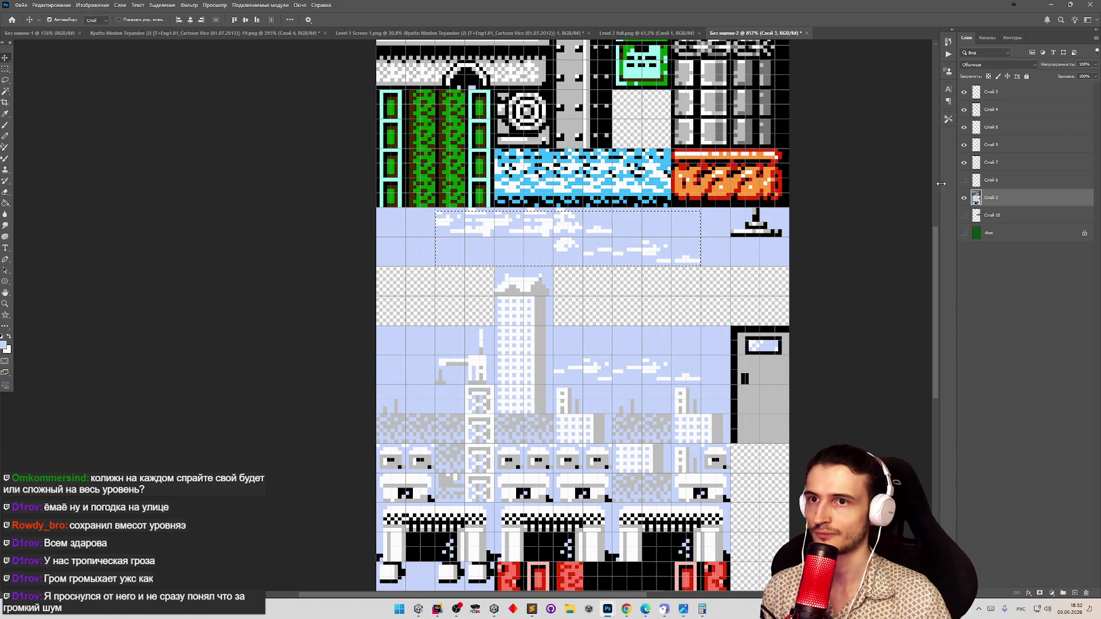
click(1024, 98)
right_click(1024, 98)
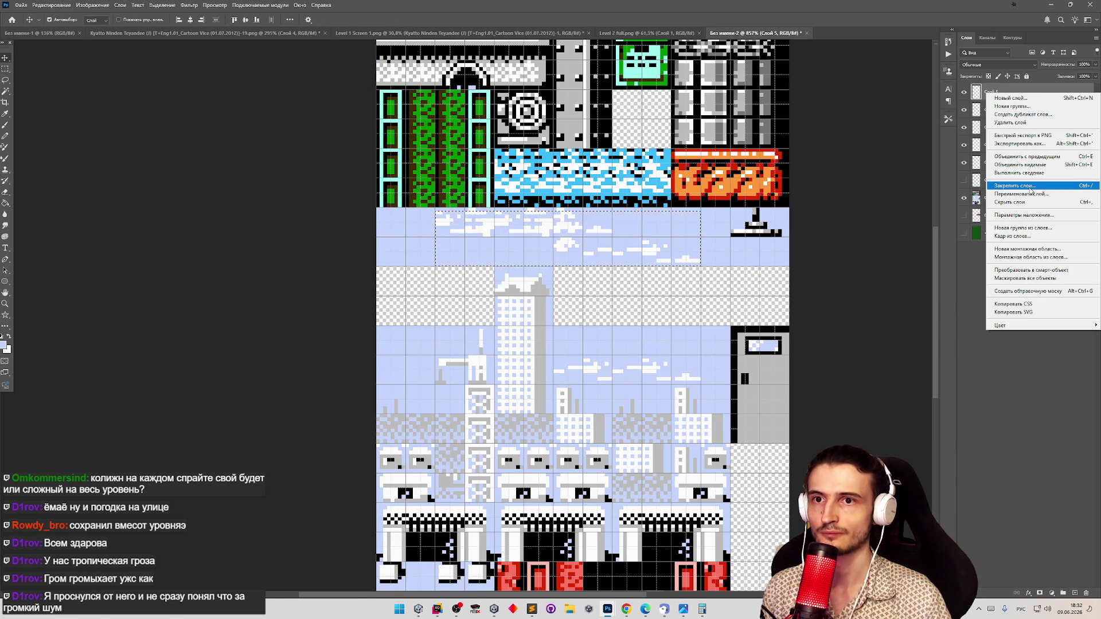
click(1020, 164)
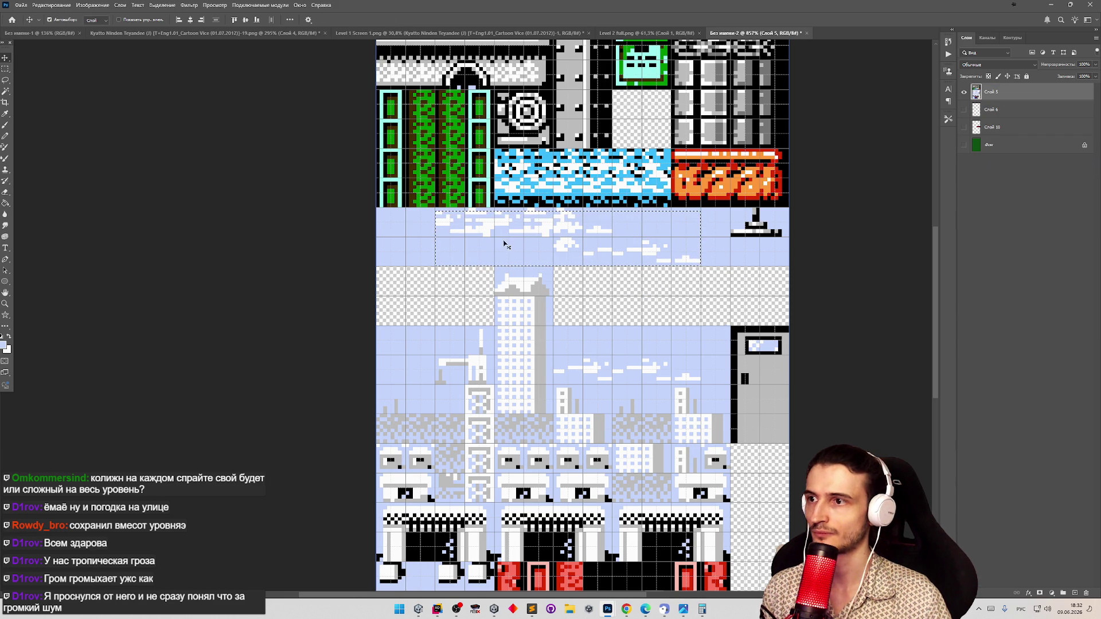
Reselect the cloud strip, test-nudge it slightly right, then undo the nudge
key(m)
click(428, 213)
drag(435, 208, 701, 266)
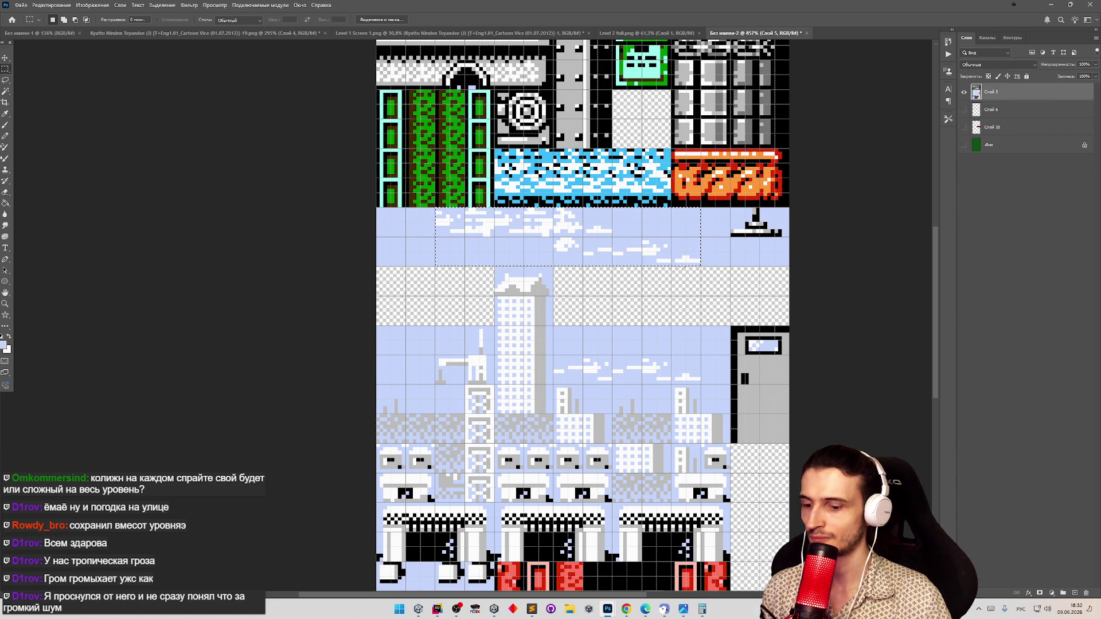
key(v)
drag(517, 261, 522, 261)
key(ctrl+z)
key(m)
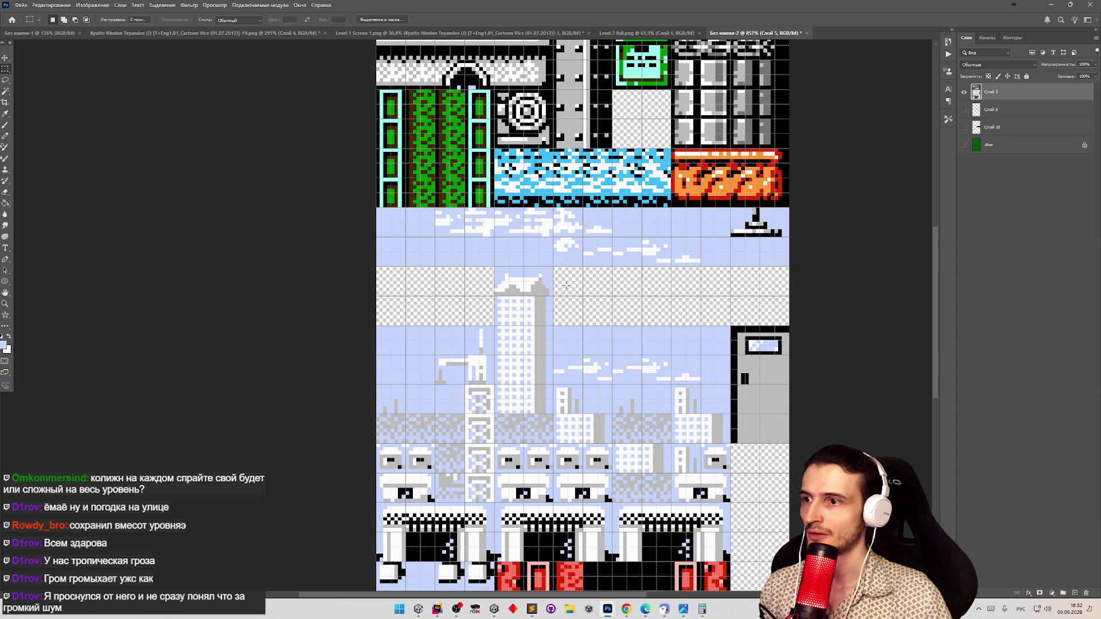
Zoom out slightly and try a 32×32 pixel tile block selection, then clear it
key(z)
scroll(562, 311, down, 3)
scroll(556, 313, up, 3)
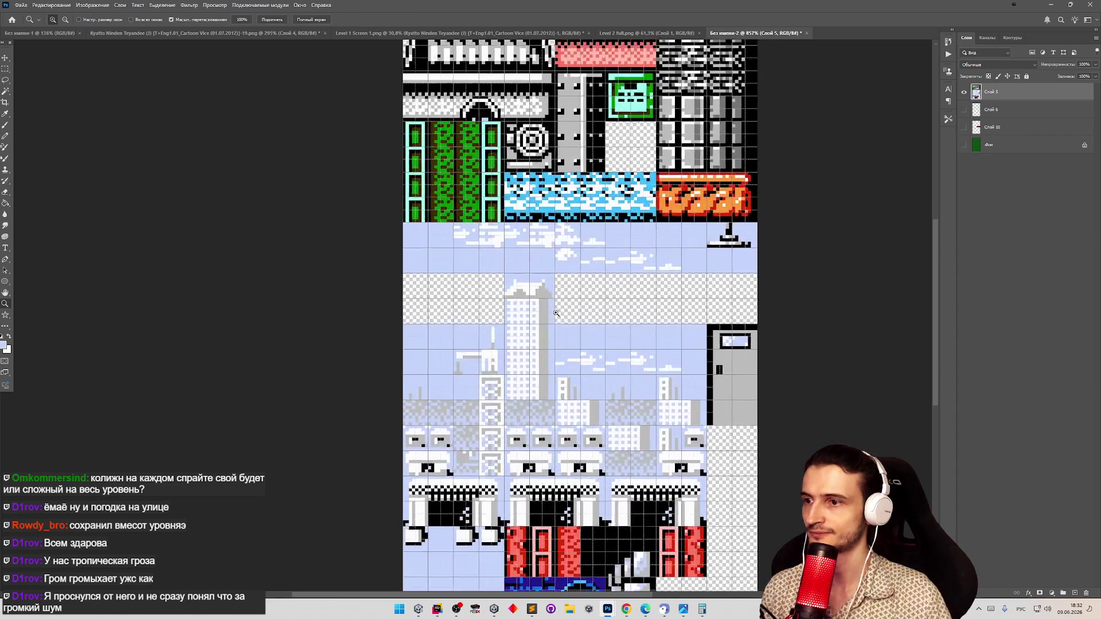
drag(556, 313, 514, 321)
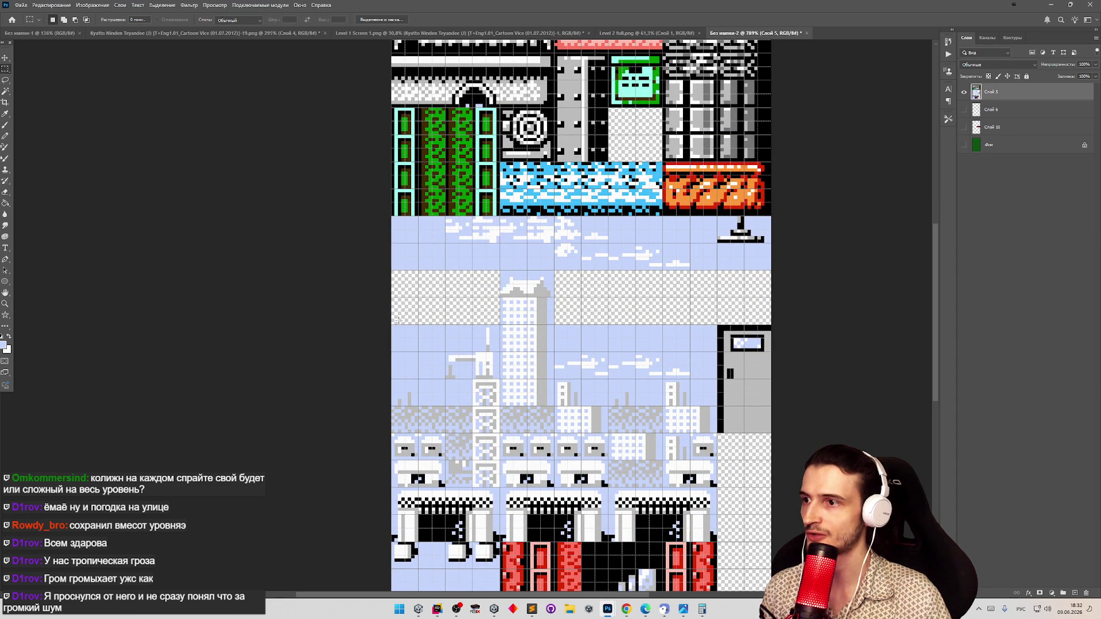
mouse_move(392, 326)
mouse_down()
mouse_move(491, 411)
mouse_move(496, 454)
mouse_up()
click(503, 481)
Select a block of tiles in the lower part of the sheet
key(z)
scroll(533, 466, down, 2)
scroll(517, 487, up, 2)
scroll(507, 511, down, 2)
scroll(507, 510, up, 1)
scroll(510, 505, down, 1)
scroll(519, 482, up, 1)
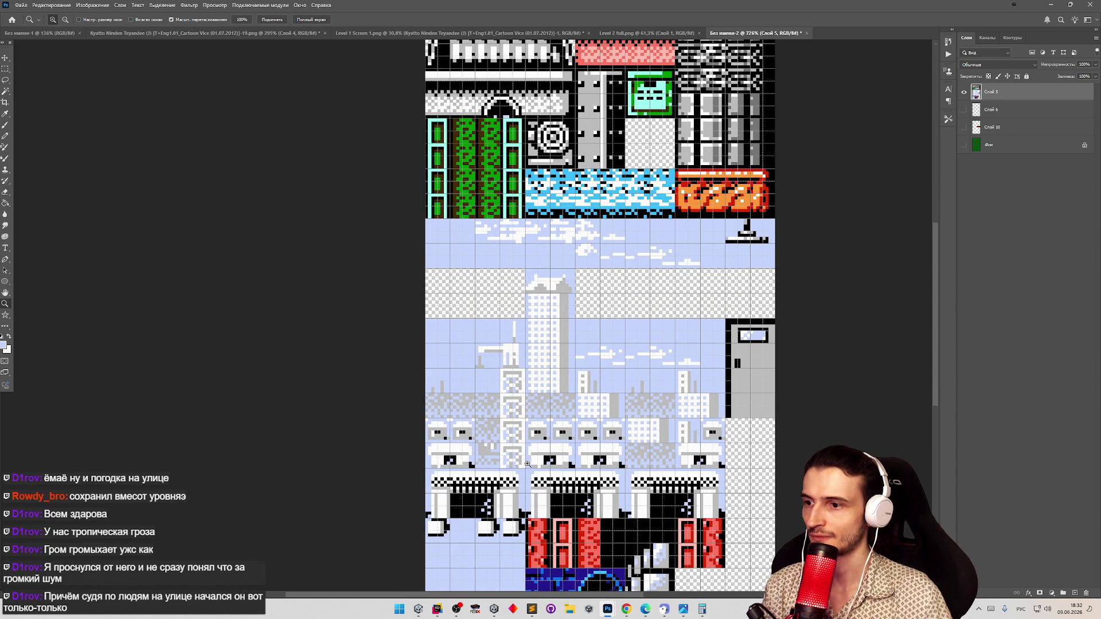
key(m)
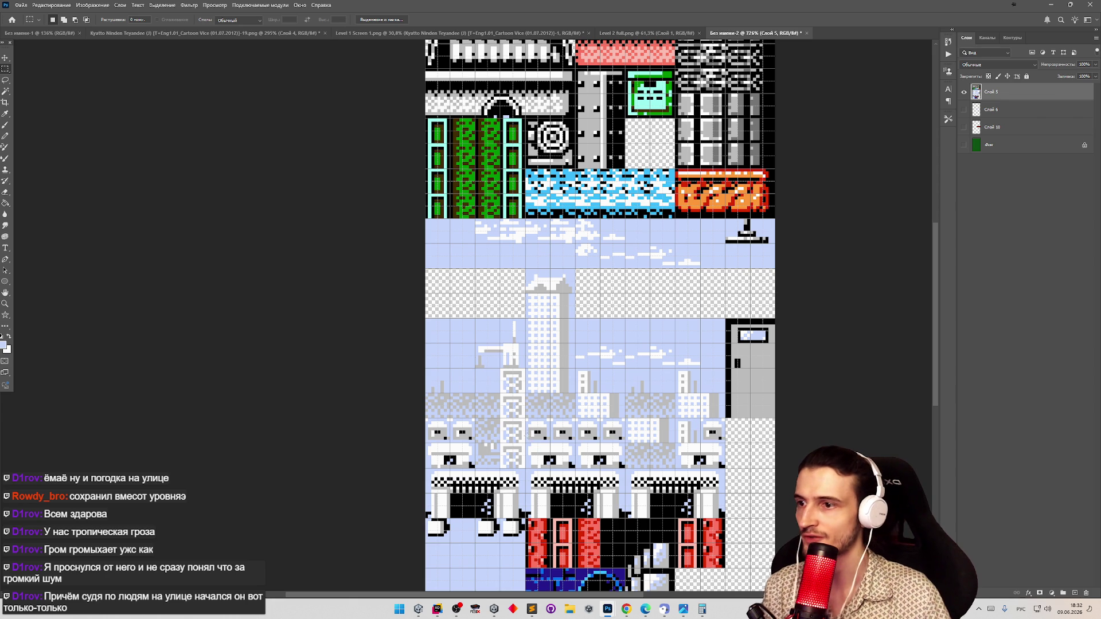
drag(525, 419, 625, 514)
key(v)
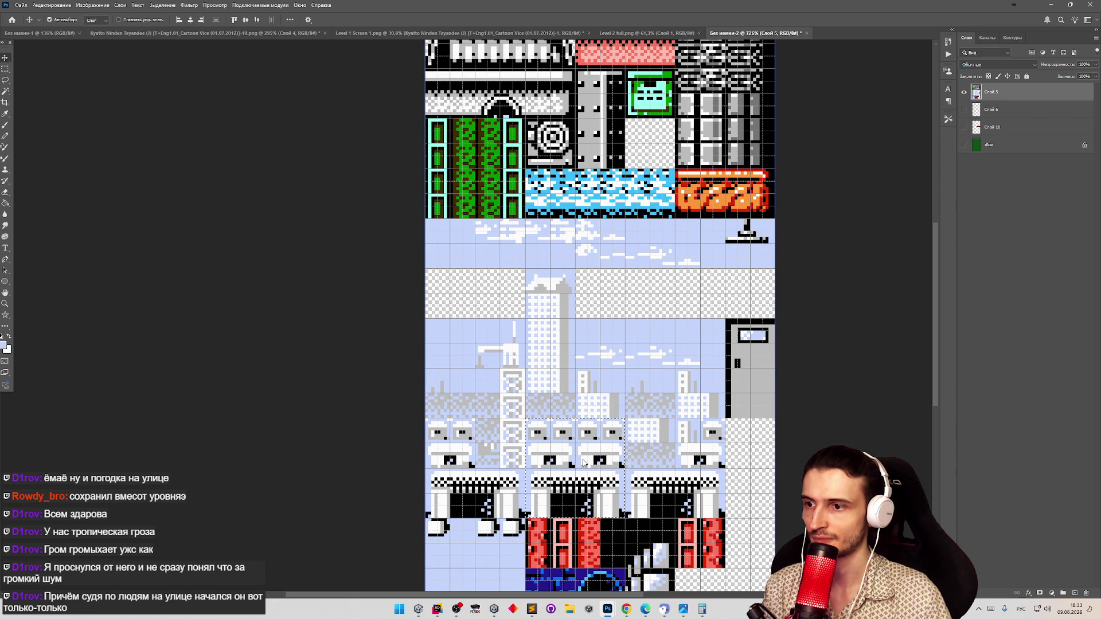
Dismiss the Clone Stamp missing-source error and bring up the selection's options menu
key(s)
right_click(582, 459)
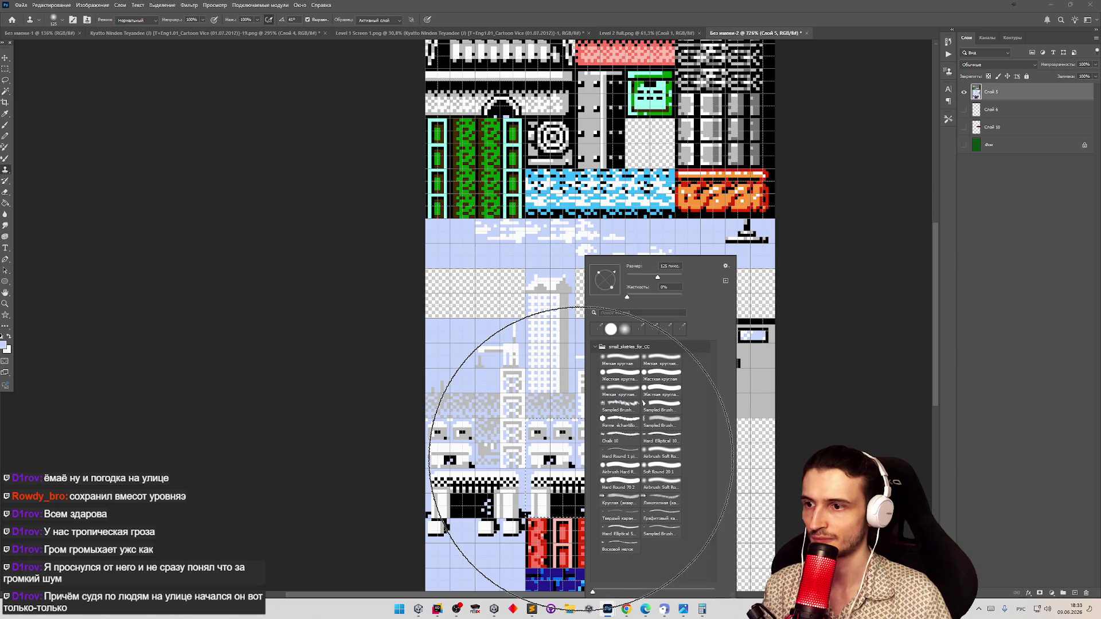
key(Escape)
click(591, 355)
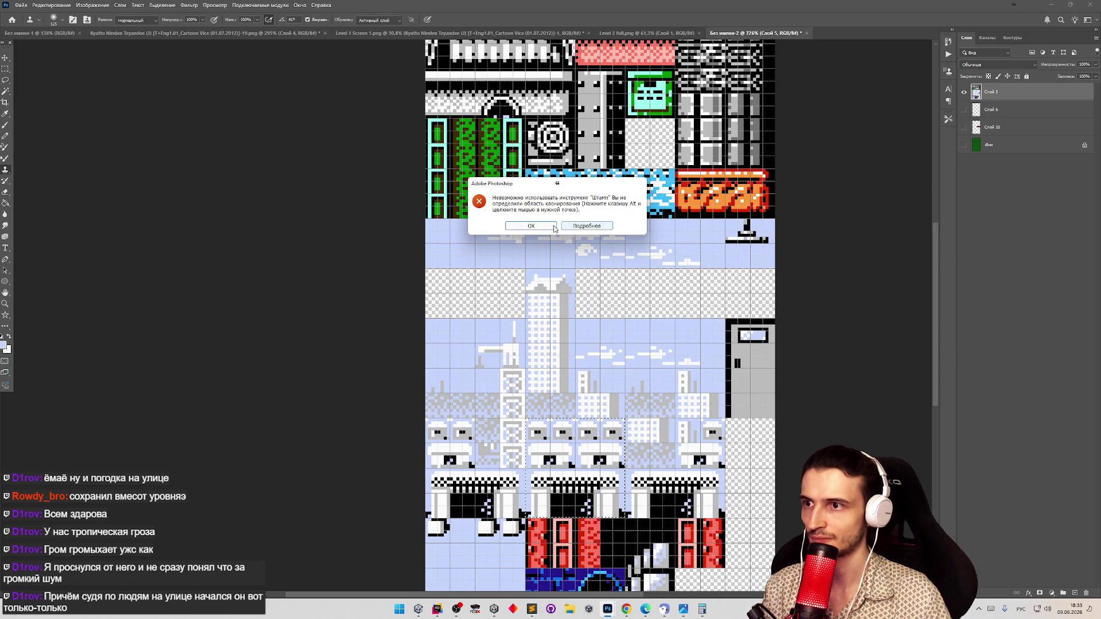
click(554, 227)
key(m)
right_click(572, 441)
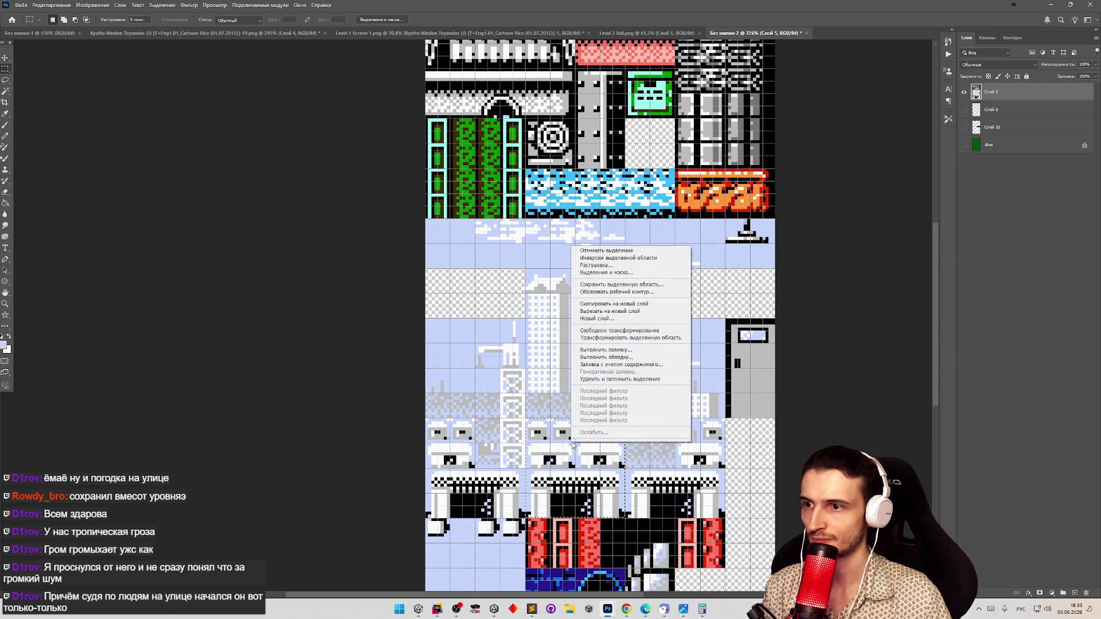
Copy the selected tiles and the left-edge tile block from Слой 5 onto new layers
click(614, 304)
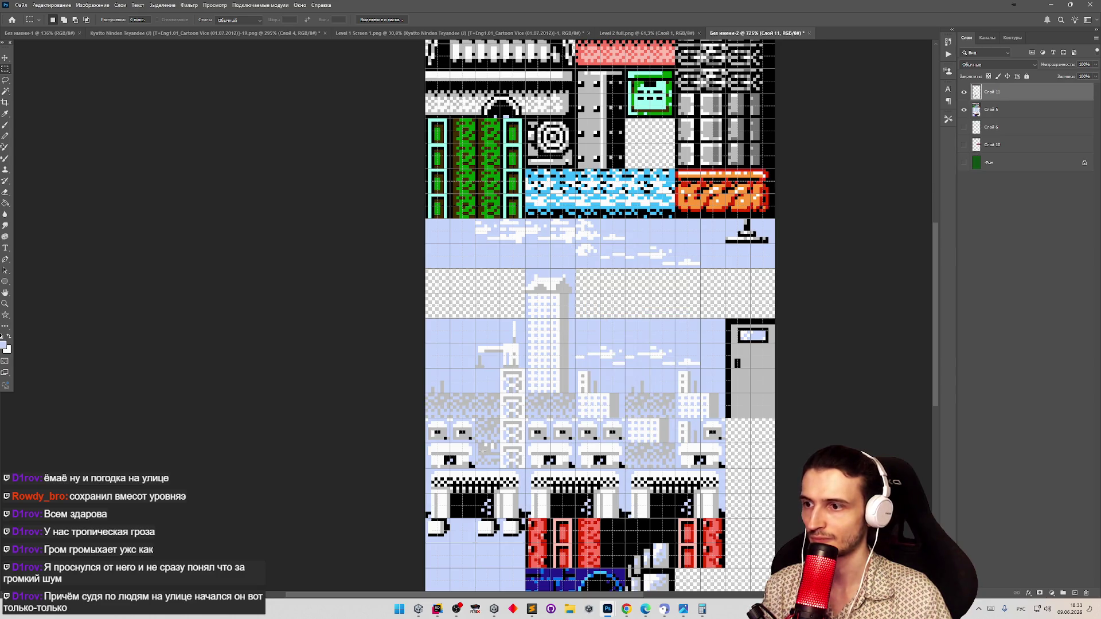
click(996, 153)
click(998, 112)
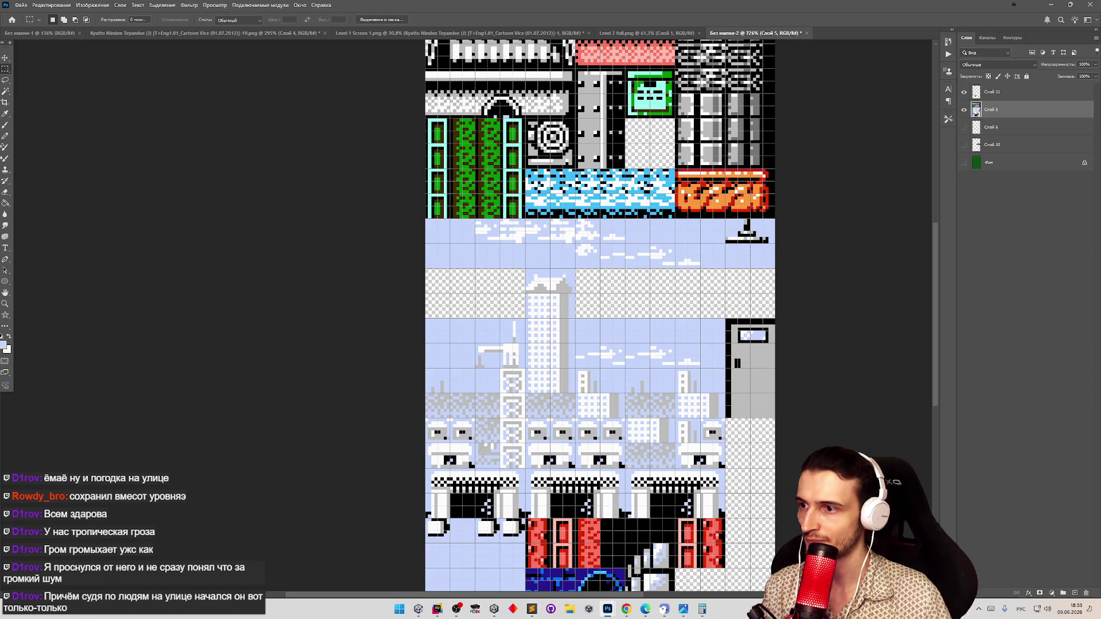
mouse_move(424, 419)
mouse_down()
mouse_move(524, 469)
mouse_move(525, 515)
mouse_up()
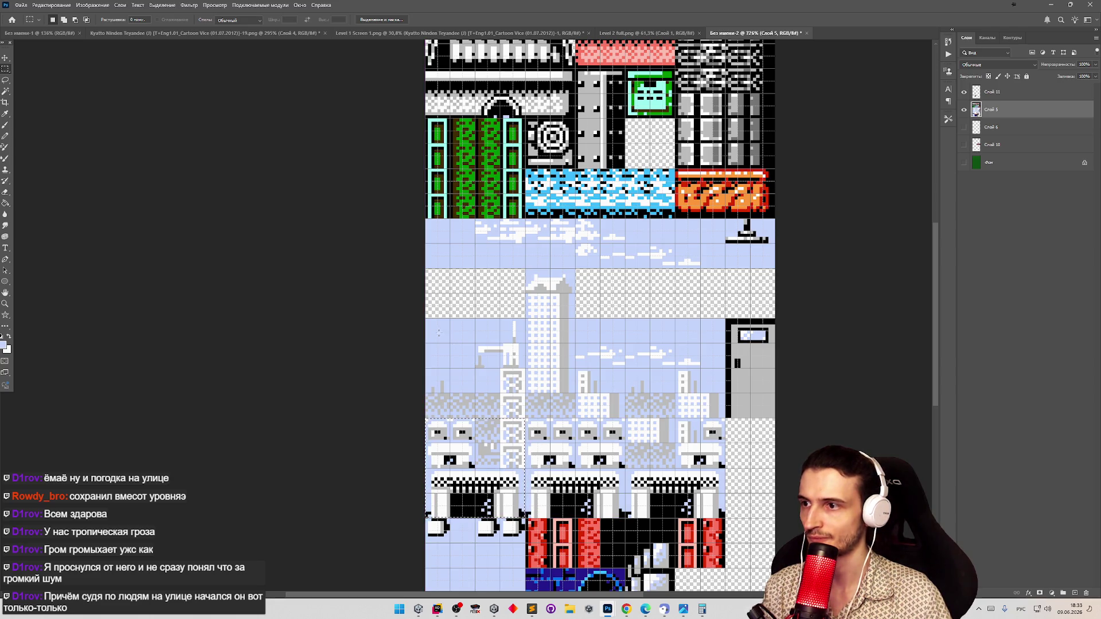
mouse_move(424, 319)
mouse_down()
mouse_move(524, 479)
mouse_move(525, 516)
mouse_up()
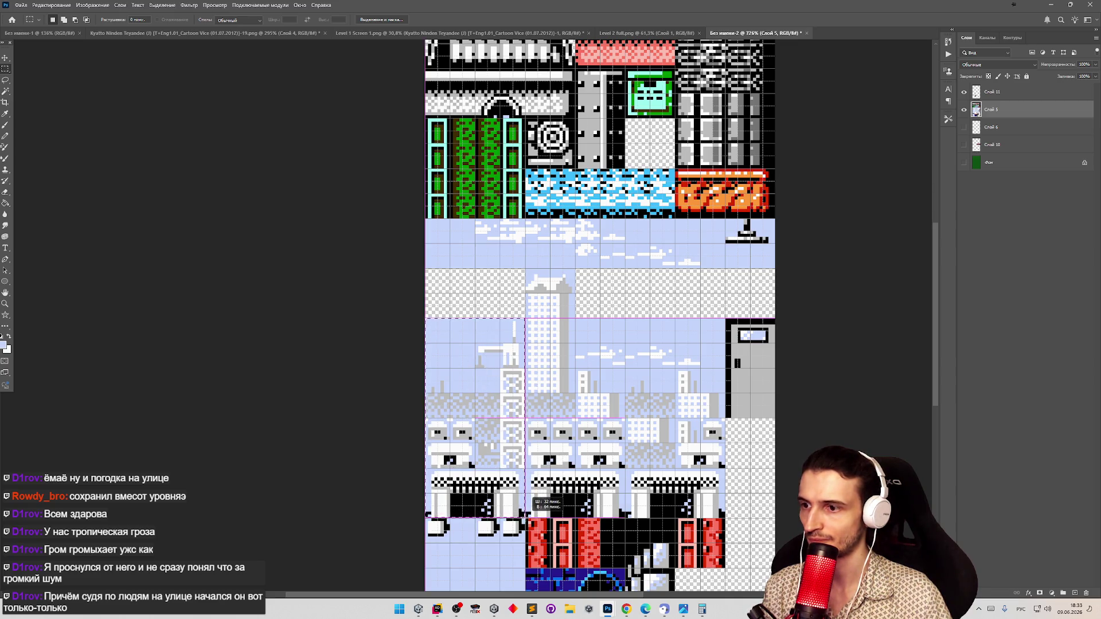
right_click(506, 458)
click(542, 327)
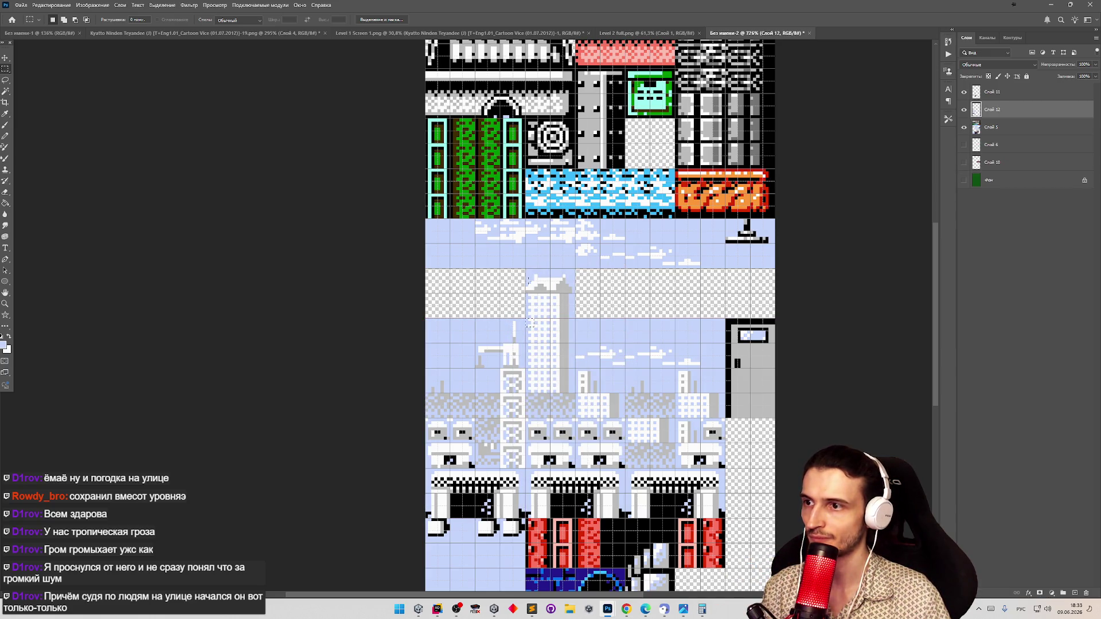
Copy the tall building tiles from Слой 5 onto new layer Слой 13
drag(525, 269, 625, 393)
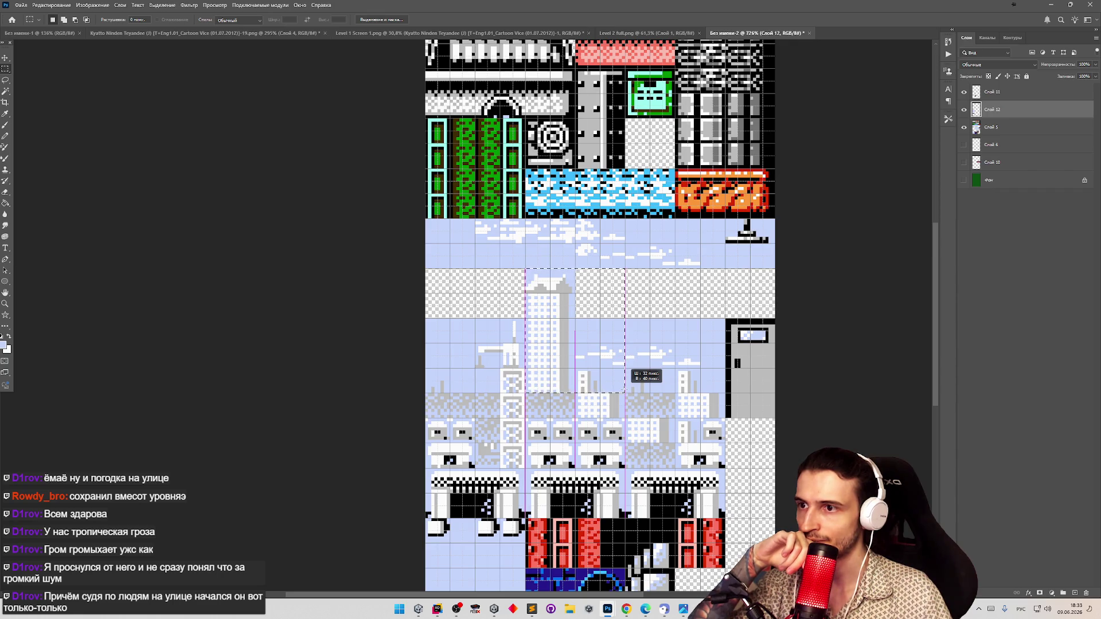
right_click(584, 328)
click(626, 391)
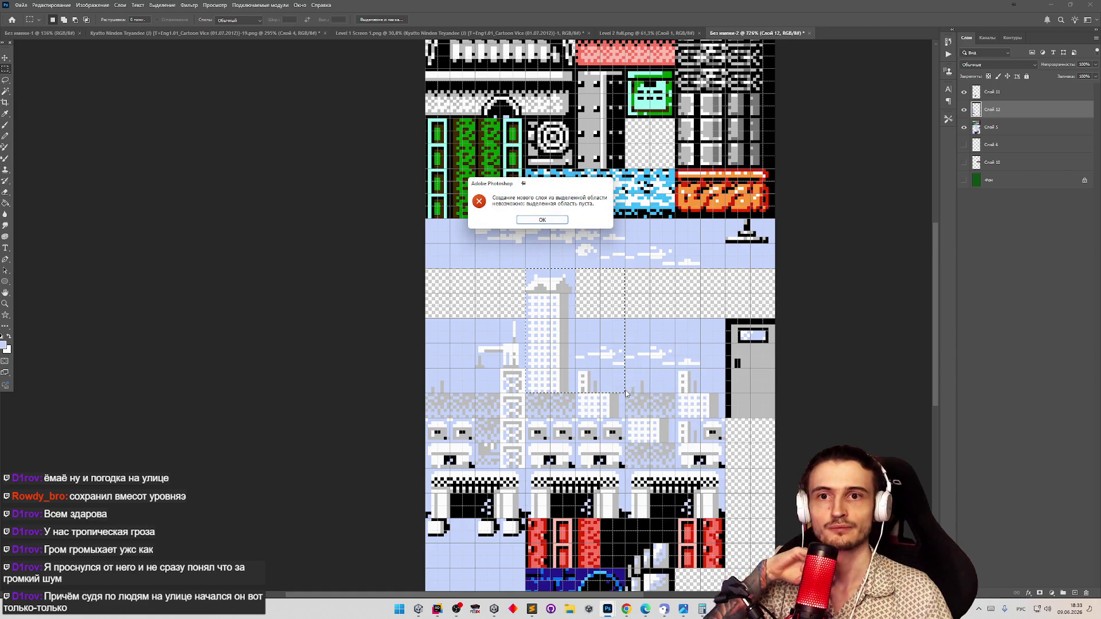
key(Return)
click(998, 131)
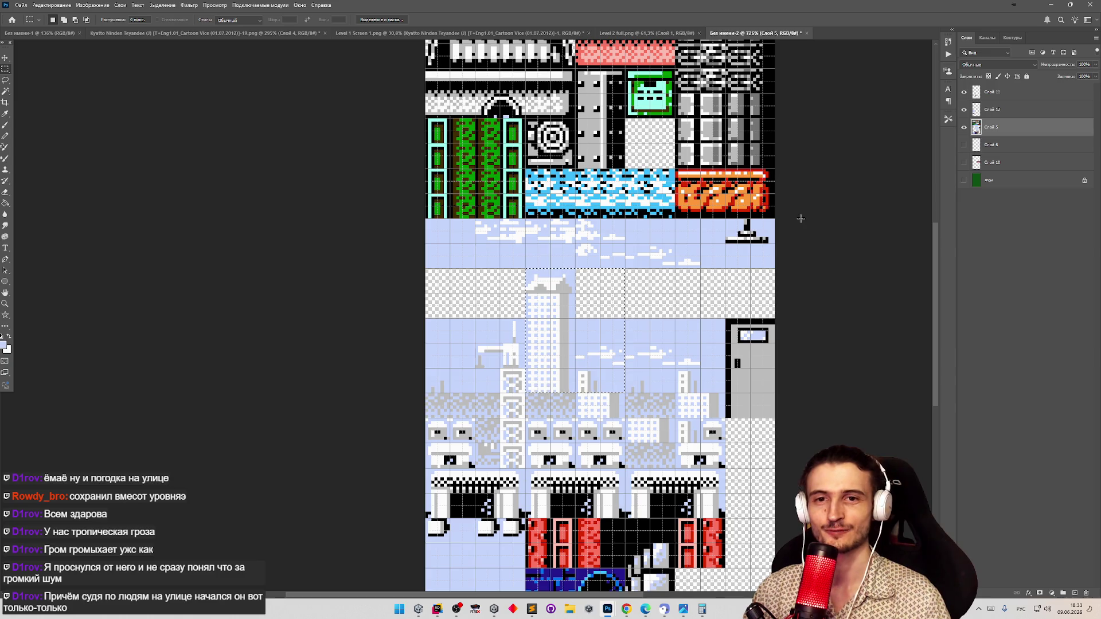
right_click(561, 332)
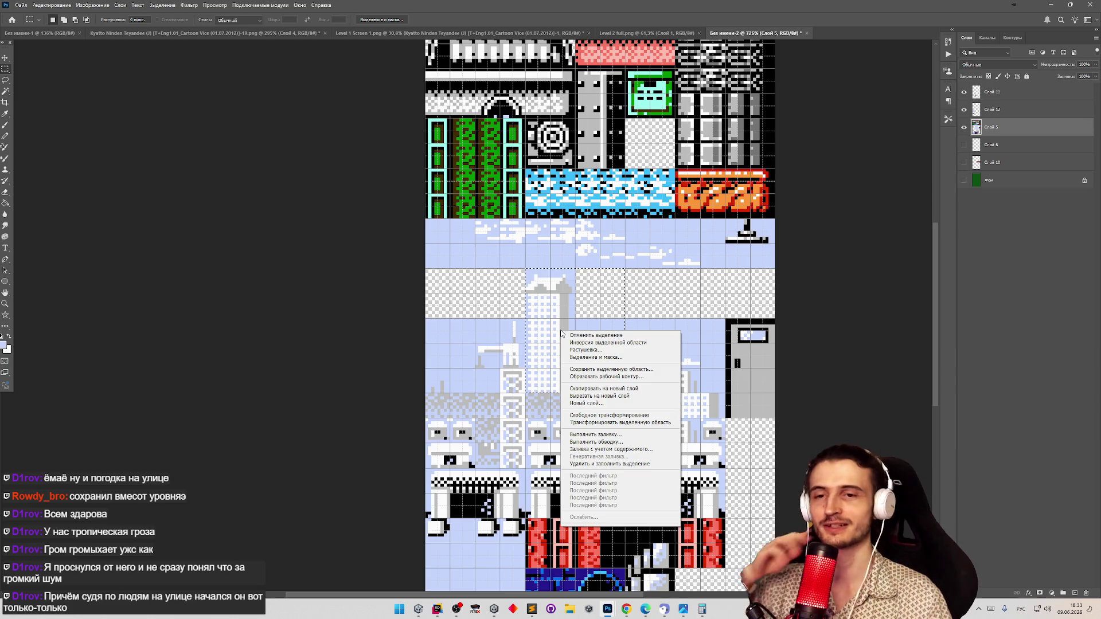
click(595, 390)
Show Слой 10's red brick tiles, keep Слой 6 hidden, and make Слой 10 active
click(5, 59)
click(734, 146)
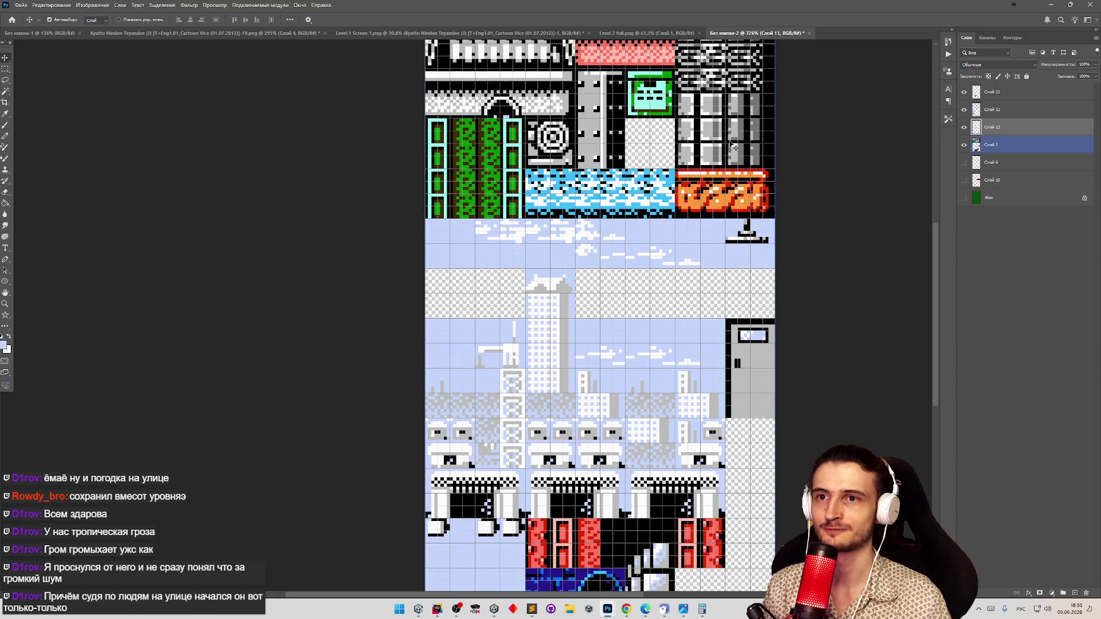
click(530, 293)
key(m)
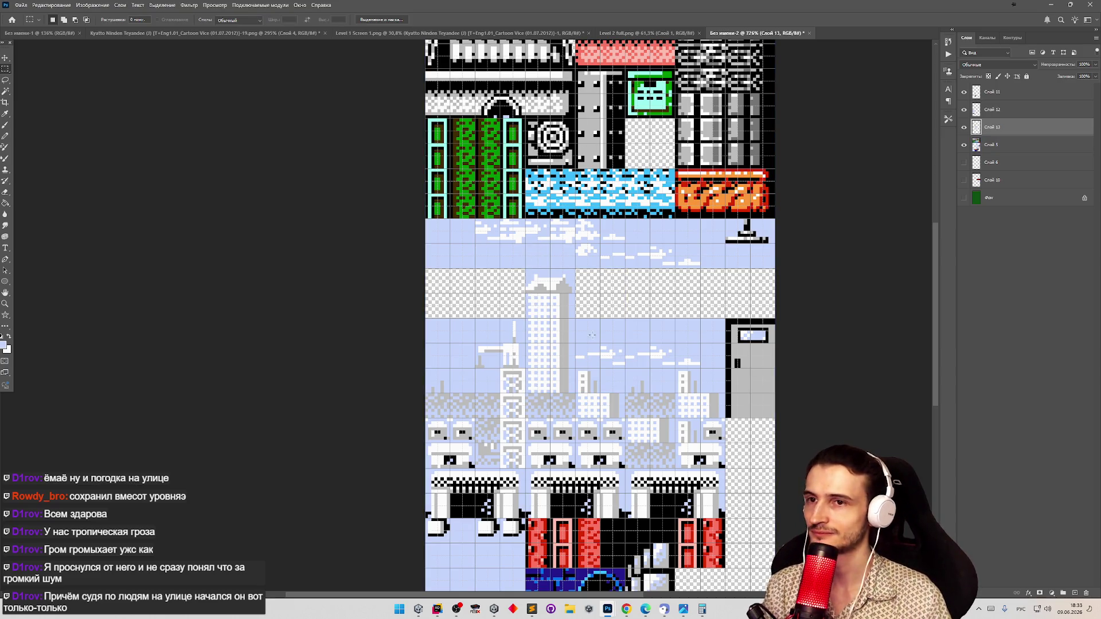
click(964, 162)
click(964, 180)
click(964, 164)
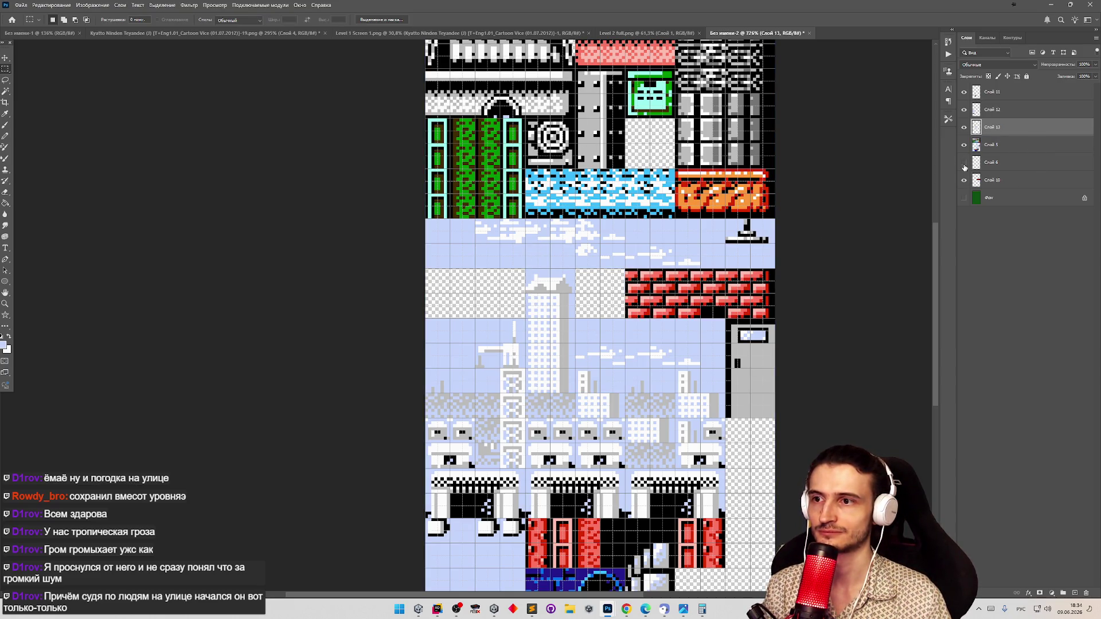
click(986, 177)
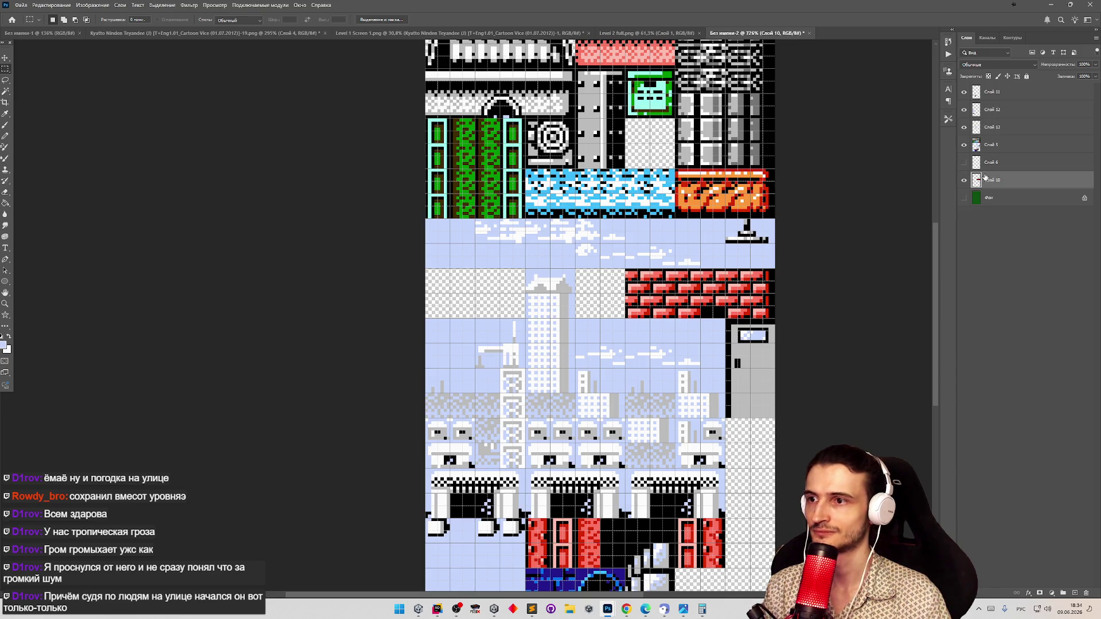
Compare layer contents by toggling visibility, then select Слой 11 and Слой 13 together
click(964, 110)
click(964, 109)
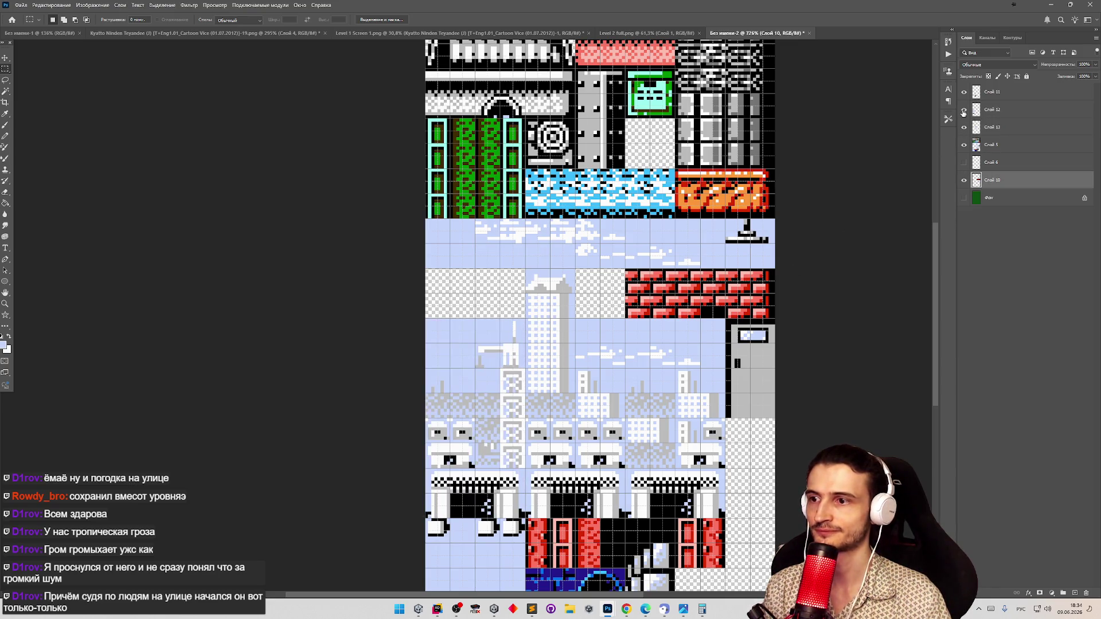
click(964, 110)
click(965, 128)
click(963, 145)
click(963, 145)
click(964, 127)
click(964, 127)
click(964, 92)
click(964, 92)
click(996, 98)
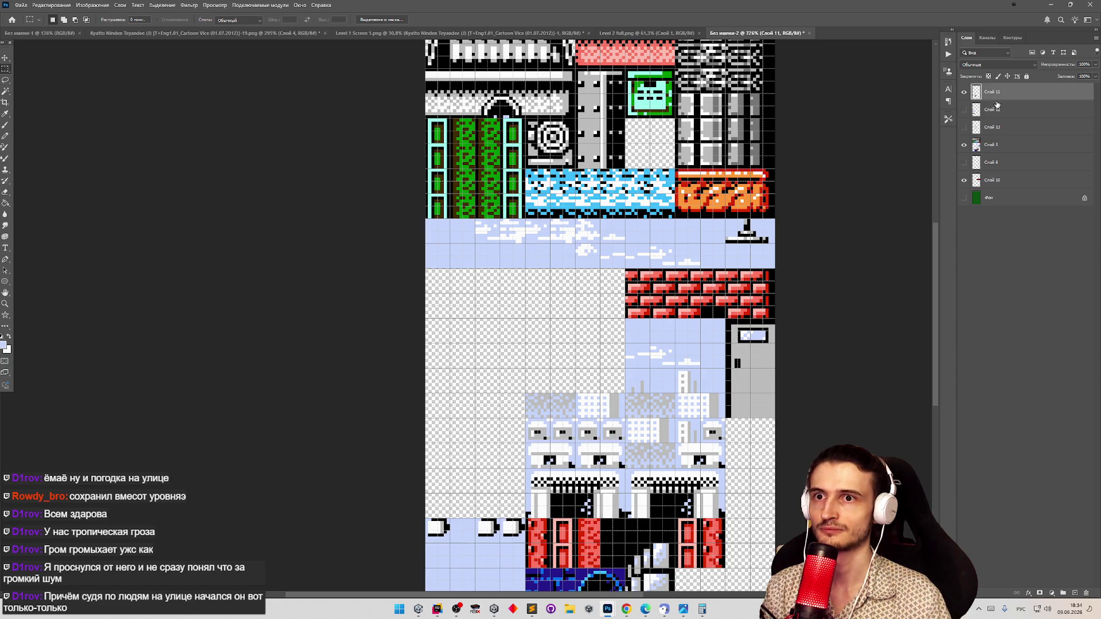
click(964, 109)
click(965, 127)
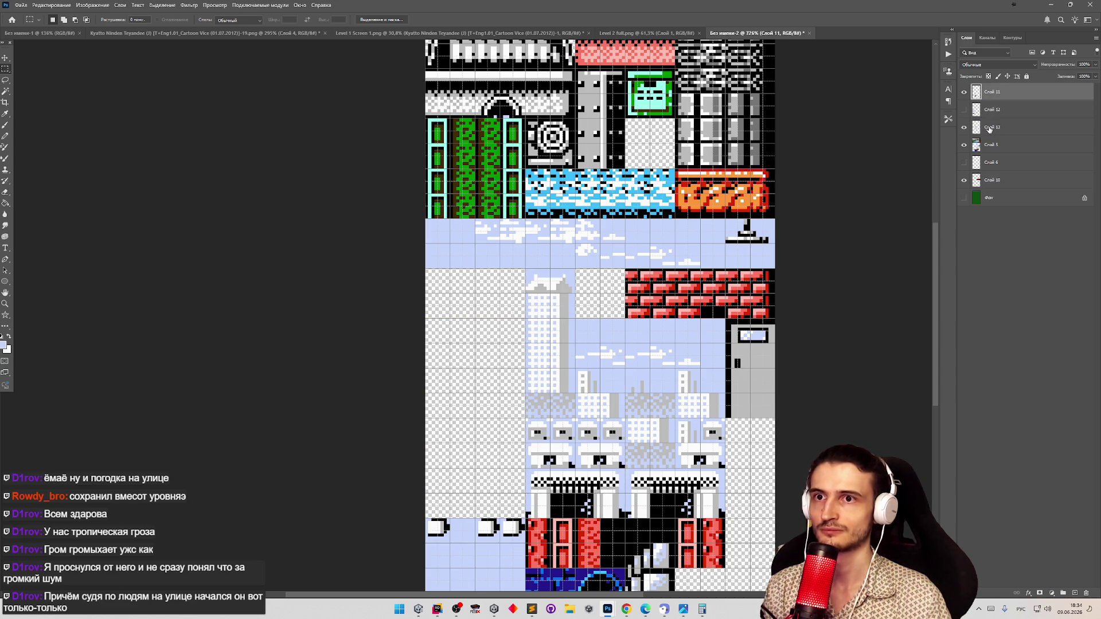
ctrl+click(990, 127)
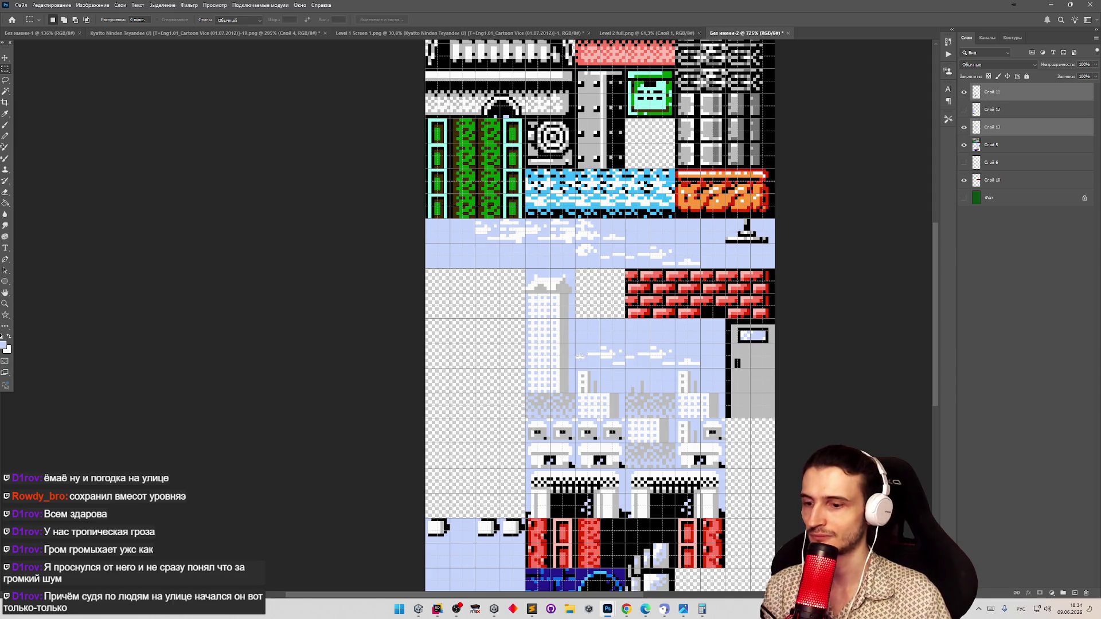
Shift the building layers left, check the lower tiles, then undo the move
key(v)
mouse_move(573, 349)
mouse_down()
mouse_move(482, 354)
mouse_move(490, 342)
mouse_up()
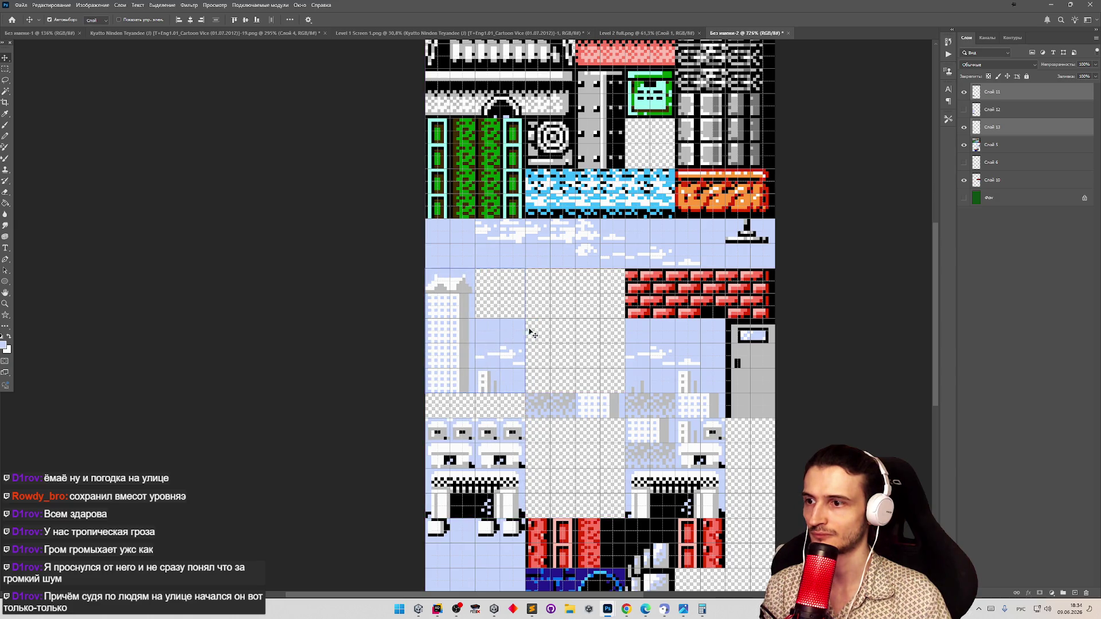
key(z)
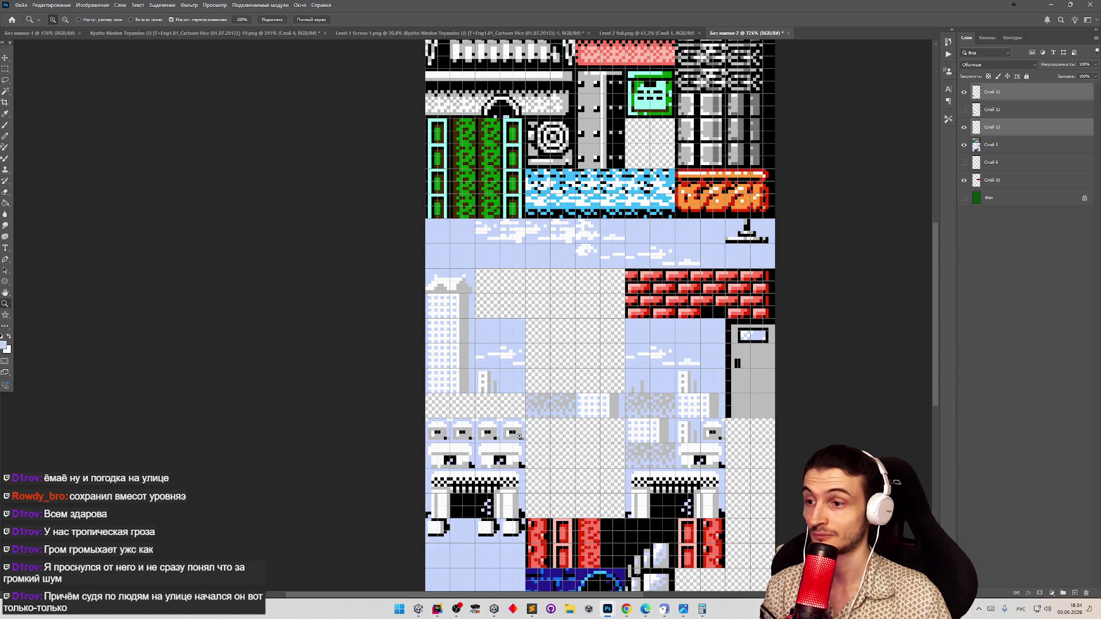
click(542, 439)
alt+click(542, 440)
key(v)
key(ctrl+z)
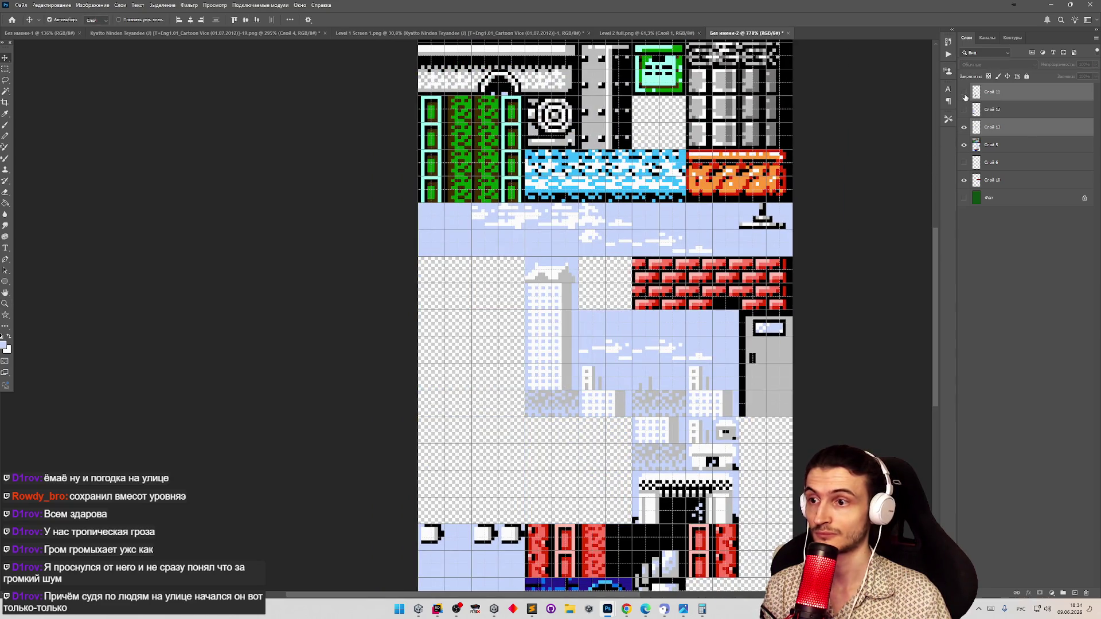
Marquee a horizontal strip of ground tiles on Слой 5 and move it left
click(974, 145)
click(965, 132)
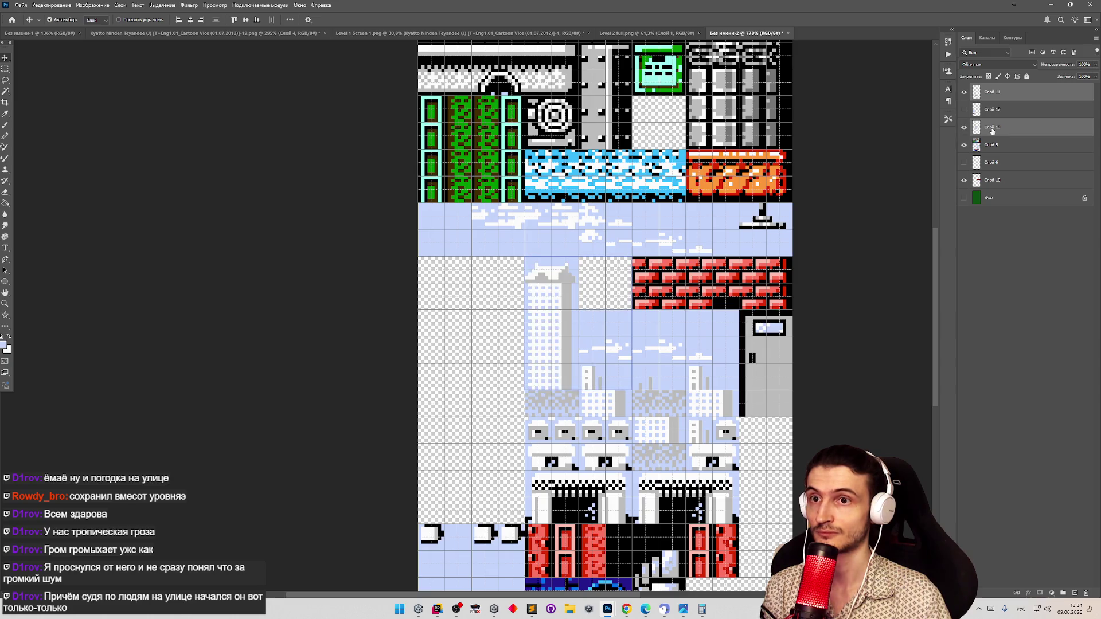
key(m)
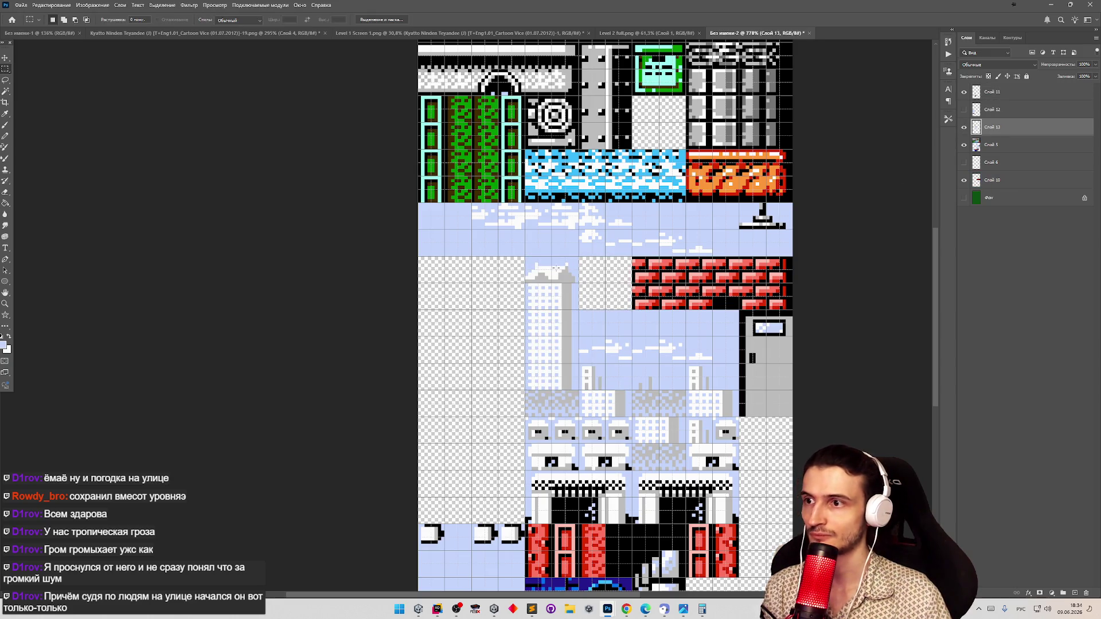
click(972, 146)
mouse_move(525, 391)
mouse_down()
mouse_move(659, 414)
mouse_move(462, 410)
mouse_up()
key(v)
click(976, 127)
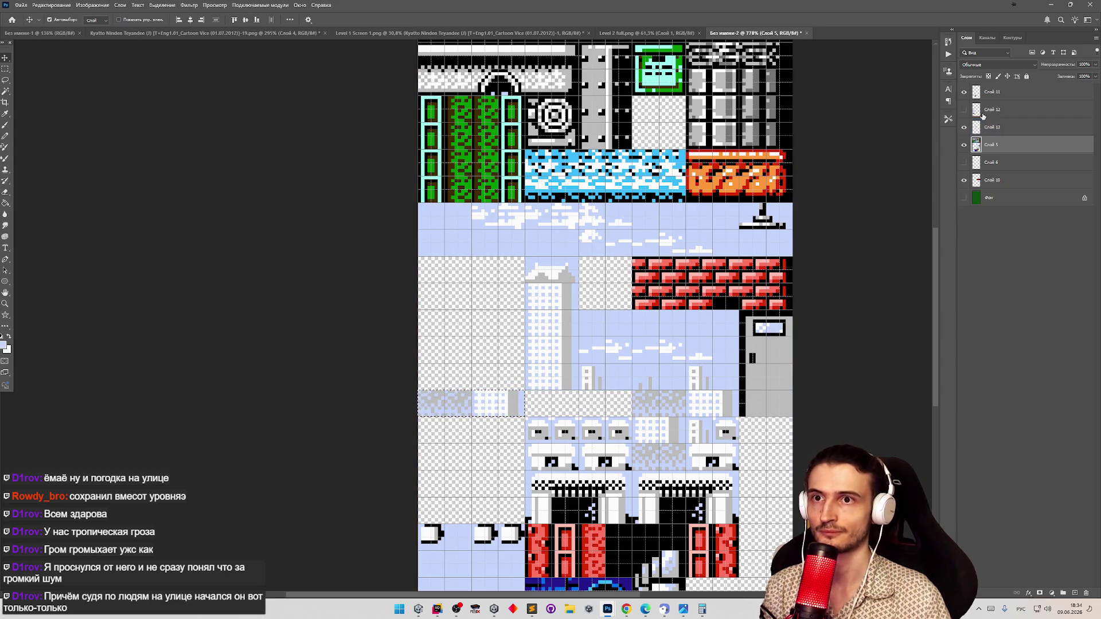
Shift the Слой 11 and Слой 13 building tiles about 60 px left
ctrl+click(987, 177)
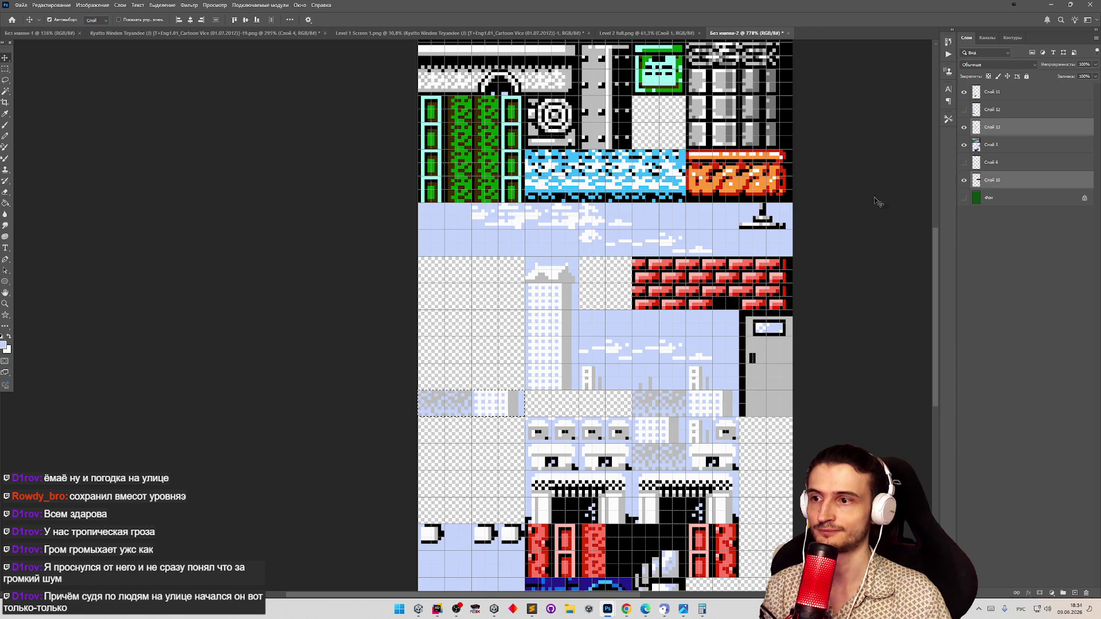
click(992, 92)
ctrl+click(992, 127)
drag(554, 340, 446, 340)
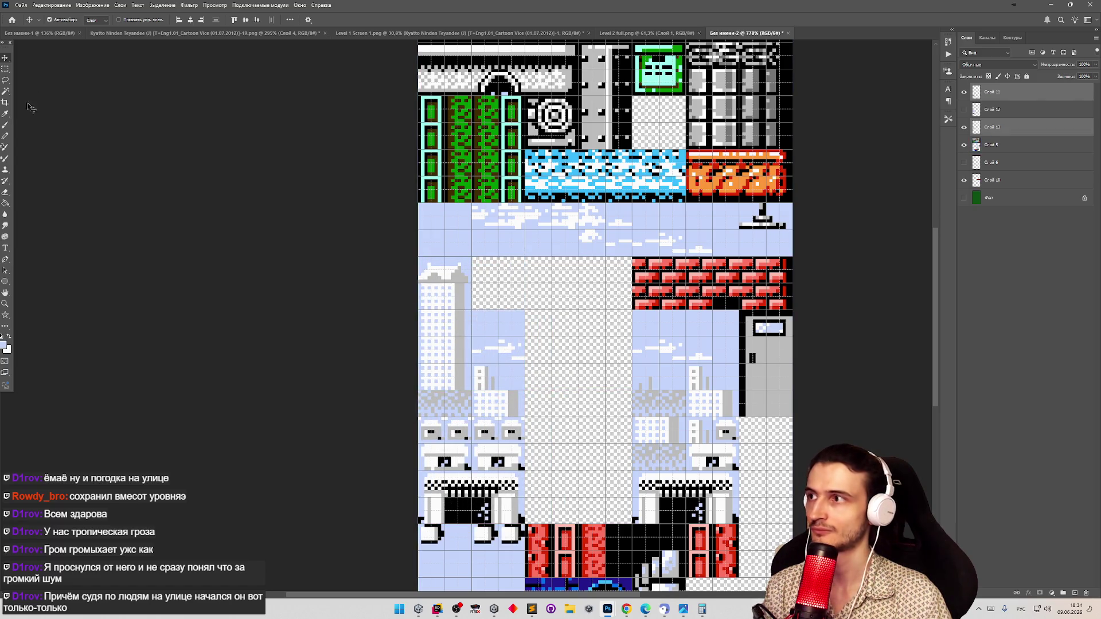
Compare Слой 6 and Слой 12 by toggling their visibility, then make Слой 12 active
click(5, 69)
click(967, 162)
click(968, 161)
click(964, 110)
click(964, 109)
click(964, 109)
click(995, 110)
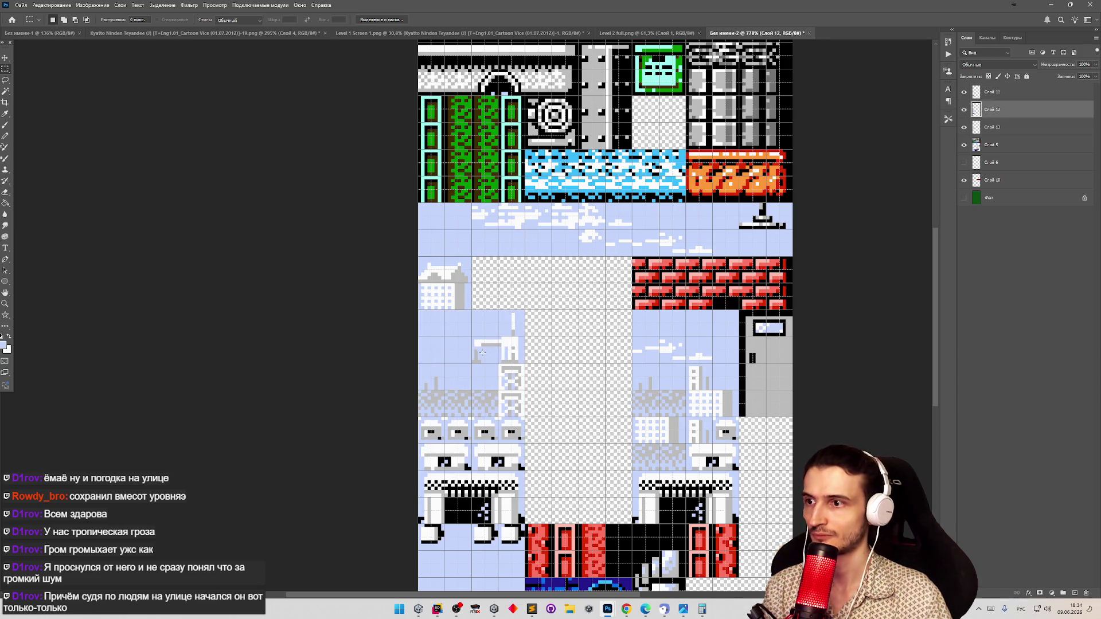
Shift Слой 12's tiles to the right and zoom in on the tile sheet
key(v)
drag(481, 354, 583, 356)
key(z)
mouse_move(580, 271)
mouse_down()
mouse_move(627, 265)
mouse_move(773, 298)
mouse_up()
key(v)
key(m)
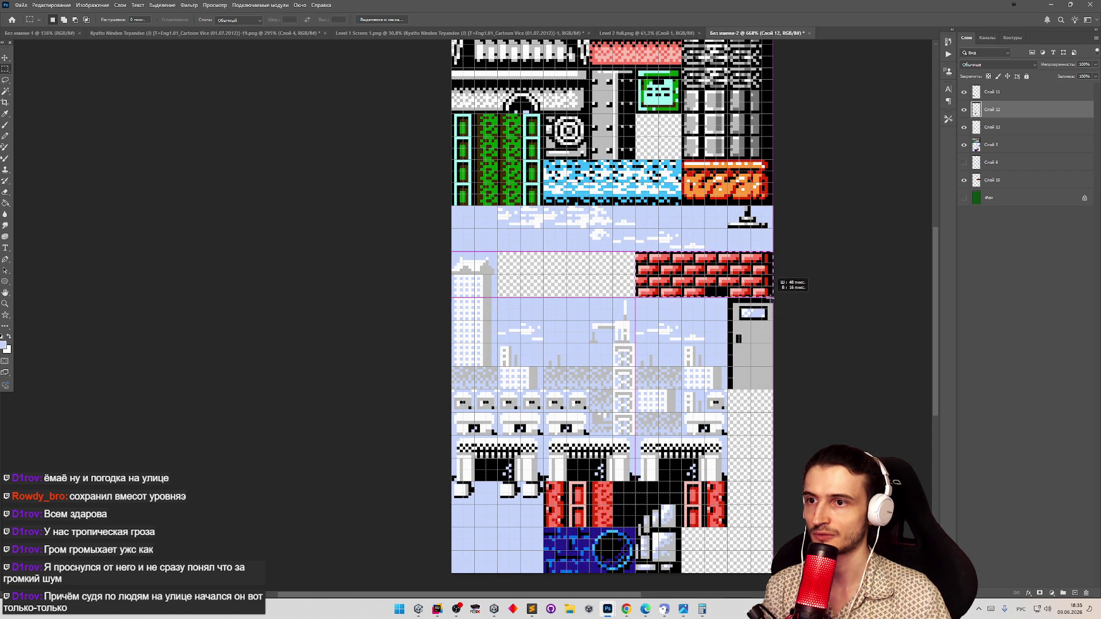
key(v)
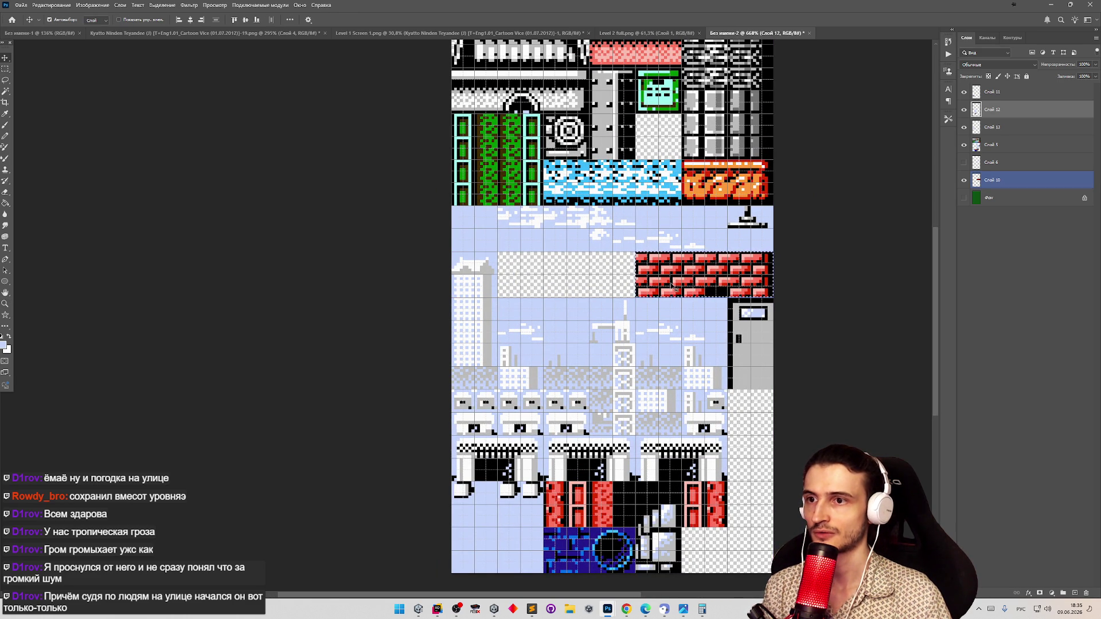
Hide the brick tile layer and move Слой 5's light-blue sky row down one tile
click(964, 180)
click(965, 98)
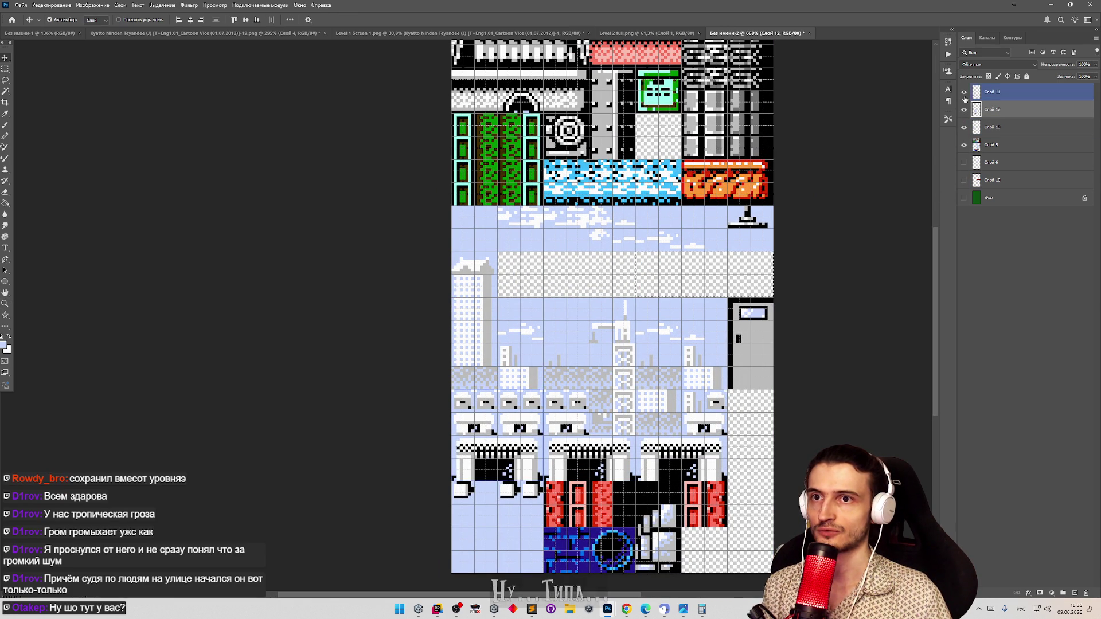
click(983, 146)
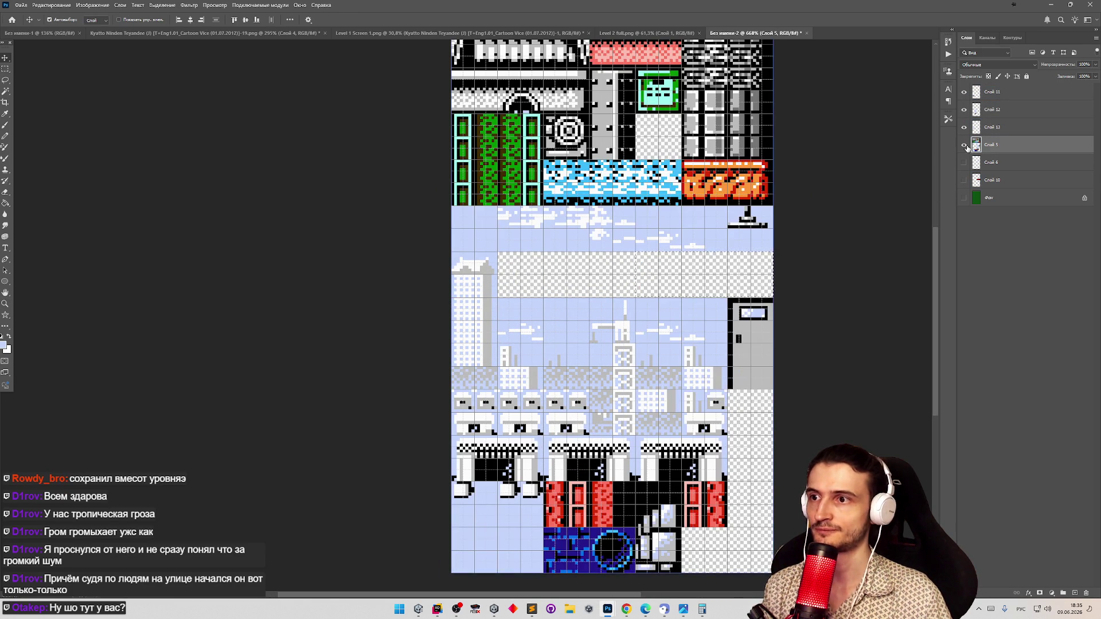
key(m)
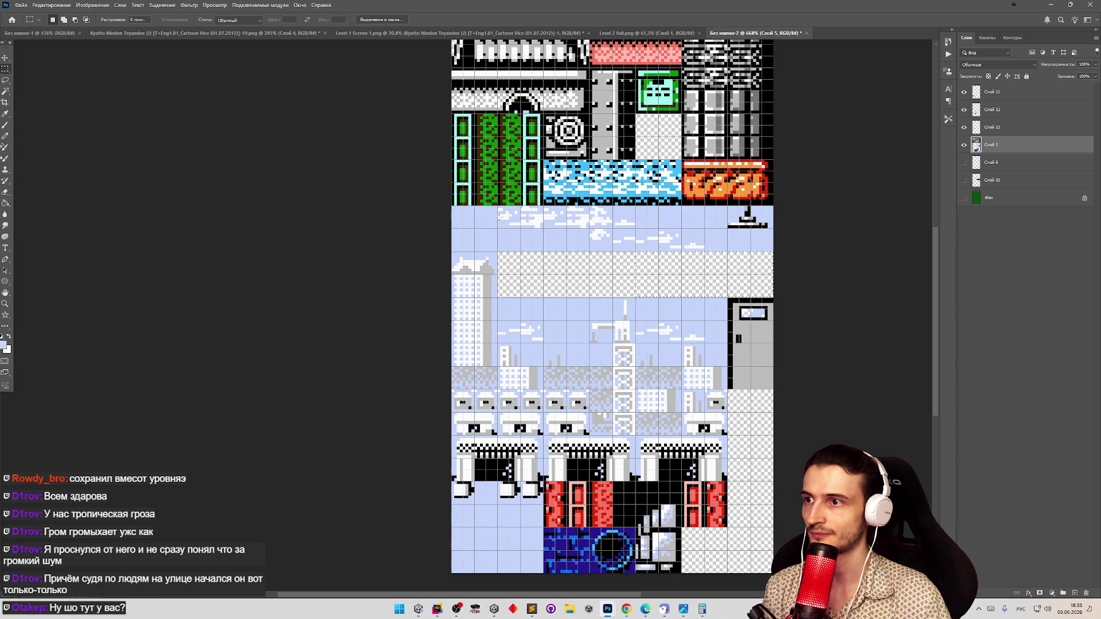
drag(498, 205, 763, 252)
key(v)
drag(533, 247, 532, 293)
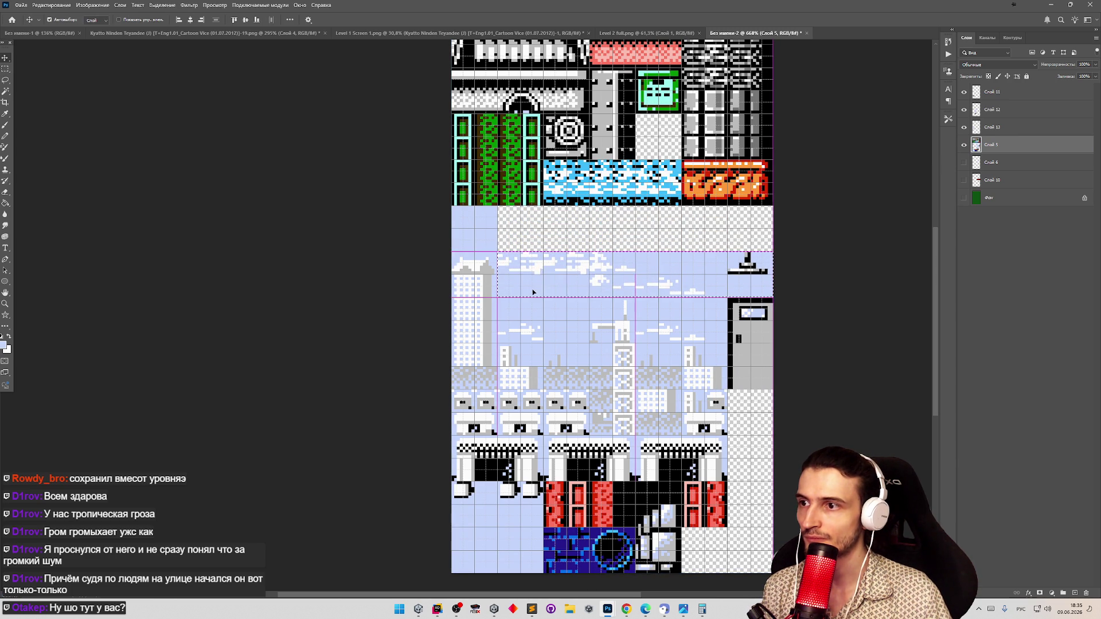
Erase the stray first sky tile and move the lower tile block up to close the gap
key(m)
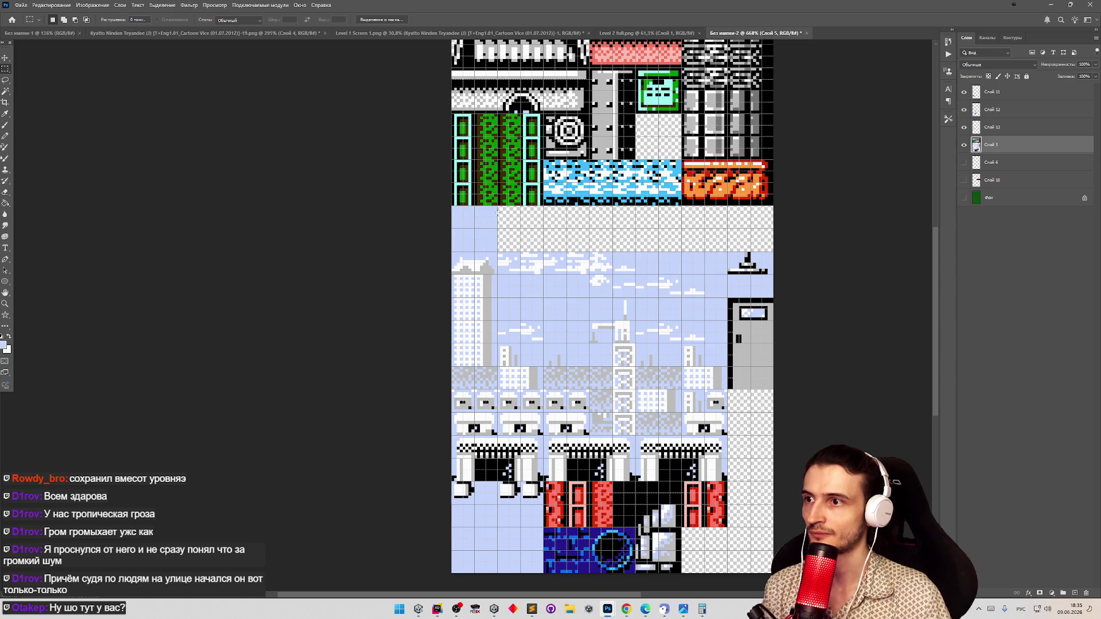
mouse_move(498, 207)
mouse_down()
mouse_move(418, 236)
mouse_move(445, 217)
mouse_up()
key(Delete)
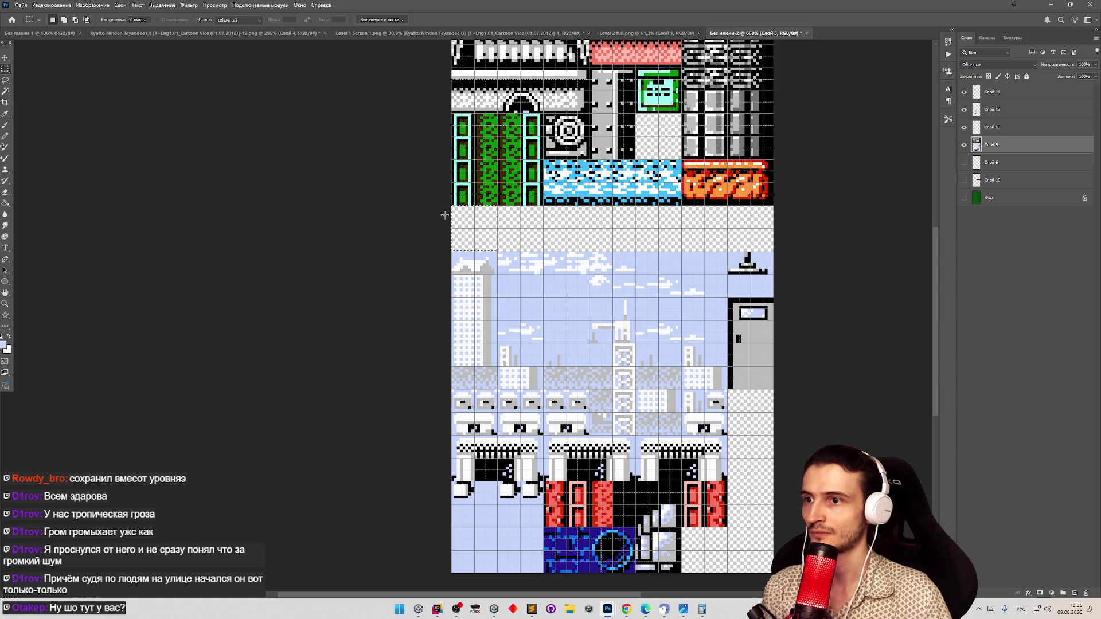
key(ctrl+a)
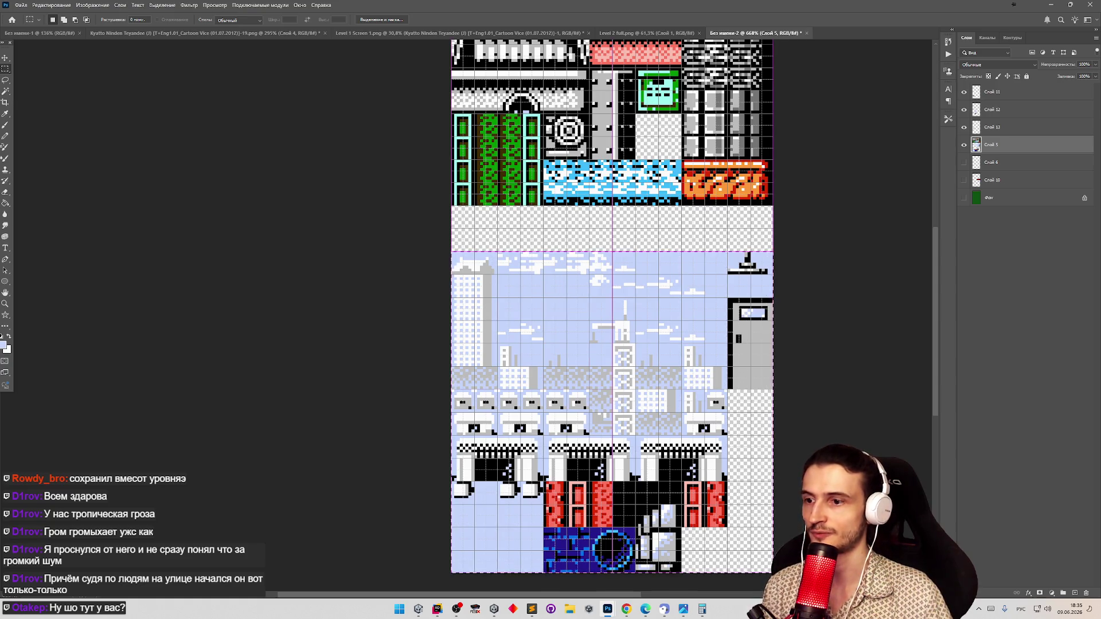
key(v)
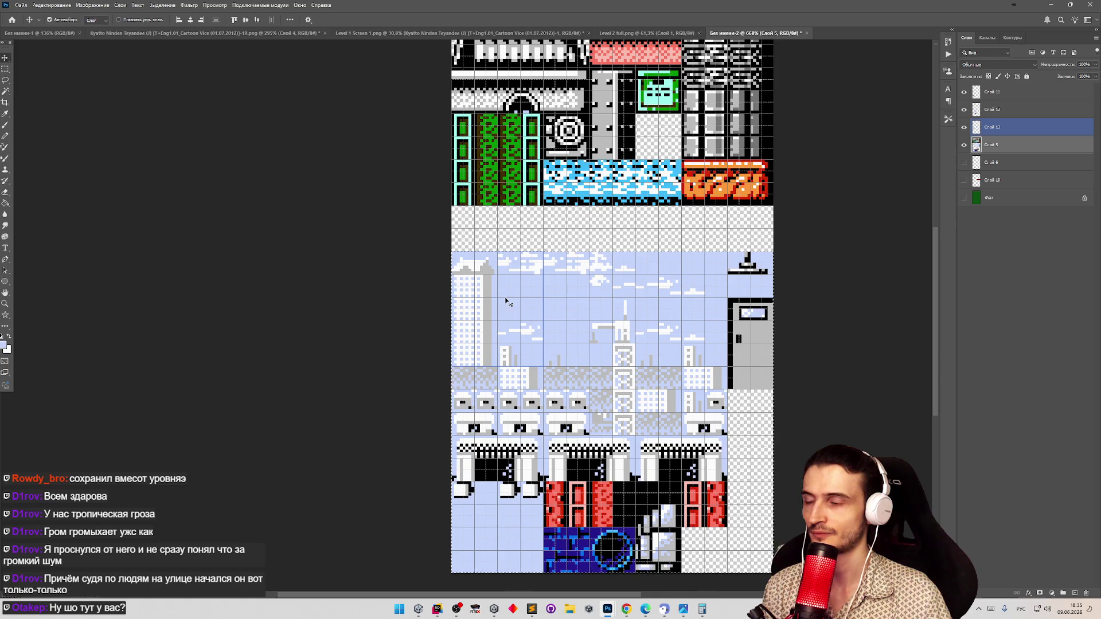
drag(483, 262, 488, 245)
Merge Слой 12, 13 and 5 into Слой 11 and move the light-blue block up about 60 px
right_click(980, 92)
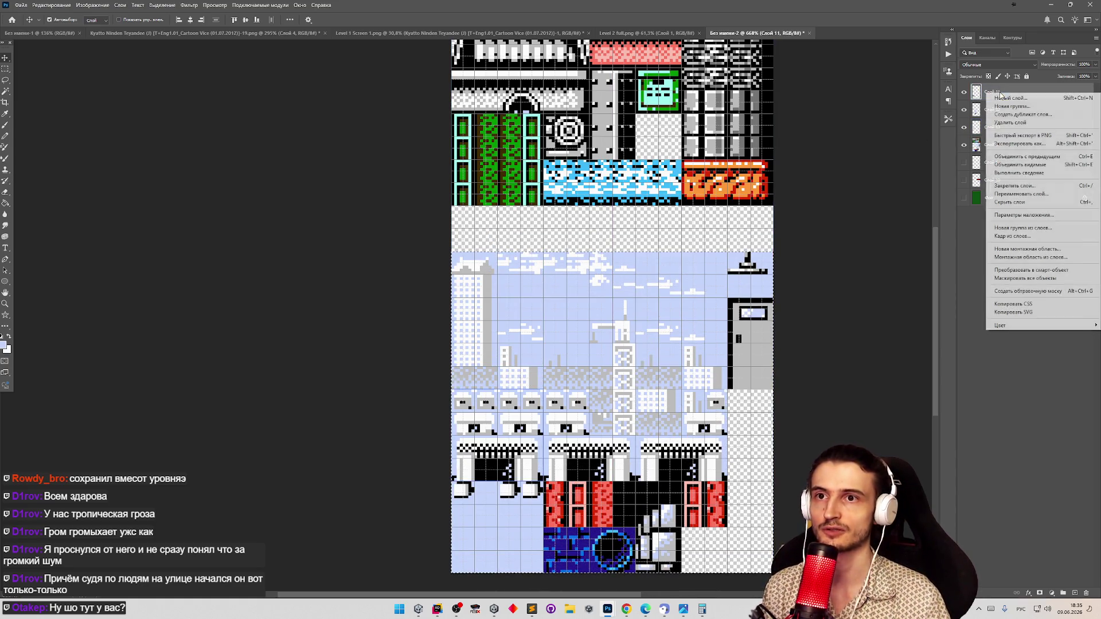
click(1026, 165)
drag(499, 305, 501, 251)
key(z)
scroll(599, 364, down, 3)
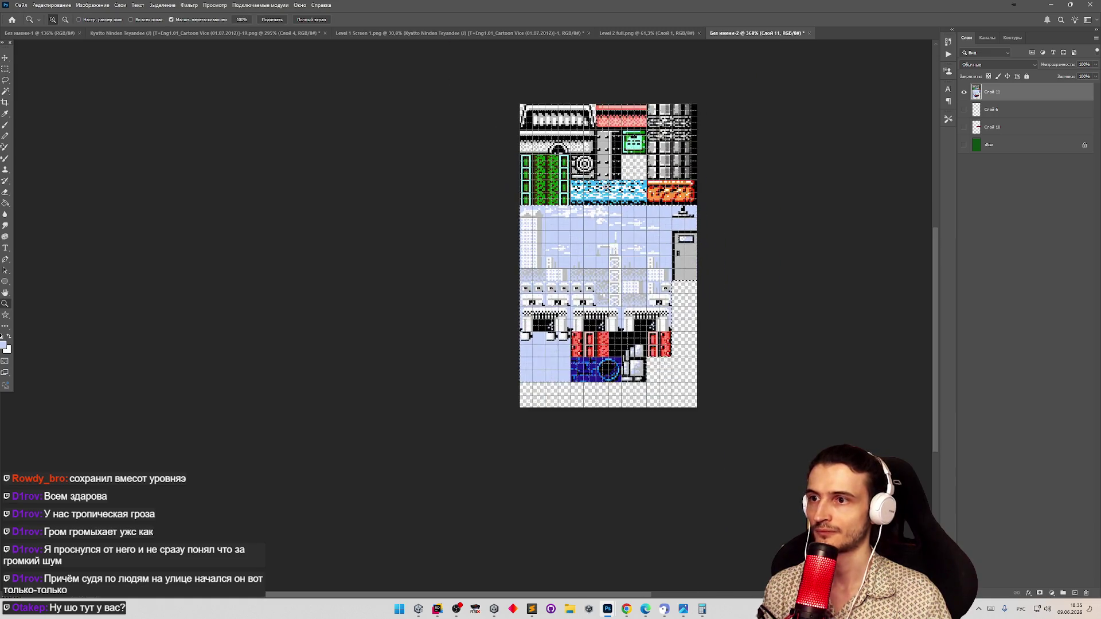
scroll(600, 365, up, 3)
scroll(600, 365, up, 1)
key(v)
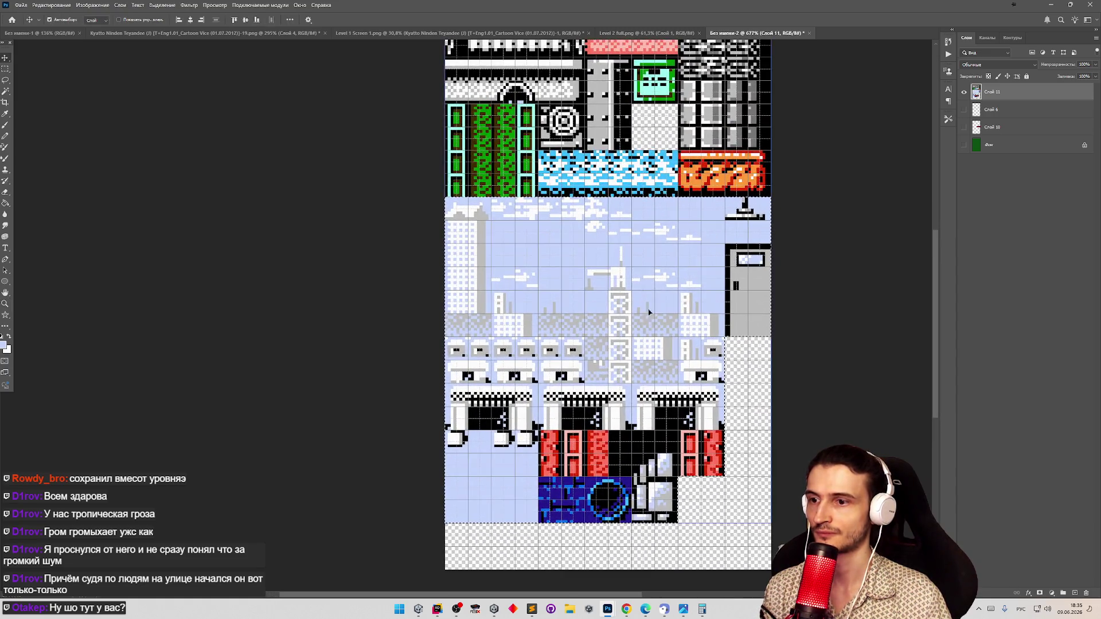
key(m)
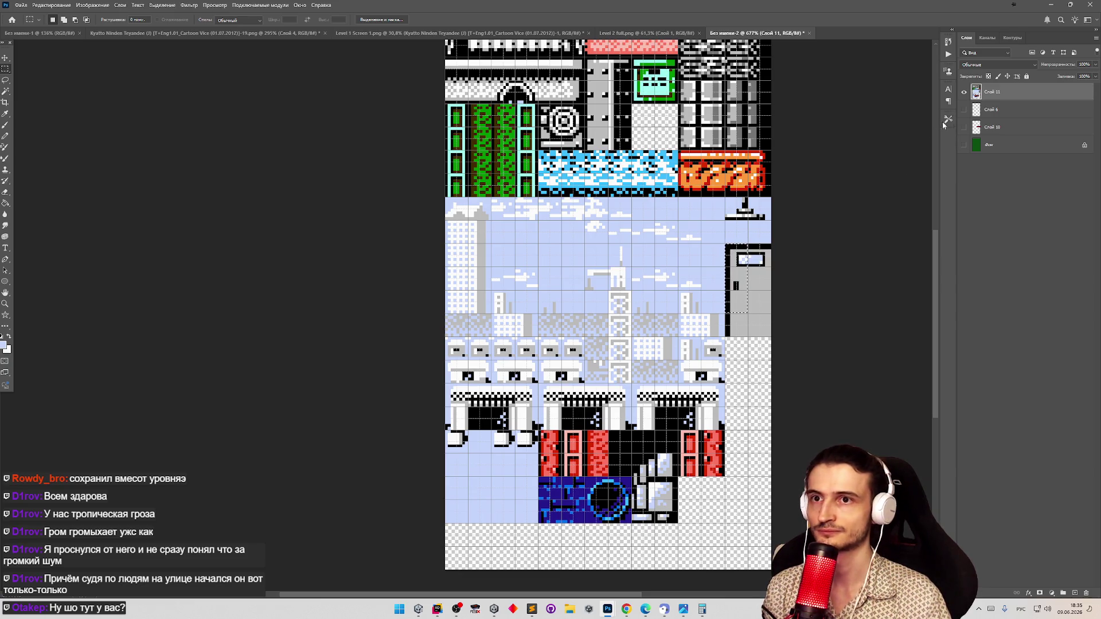
Move Слой 10 to the top of the stack, then show Слой 6 and place it above
drag(979, 127, 988, 86)
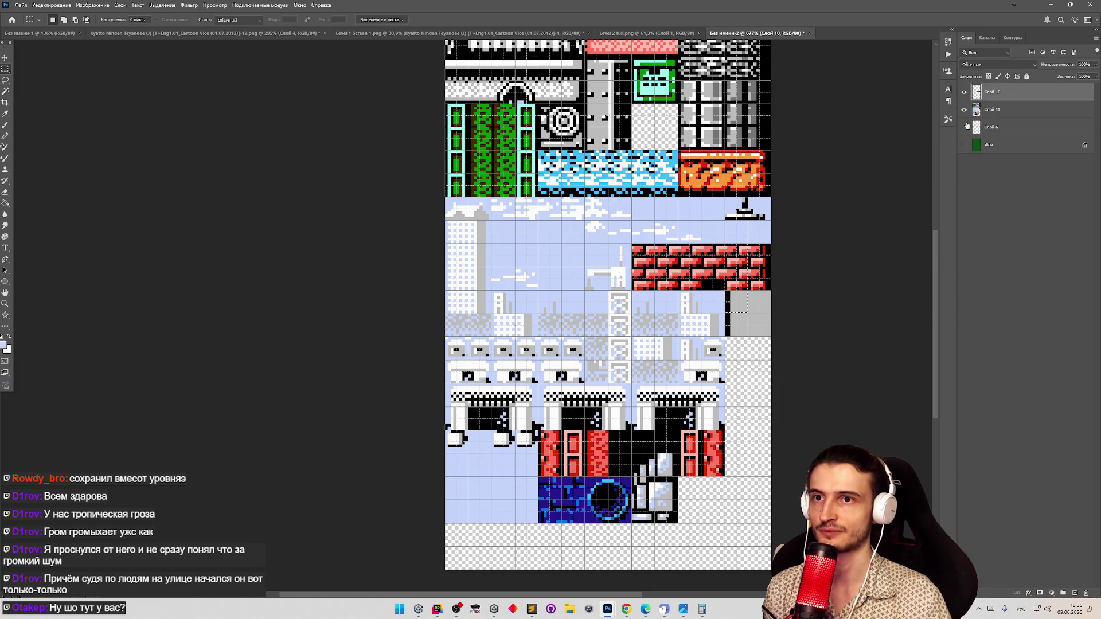
click(988, 128)
click(964, 127)
drag(985, 127, 998, 91)
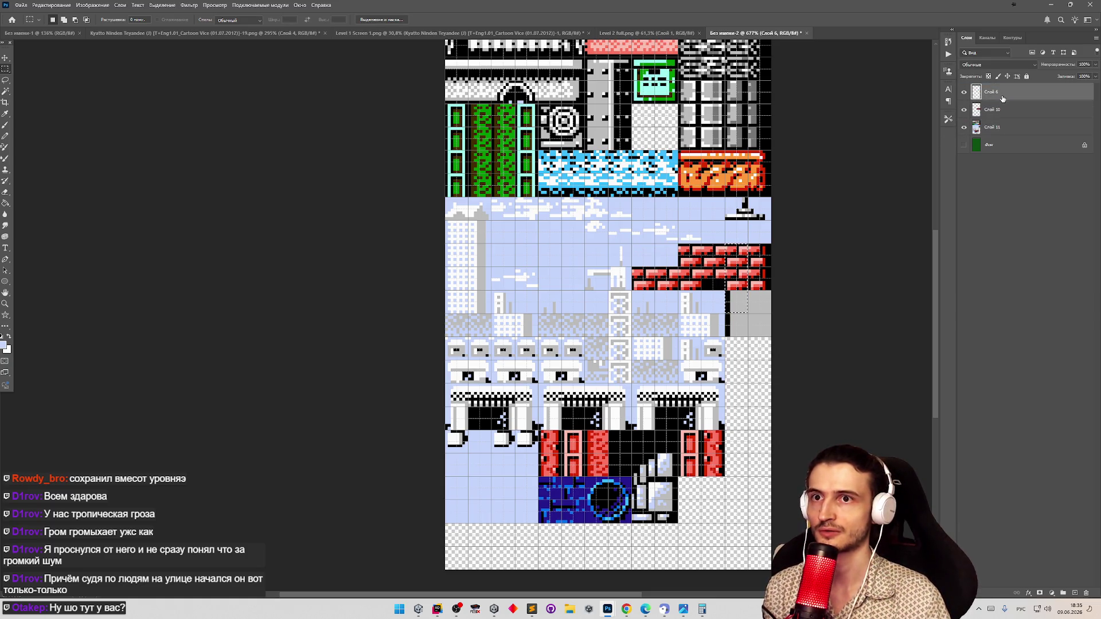
Delete the duplicate brick layer Слой 6, show the door layer, and move the red bricks to the bottom
right_click(996, 96)
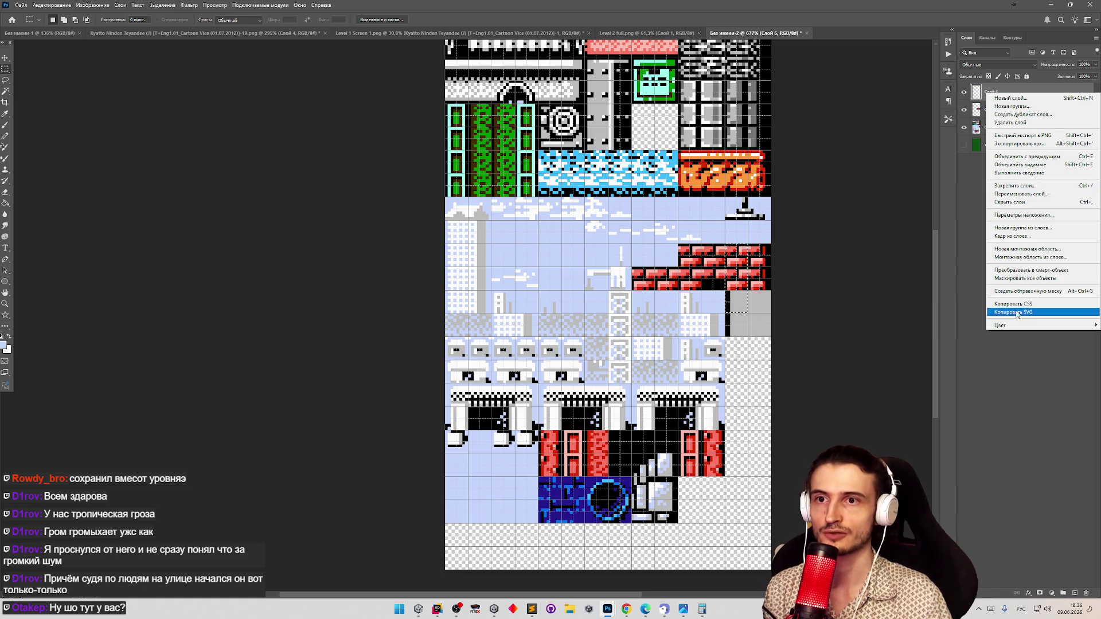
click(1014, 123)
click(964, 92)
key(v)
mouse_move(693, 287)
mouse_down()
mouse_move(630, 510)
mouse_move(607, 552)
mouse_up()
Select the door tile on Слой 11 and move it down beside the bricks
click(724, 425)
click(729, 426)
key(m)
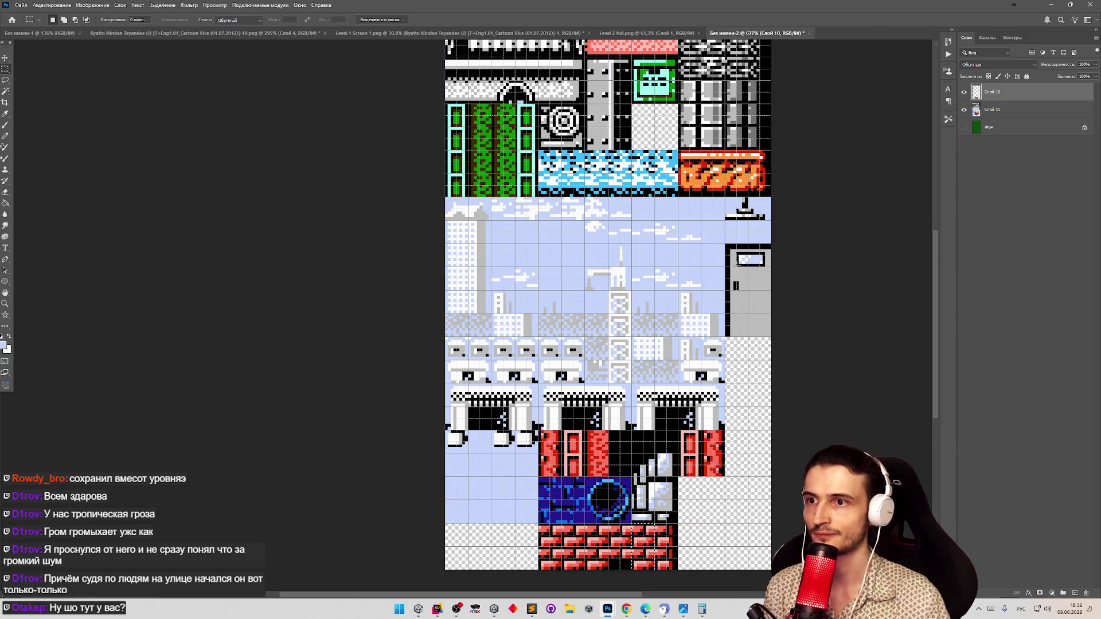
mouse_move(725, 247)
mouse_down()
mouse_move(821, 294)
mouse_move(826, 318)
mouse_up()
key(v)
click(739, 539)
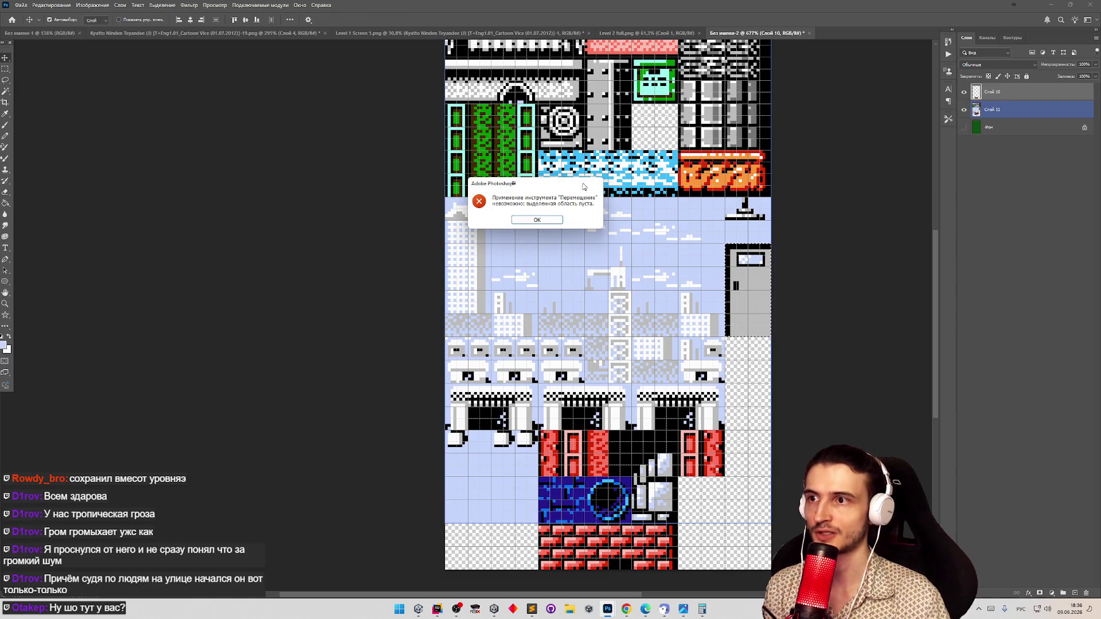
click(556, 222)
mouse_move(748, 320)
mouse_down()
mouse_move(740, 417)
mouse_move(705, 552)
mouse_up()
Zoom out to view the whole tileset and check the new layout
key(z)
mouse_move(639, 488)
mouse_down()
mouse_move(619, 489)
mouse_move(659, 489)
mouse_up()
key(v)
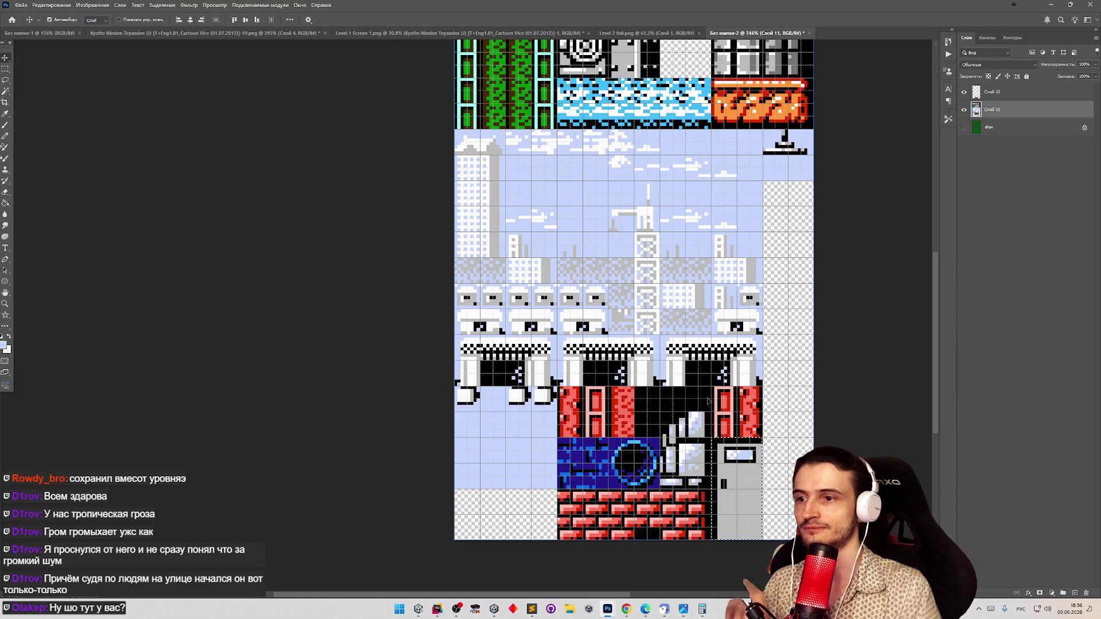
key(z)
mouse_move(698, 350)
mouse_down()
mouse_move(676, 349)
mouse_move(697, 349)
mouse_move(680, 344)
mouse_move(686, 298)
mouse_up()
key(v)
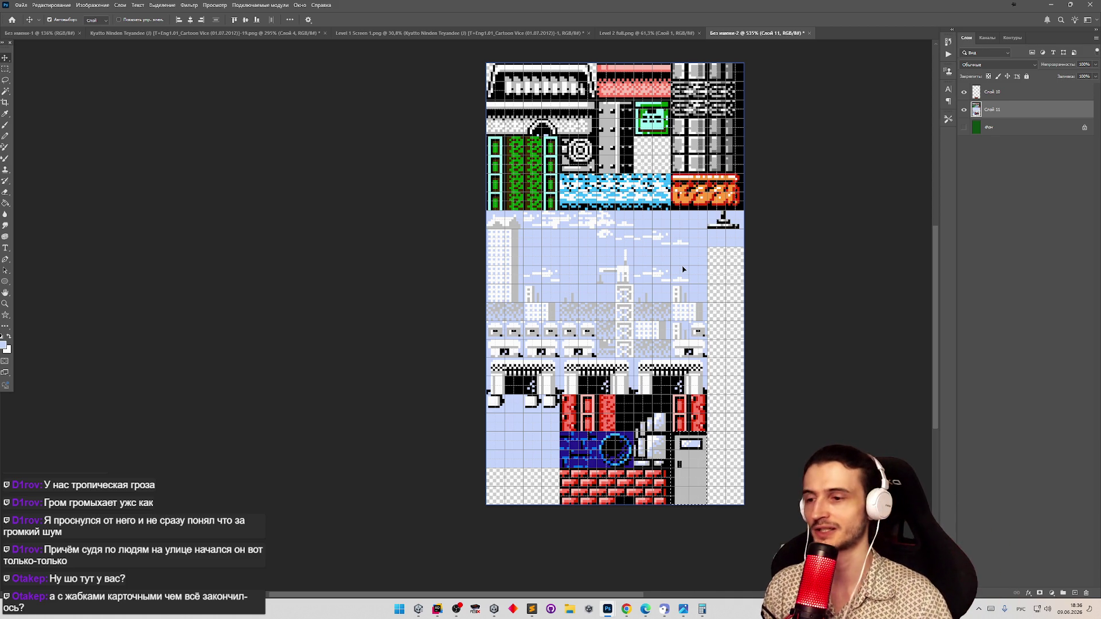
Quick-export the tileset as PNG, replacing Level2Tiles.png in Assets/Sprites, then switch to the browser
key(m)
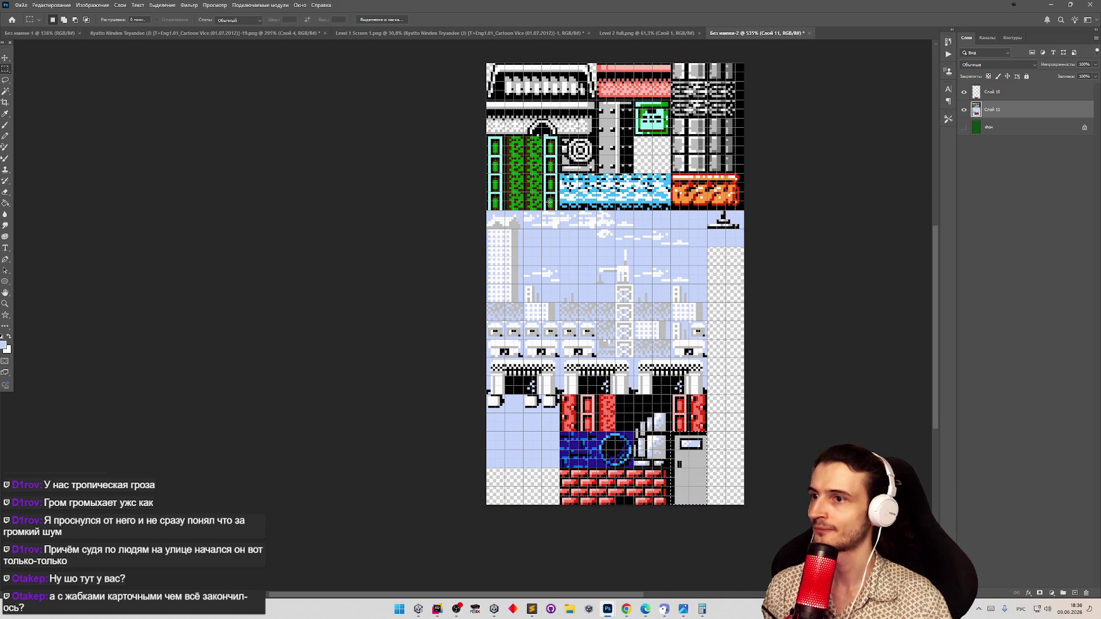
key(ctrl+s)
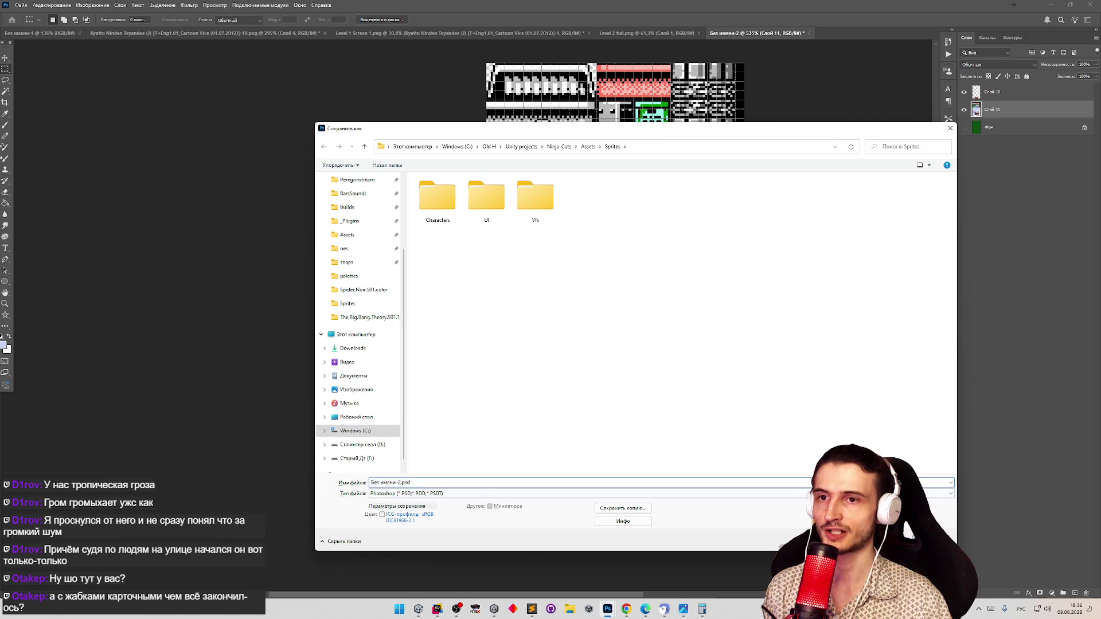
key(Escape)
click(21, 5)
mouse_move(118, 142)
click(172, 140)
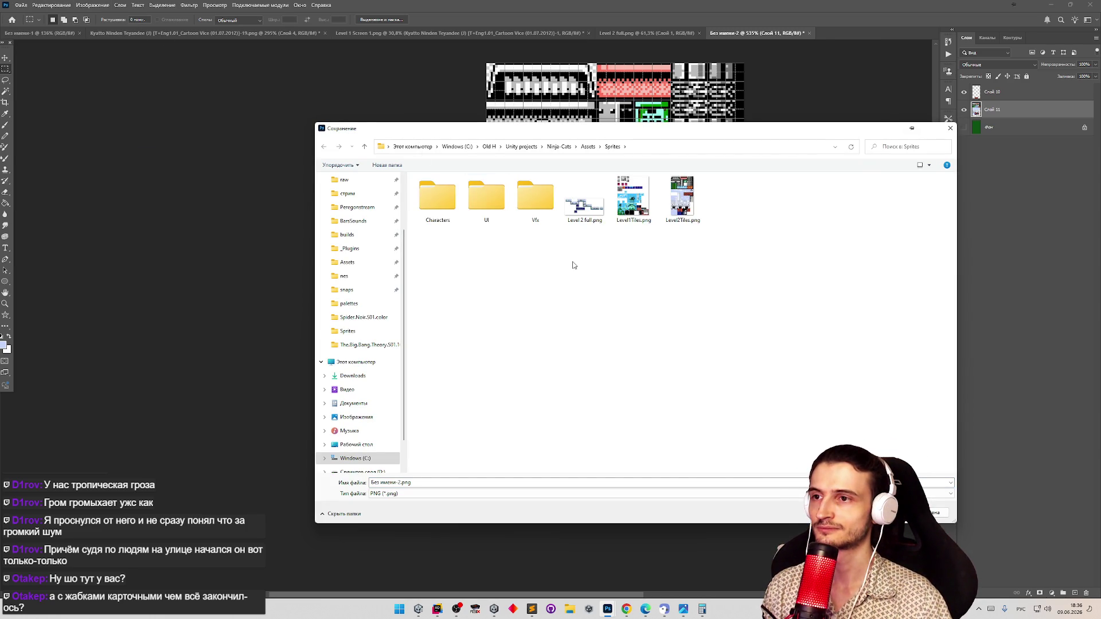
double_click(682, 198)
click(582, 307)
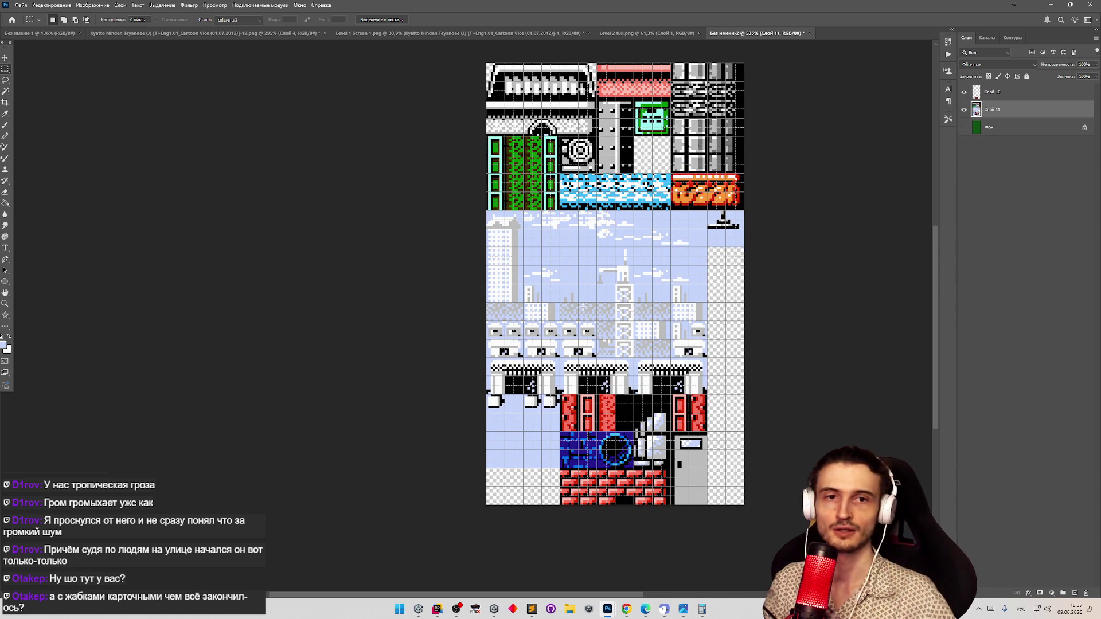
click(628, 610)
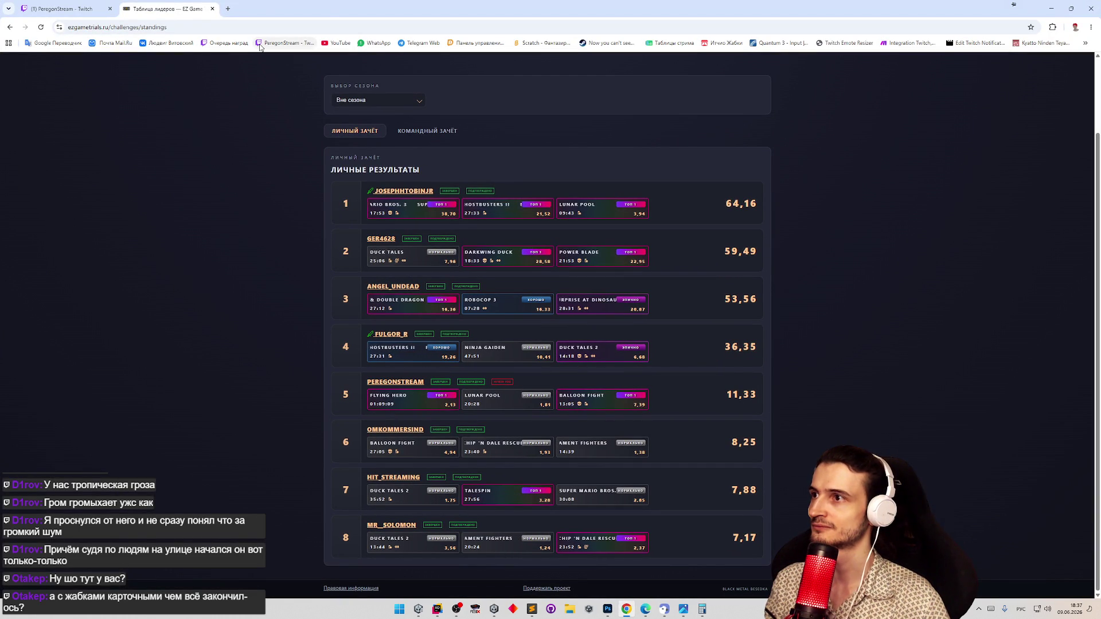
Open the streamer's Twitch channel from the bookmark in a new tab and view it
middle_click(260, 46)
click(104, 9)
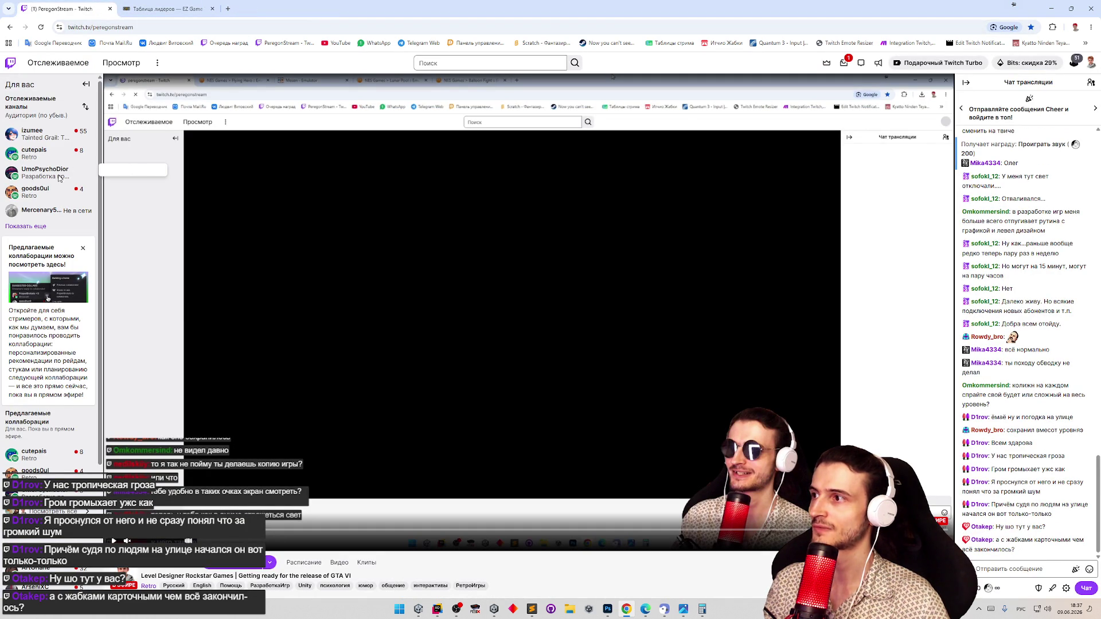
click(915, 541)
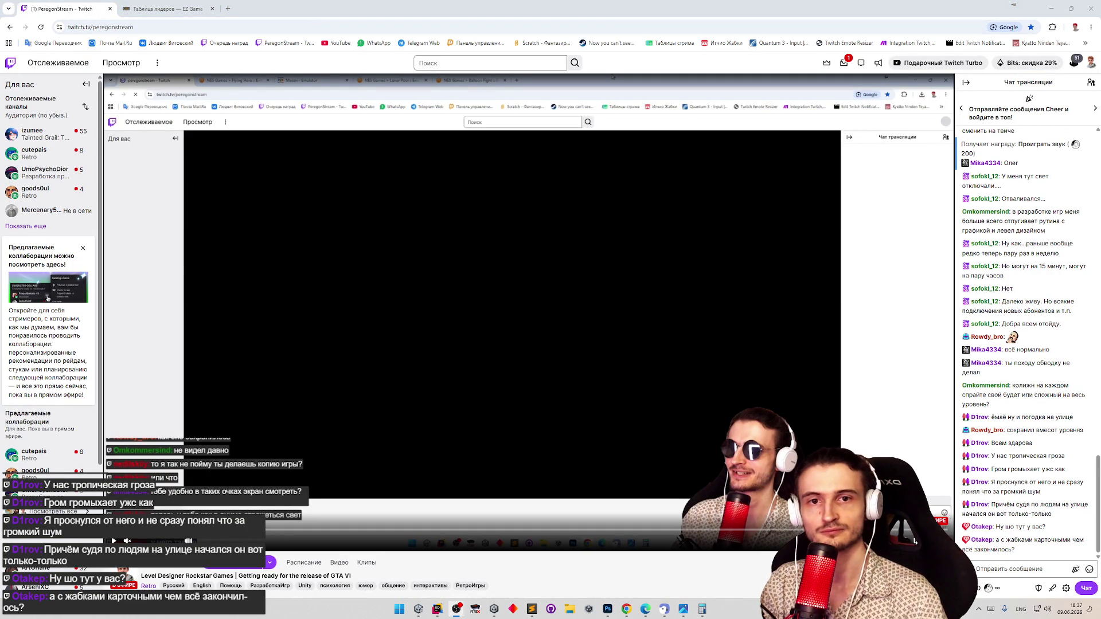